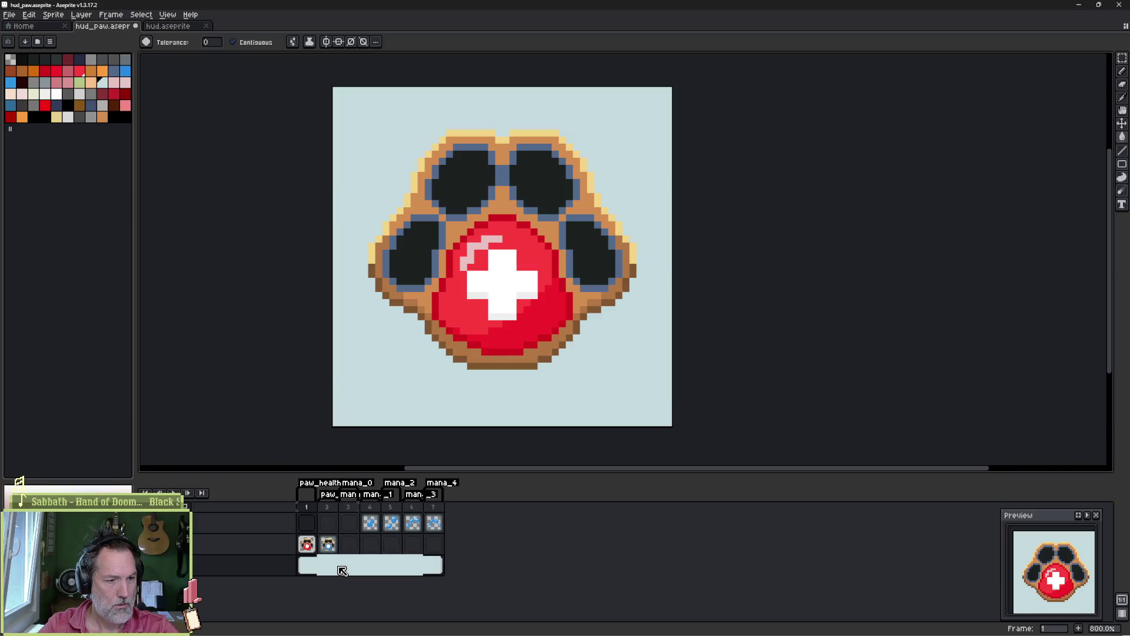
- Save hud_paw and select frames 1–6 of its top layer
key("ctrl+s")
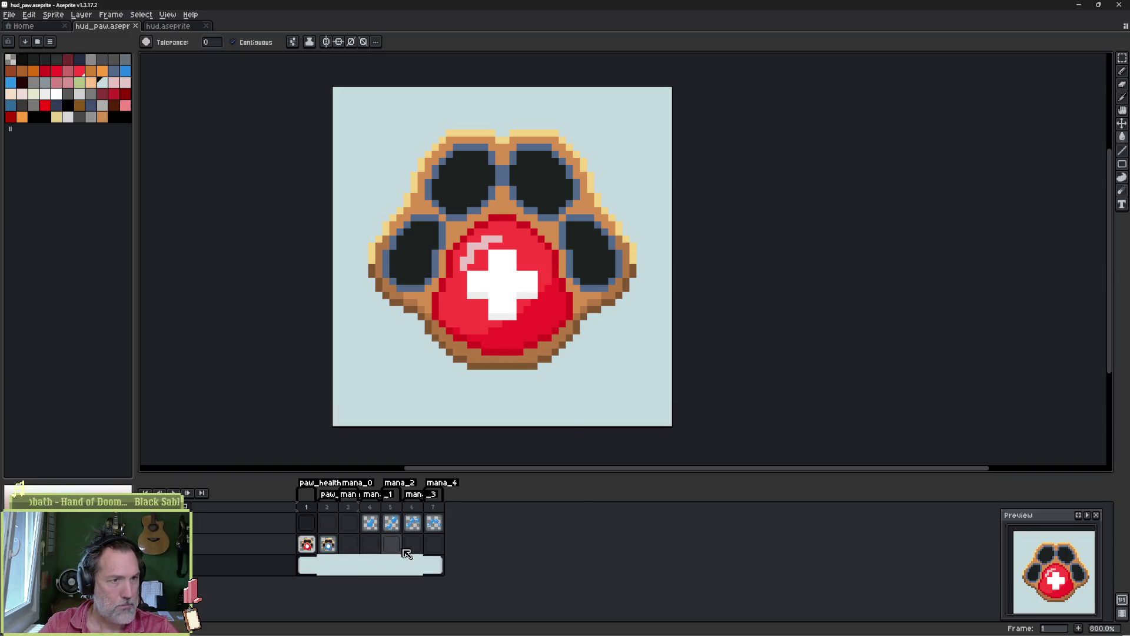
left_click(311, 525)
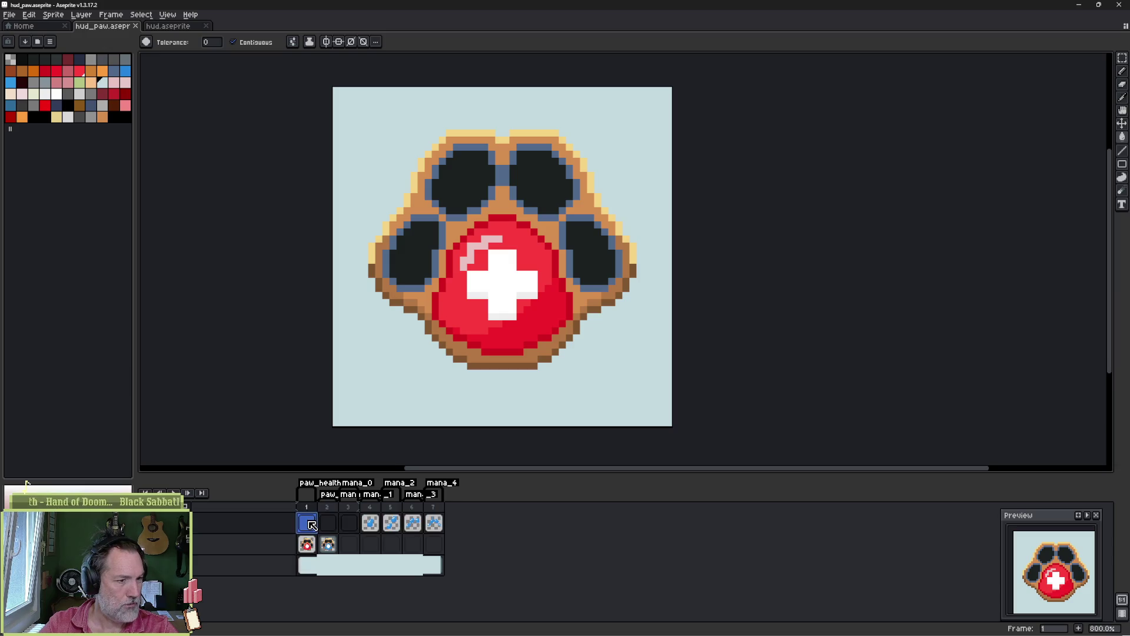
mouse_move(307, 522)
left_mouse_down()
mouse_move(323, 539)
mouse_move(349, 522)
mouse_move(423, 515)
mouse_move(328, 522)
left_mouse_up()
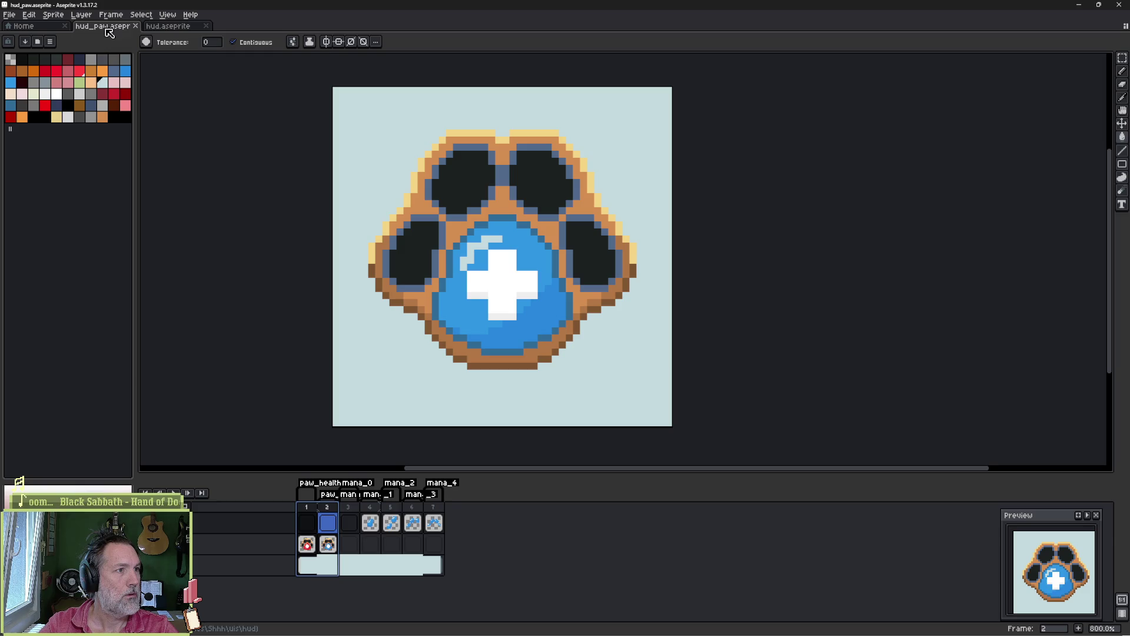
- Review frames 8–9 in hud.aseprite, then mark the 'LT hold use paw ability' Asana subtask complete
left_click(177, 29)
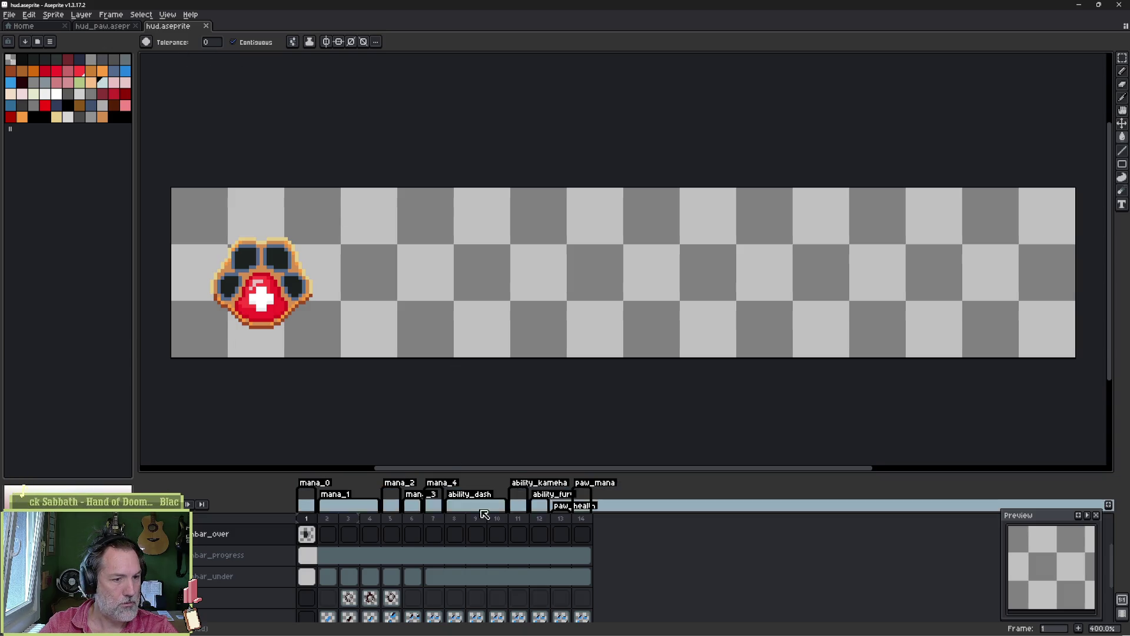
left_click_drag(454, 518, 517, 523)
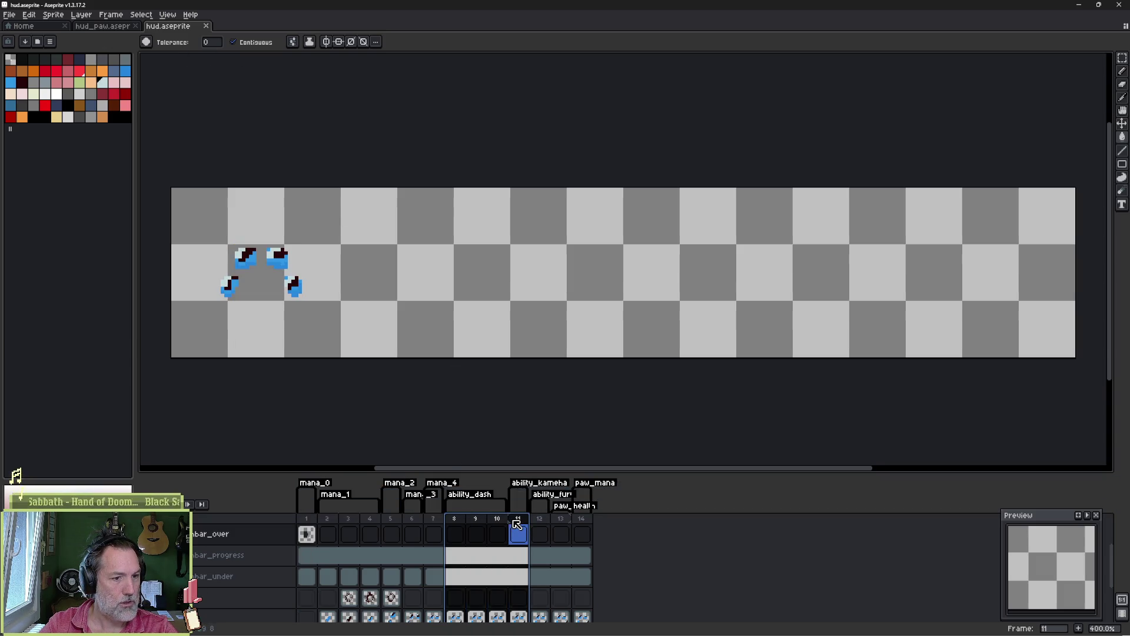
scroll(447, 536, "up", 2)
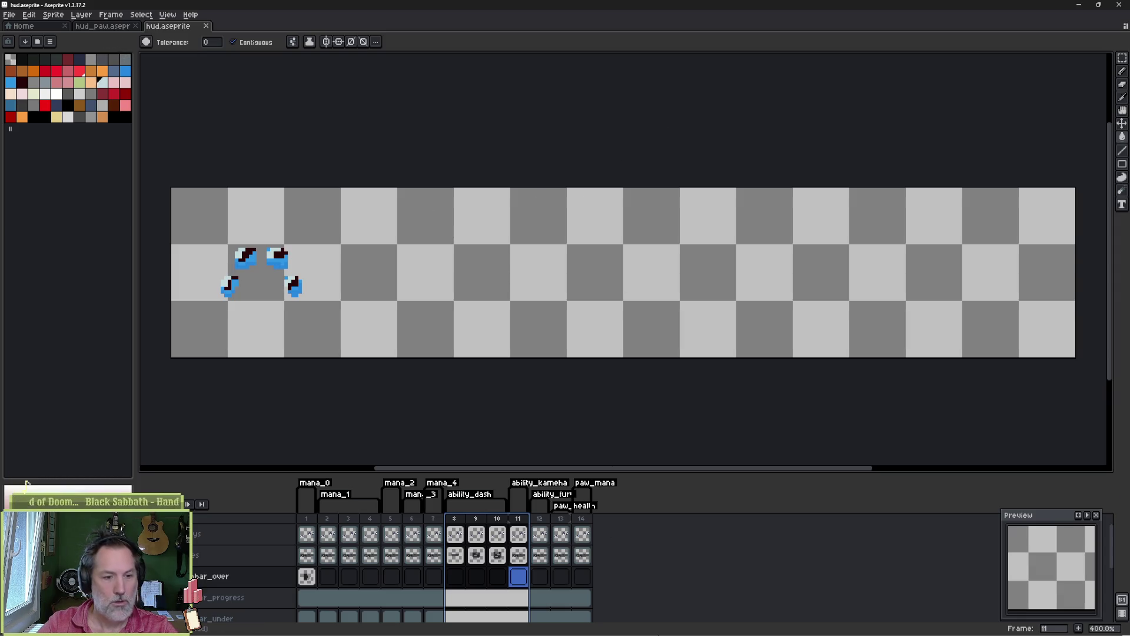
left_click(624, 631)
left_click(839, 352)
- Enter '[ui logic]added: implementation of new design' as the Shhh repo's commit subject in Fork
triple_click(940, 87)
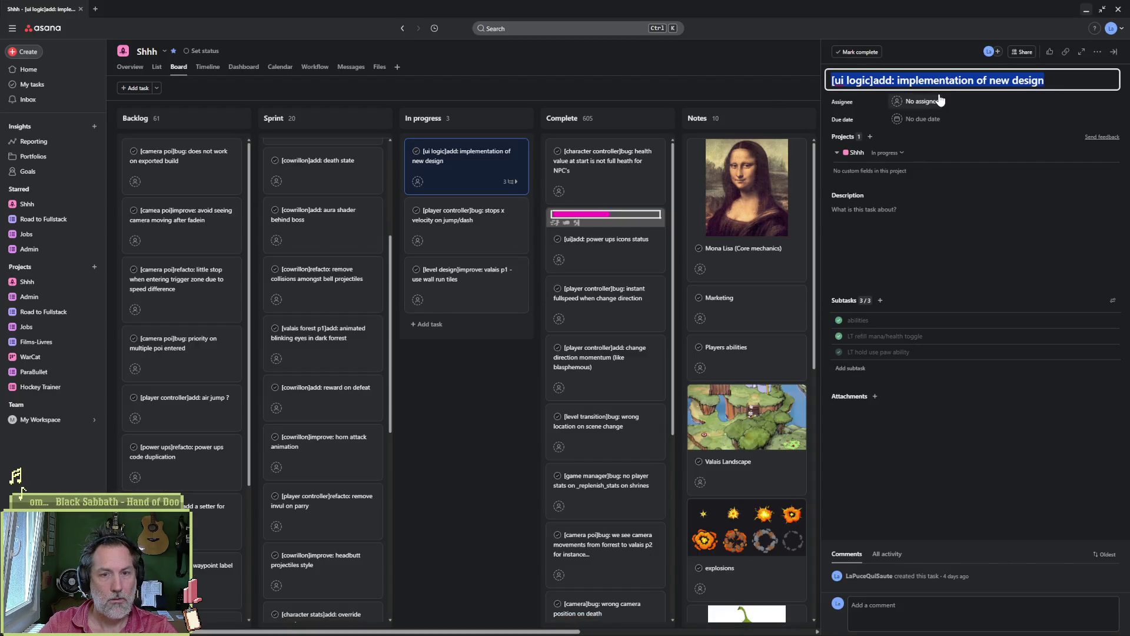
left_click(666, 628)
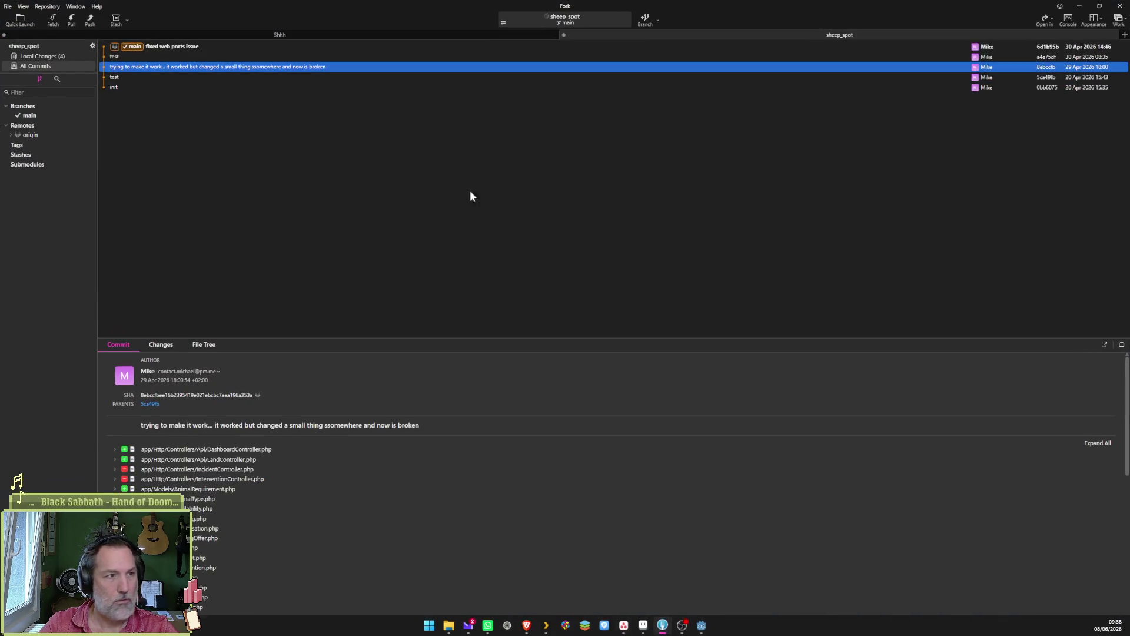
left_click(478, 37)
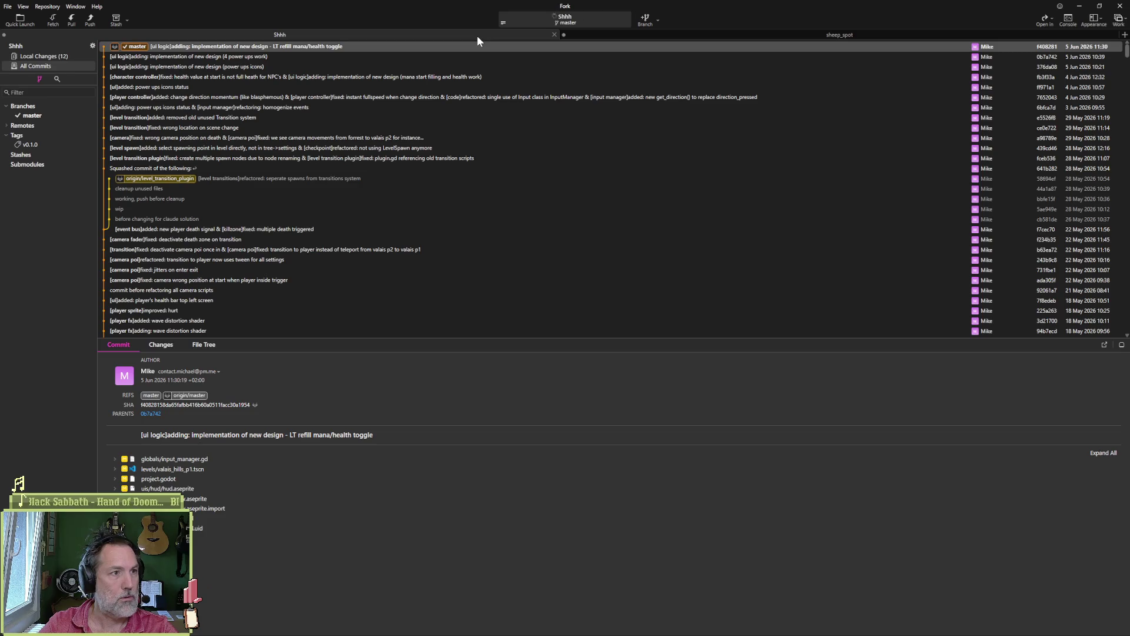
left_click(70, 55)
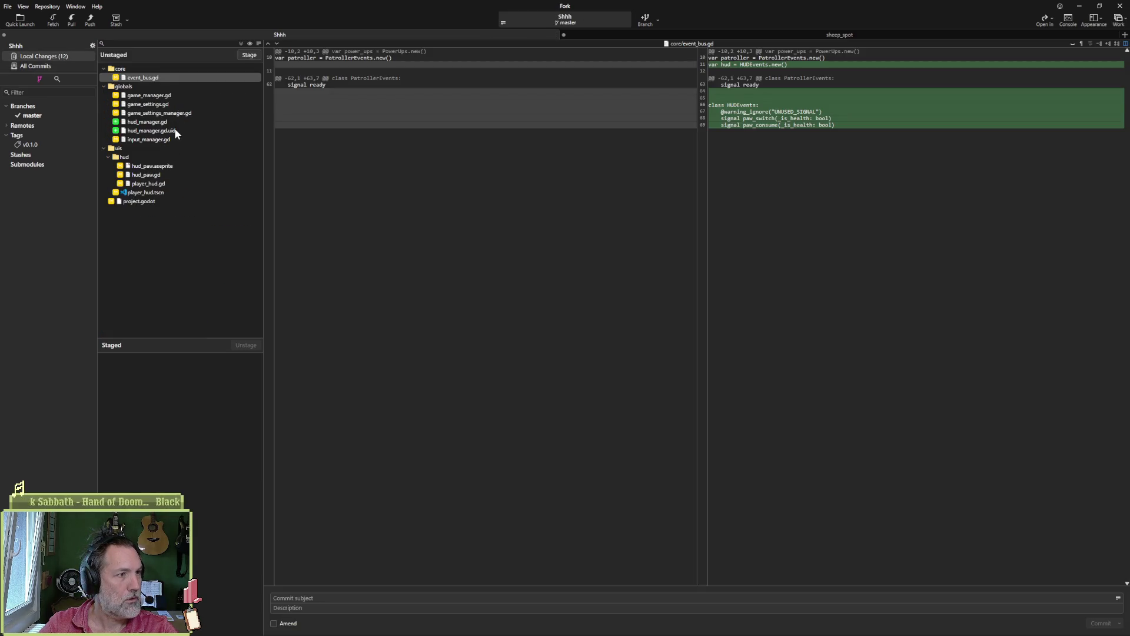
left_click(346, 598)
type("[ui logic]add: implementation of new design")
left_click(310, 598)
type("ed")
- Append '/' and the 'LT hold use paw ability' subtask name from Asana to the subject
key("alt+Tab")
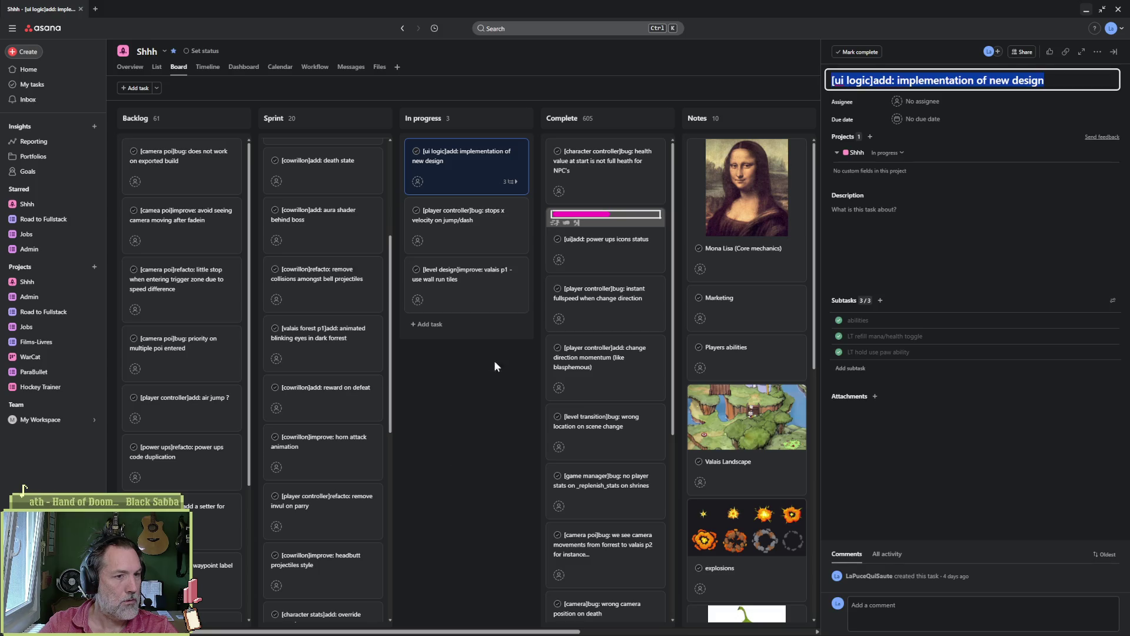
left_click(897, 352)
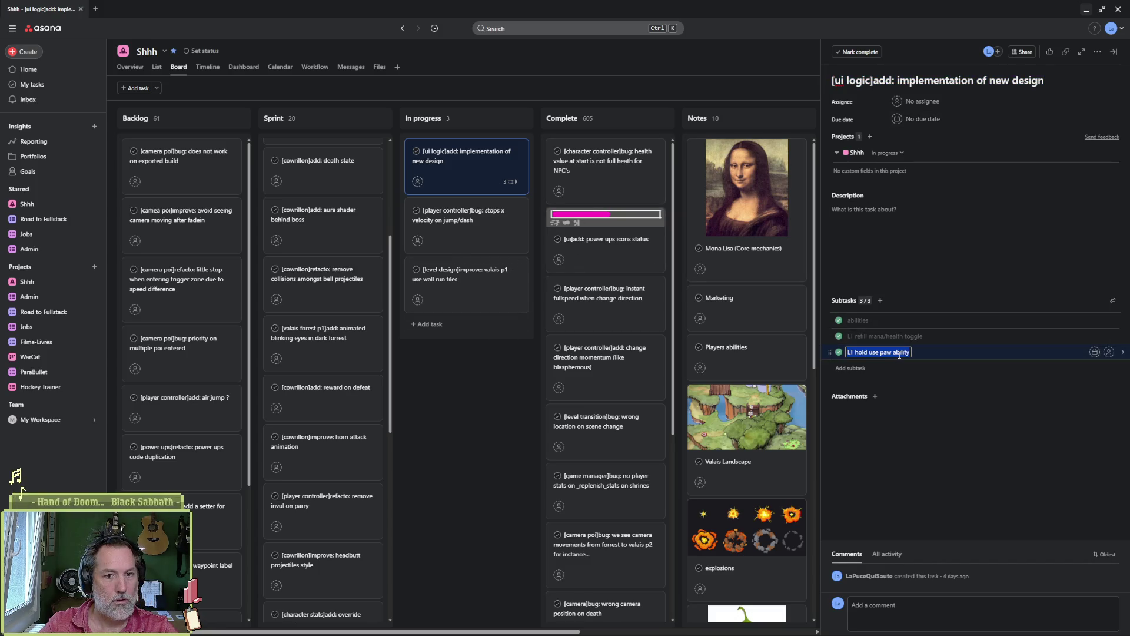
key("alt+Tab")
type("/")
type("LT hold use paw ability")
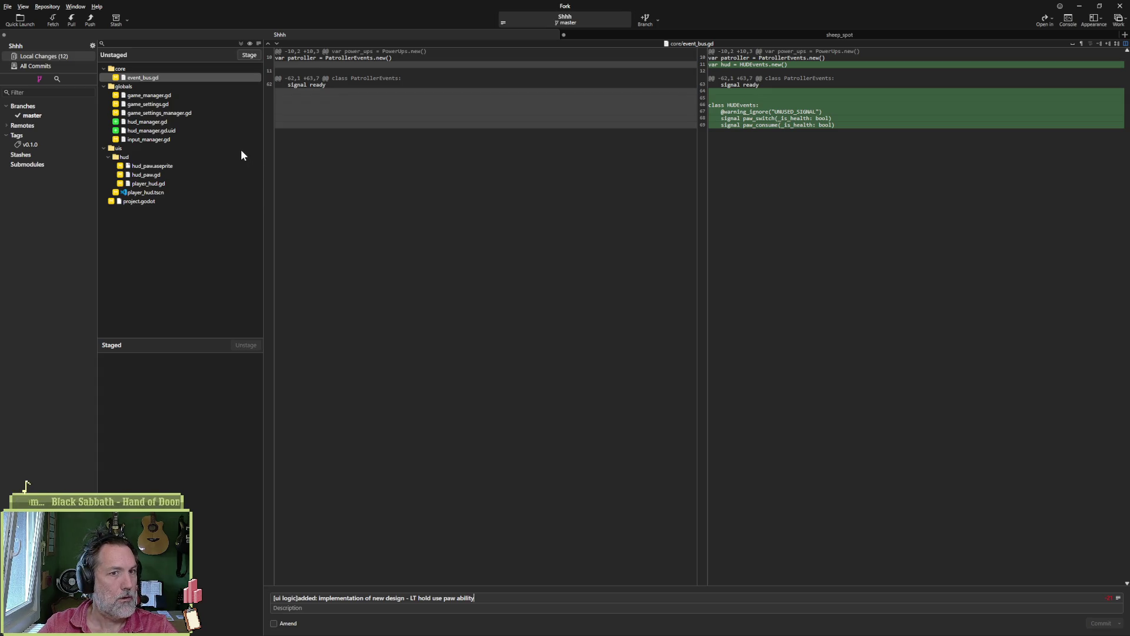
- Inspect the event_bus.gd diff hunks in Fork, then bring Godot to the front
mouse_move(728, 127)
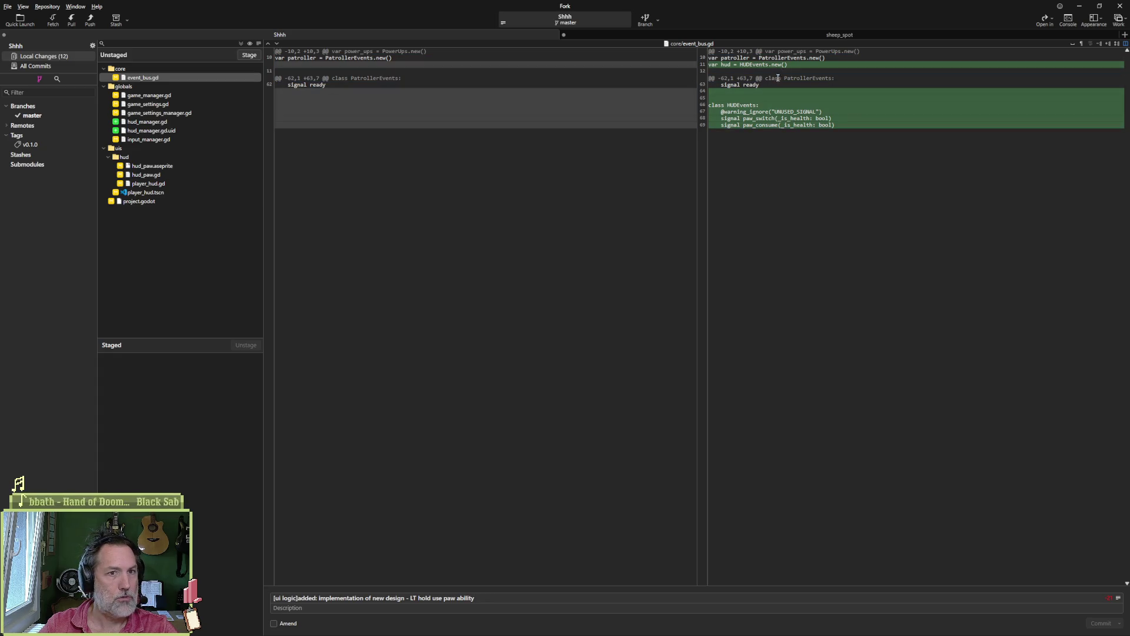
mouse_move(771, 114)
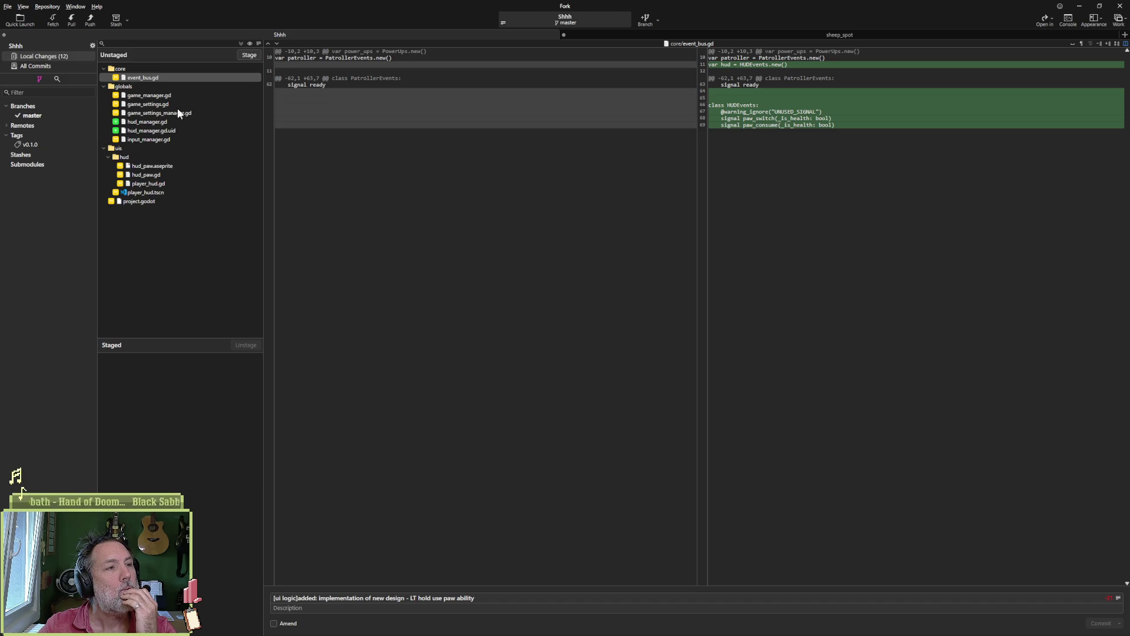
left_click(701, 625)
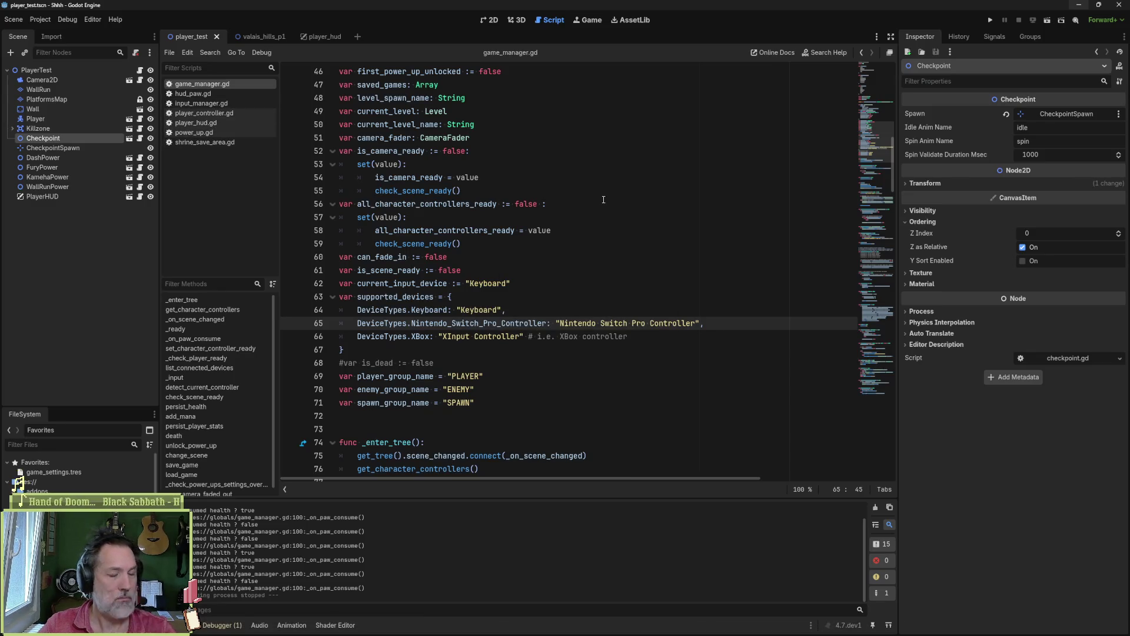
- Open event_bus.gd and search the whole project for paw_consume
key("ctrl+alt+o")
type("ev")
key("Return")
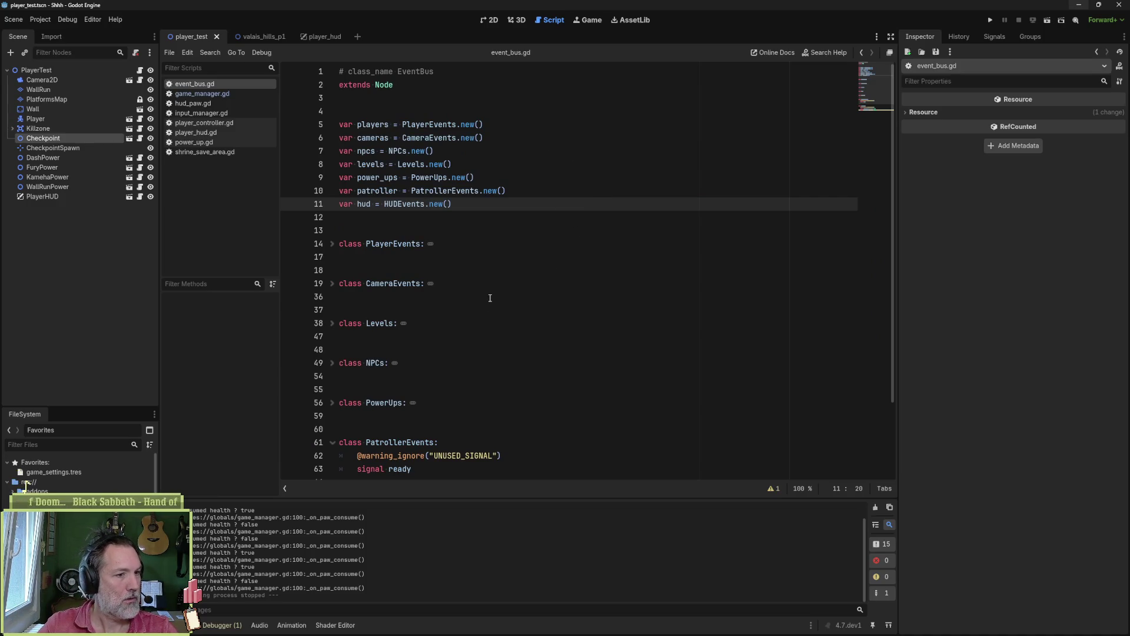
left_click(333, 442)
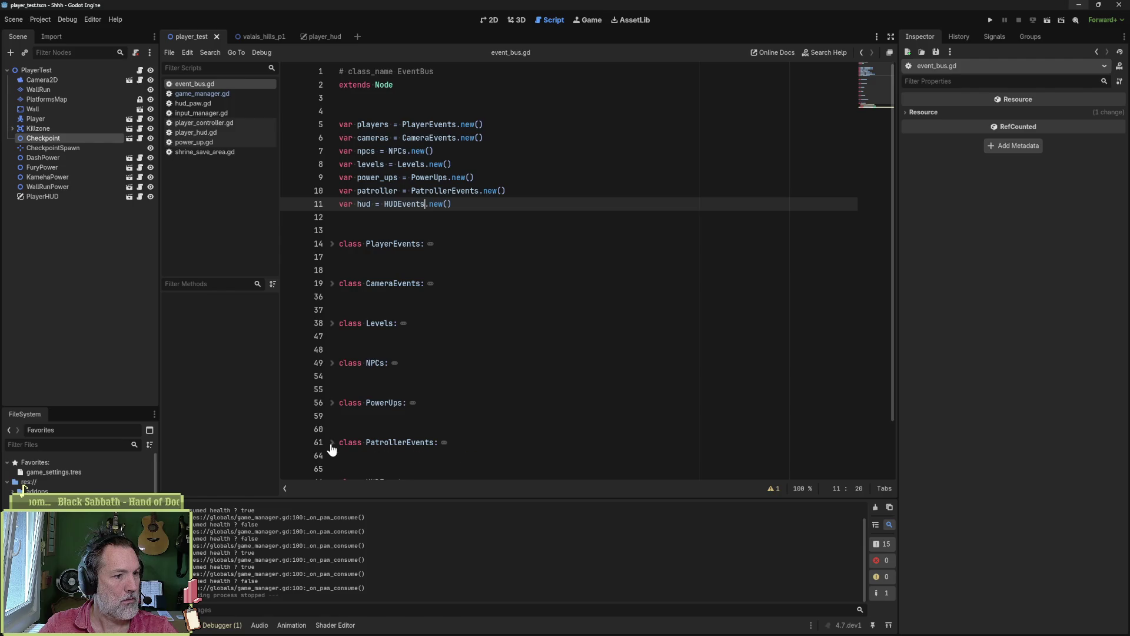
scroll(436, 412, "down", 2)
double_click(420, 446)
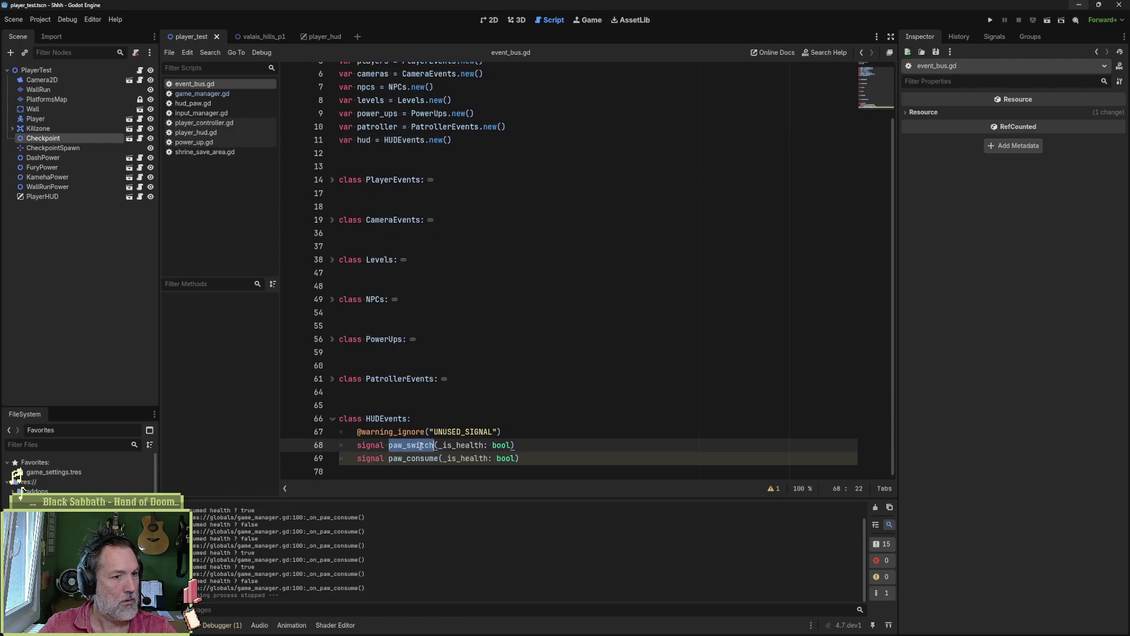
double_click(435, 459)
key("ctrl+shift+f")
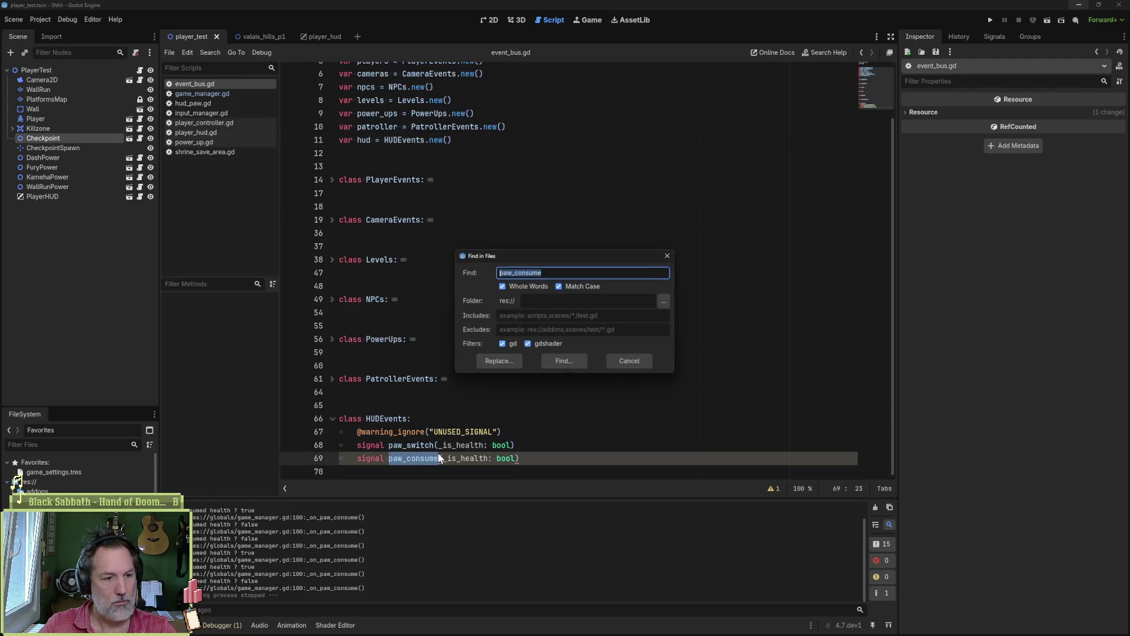
left_click(558, 365)
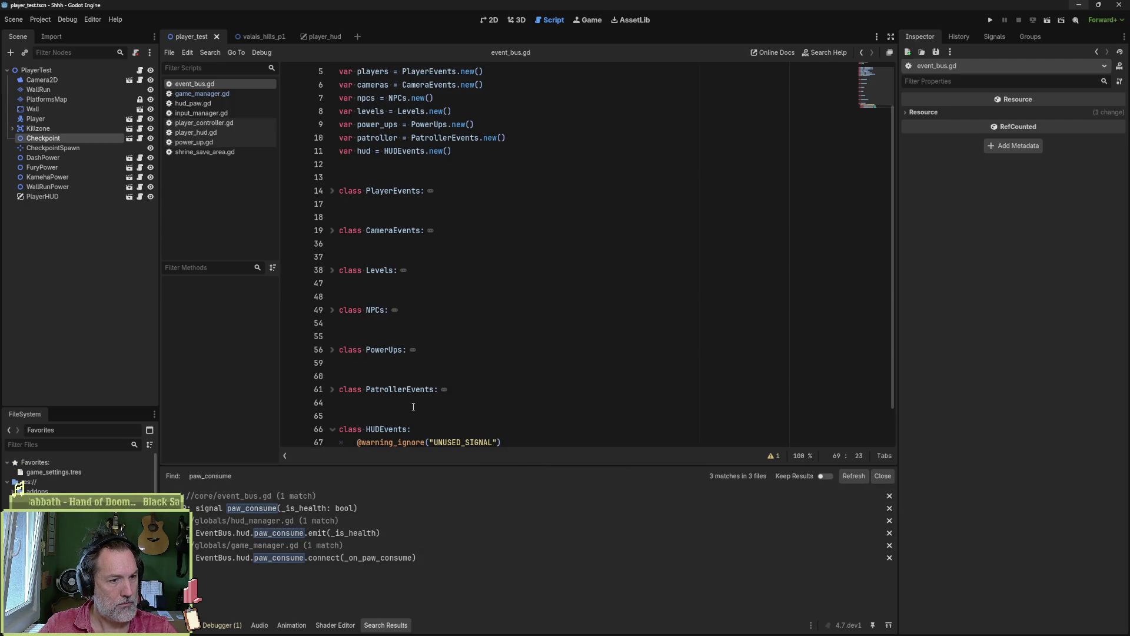
- Check the UNUSED_SIGNAL warning on the paw_consume signal at line 69
left_click(448, 404)
scroll(428, 433, "down", 1)
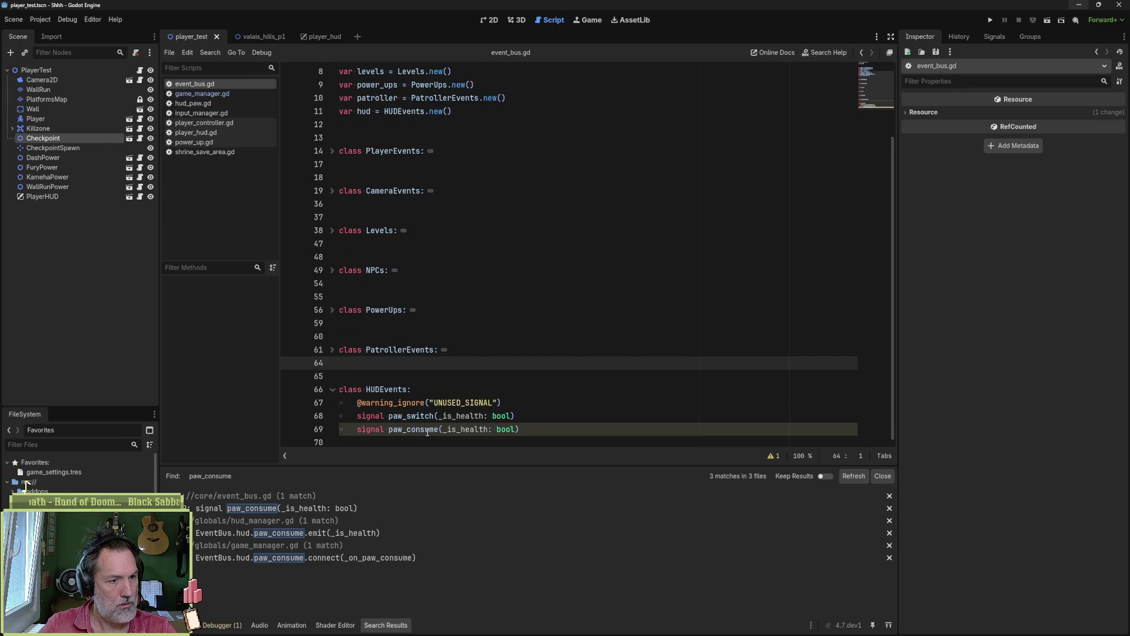
left_click(428, 433)
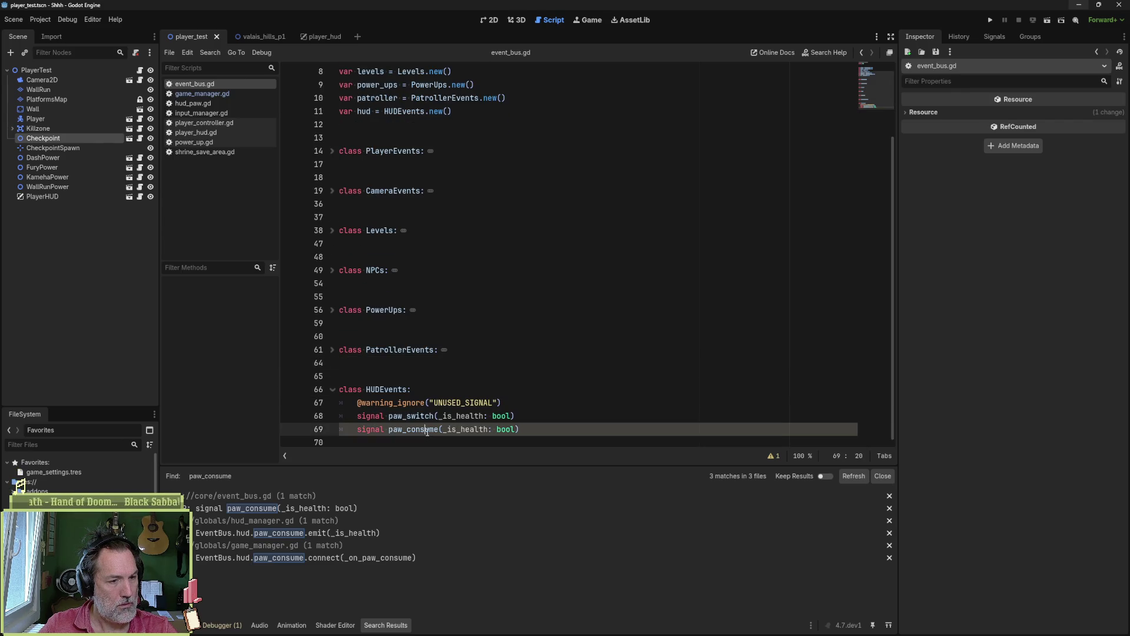
left_click(773, 457)
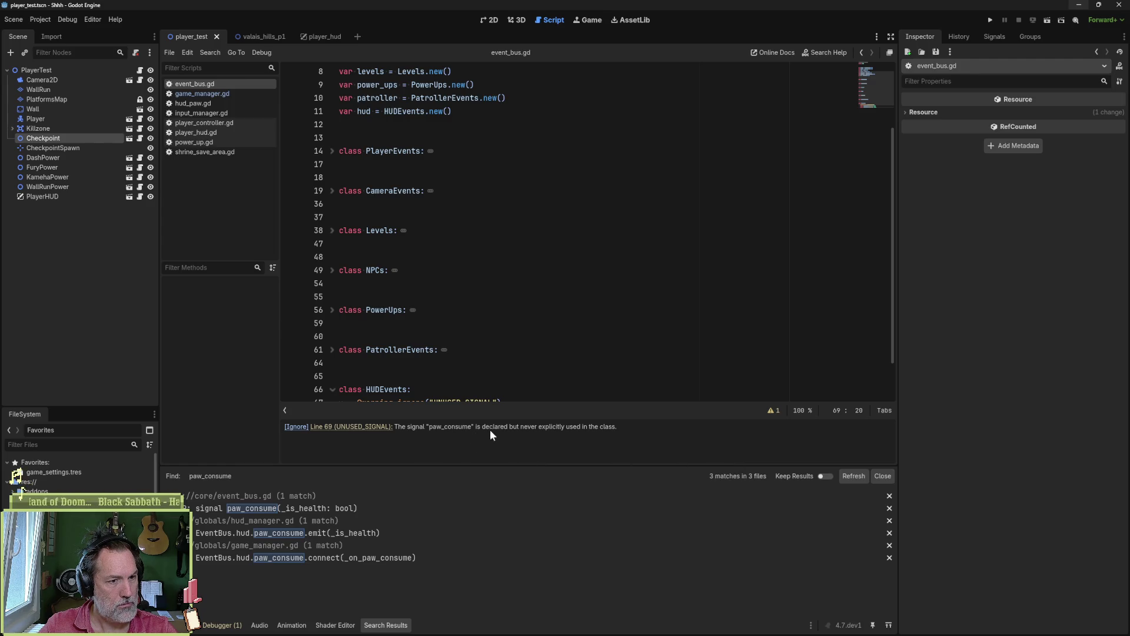
left_click(549, 389)
scroll(677, 382, "down", 1)
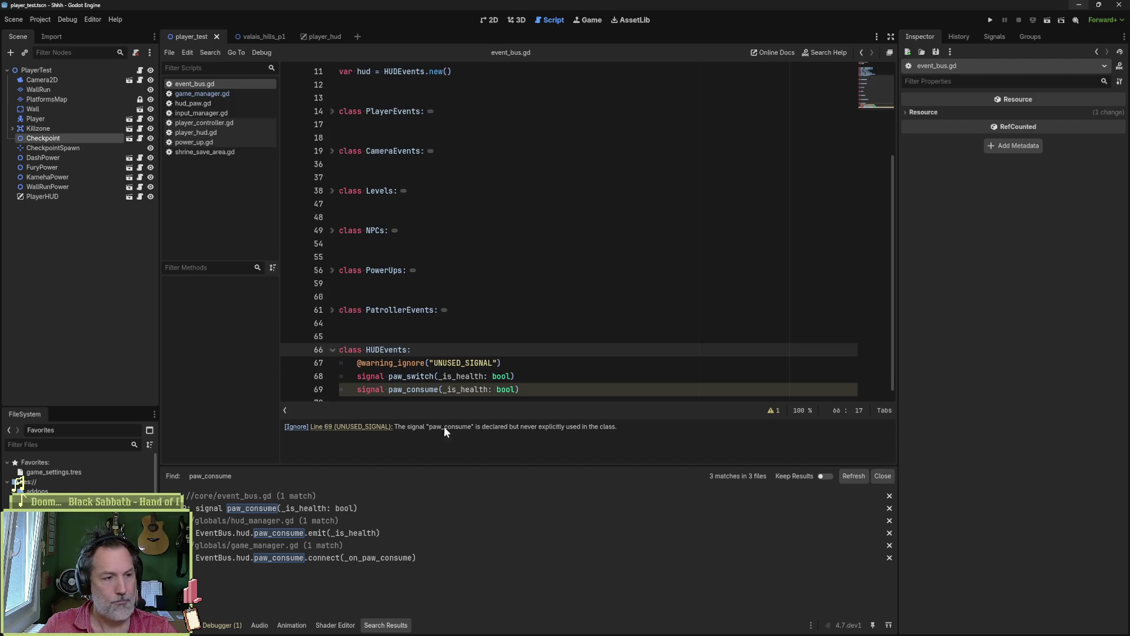
left_click(771, 410)
left_click_drag(564, 403, 546, 389)
key("ctrl+c")
left_click(546, 412)
key("ctrl+v")
left_click(540, 402)
left_click(552, 416)
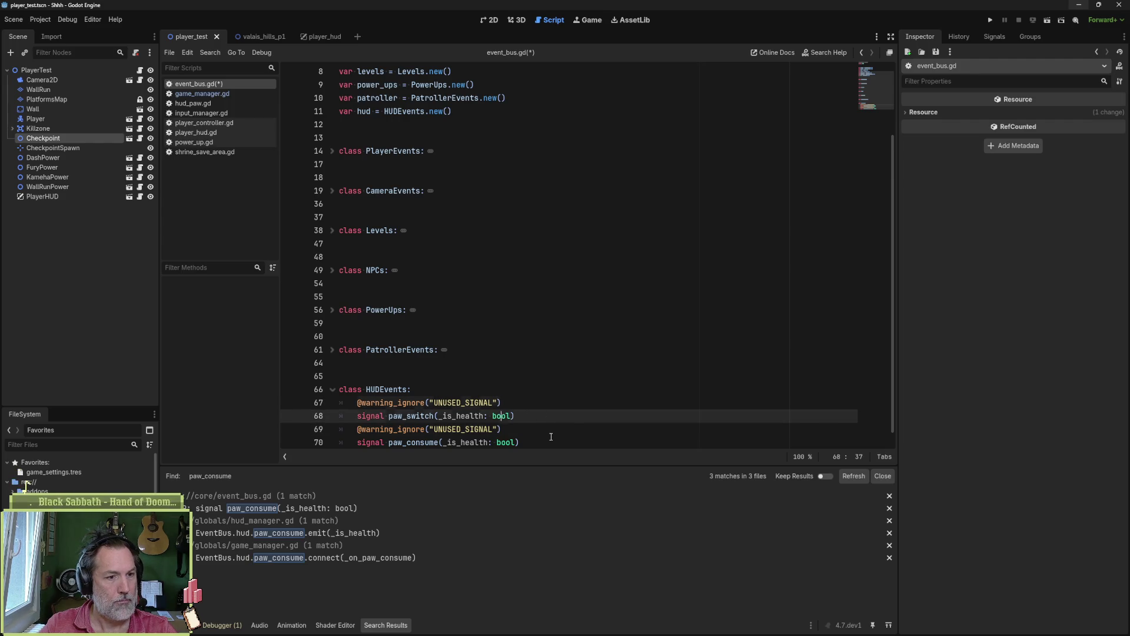
key("Return")
key("ctrl+s")
- Search the project for paw_switch usages
scroll(554, 407, "down", 1)
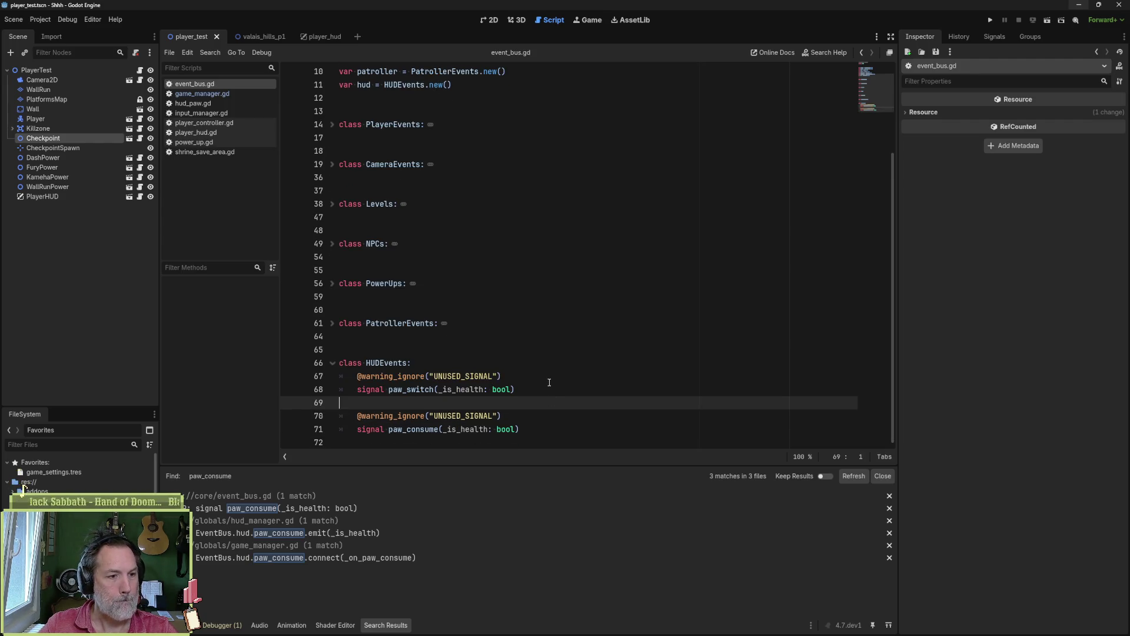
double_click(417, 392)
key("ctrl+shift+f")
key("Return")
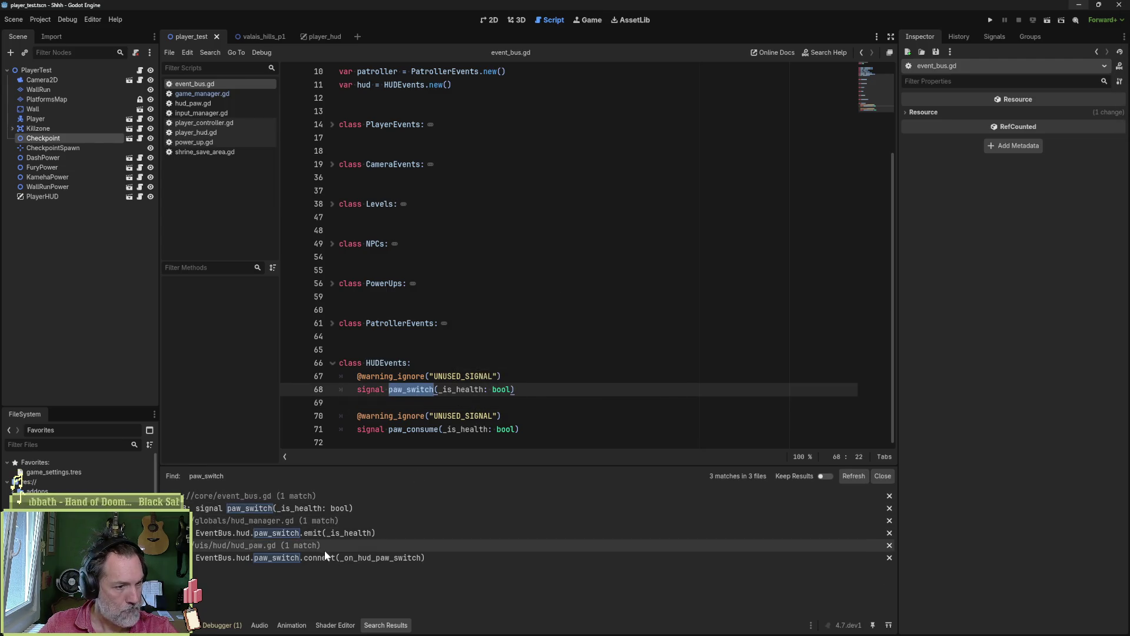
key("alt+Tab")
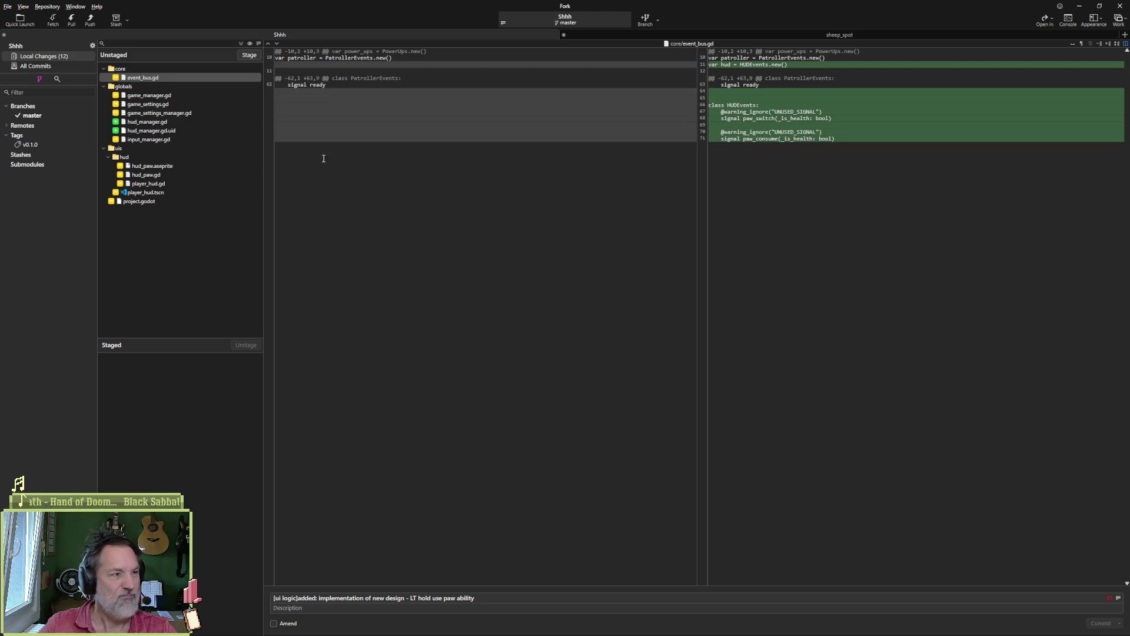
- Review game_manager.gd's diff in Fork, including the new _on_paw_consume function
left_click(155, 95)
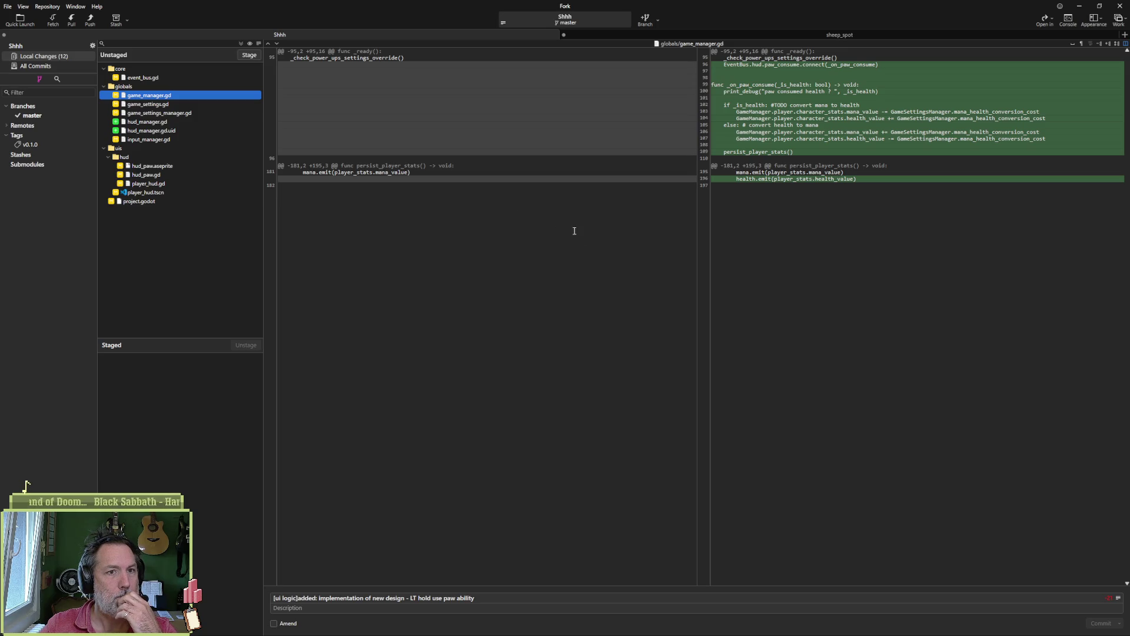
mouse_move(772, 67)
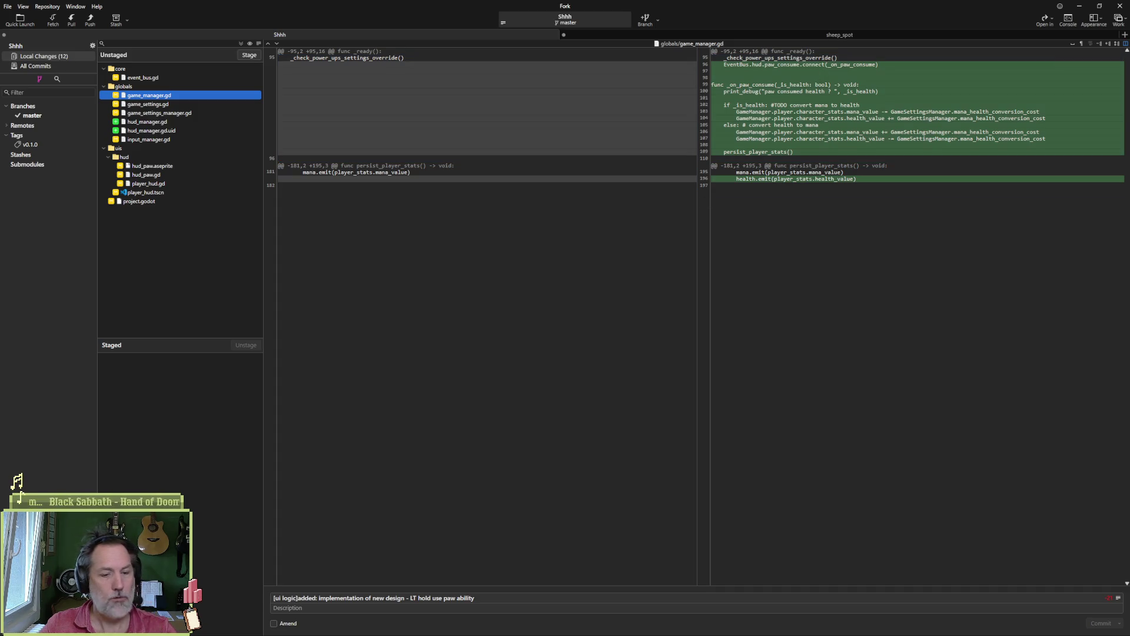
left_click(701, 628)
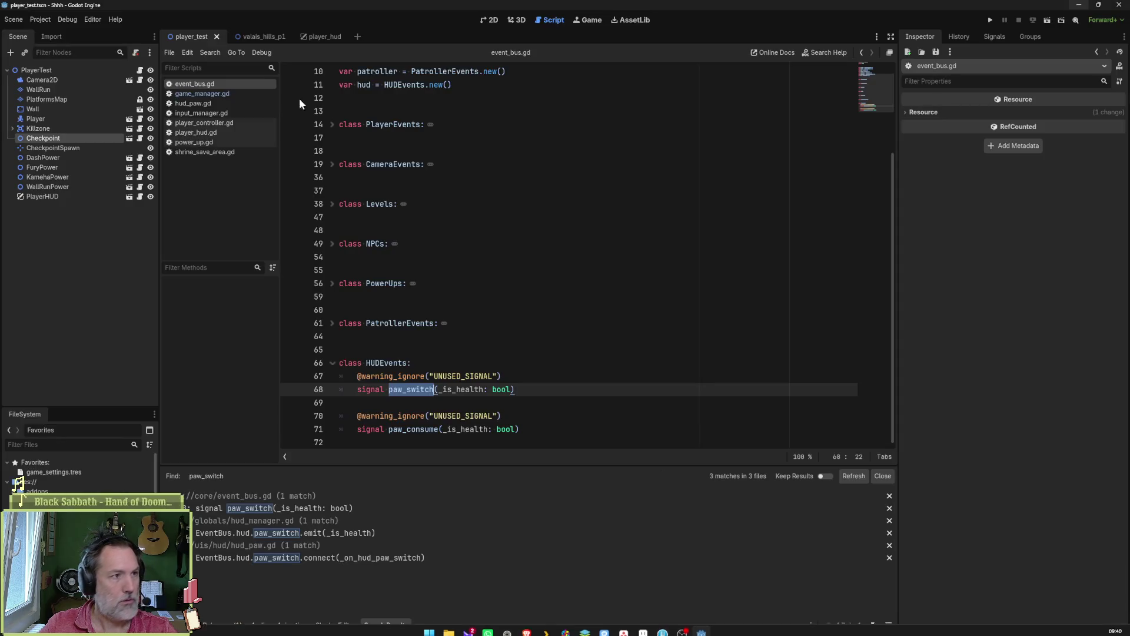
- Delete the print_debug line and the TODO tag in game_manager.gd, then save
left_click(215, 93)
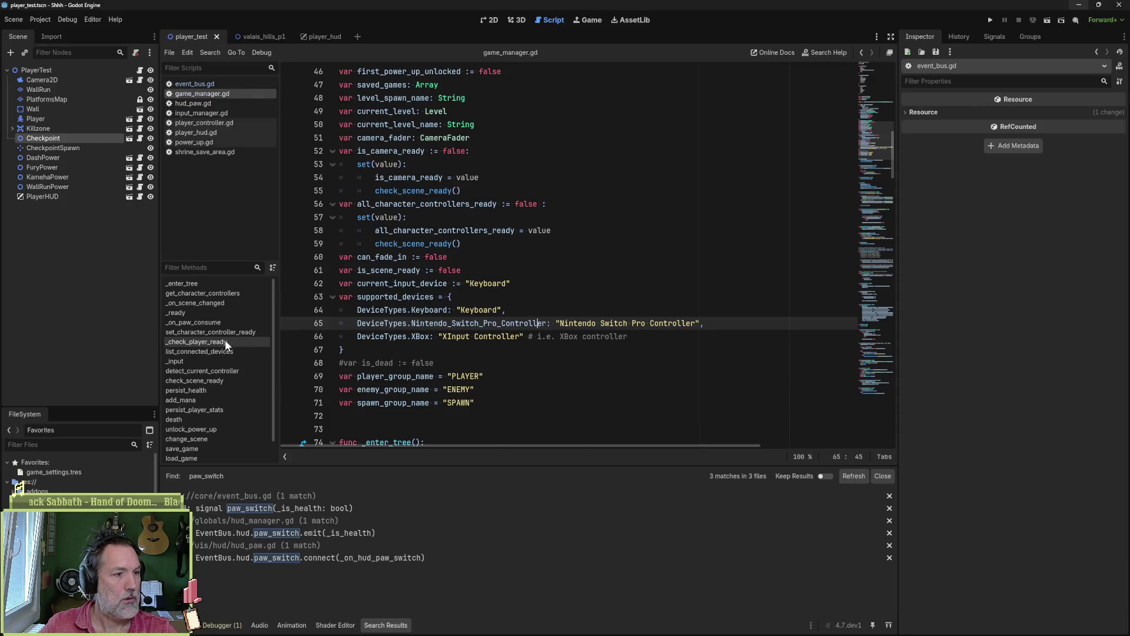
scroll(448, 324, "down", 12)
left_click(518, 310)
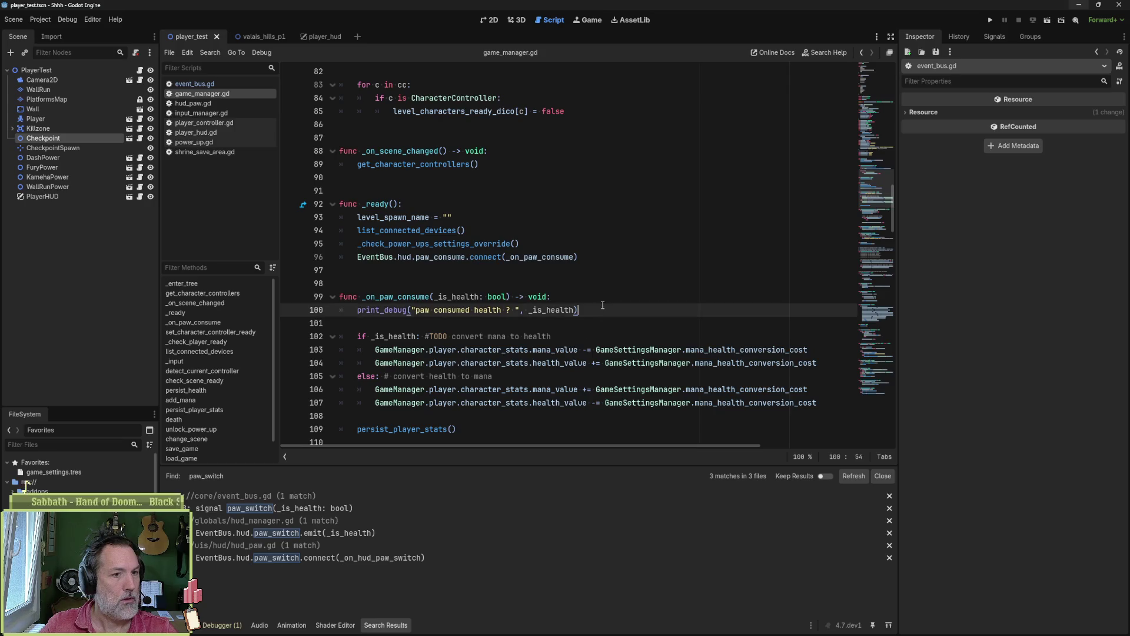
key("ctrl+shift+k")
key("ctrl+shift+k")
double_click(437, 310)
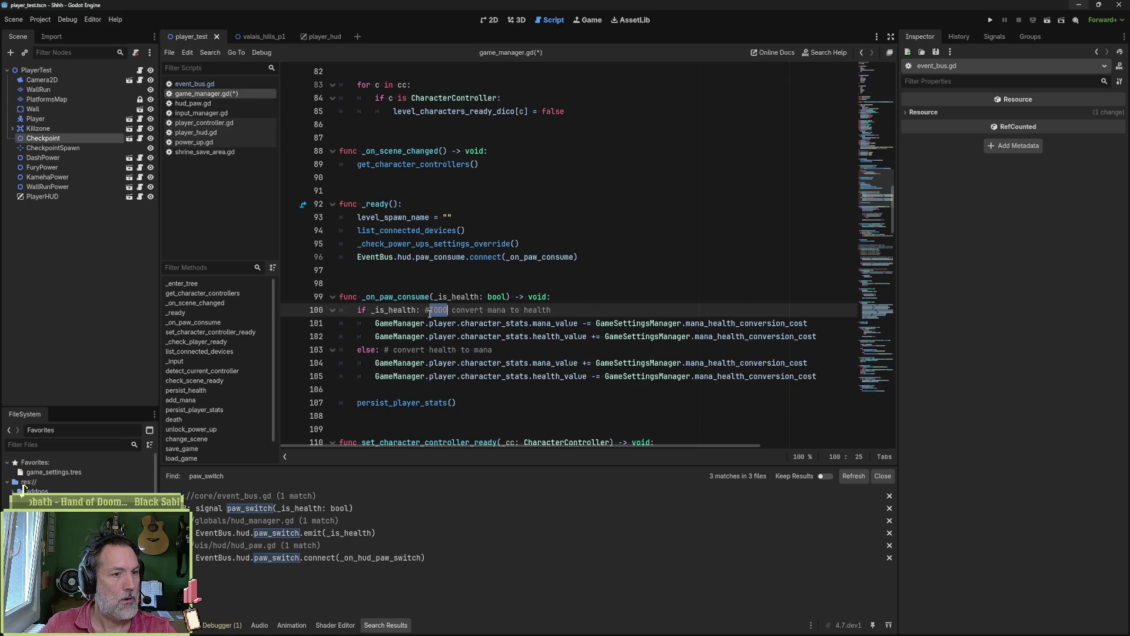
key("BackSpace")
key("ctrl+s")
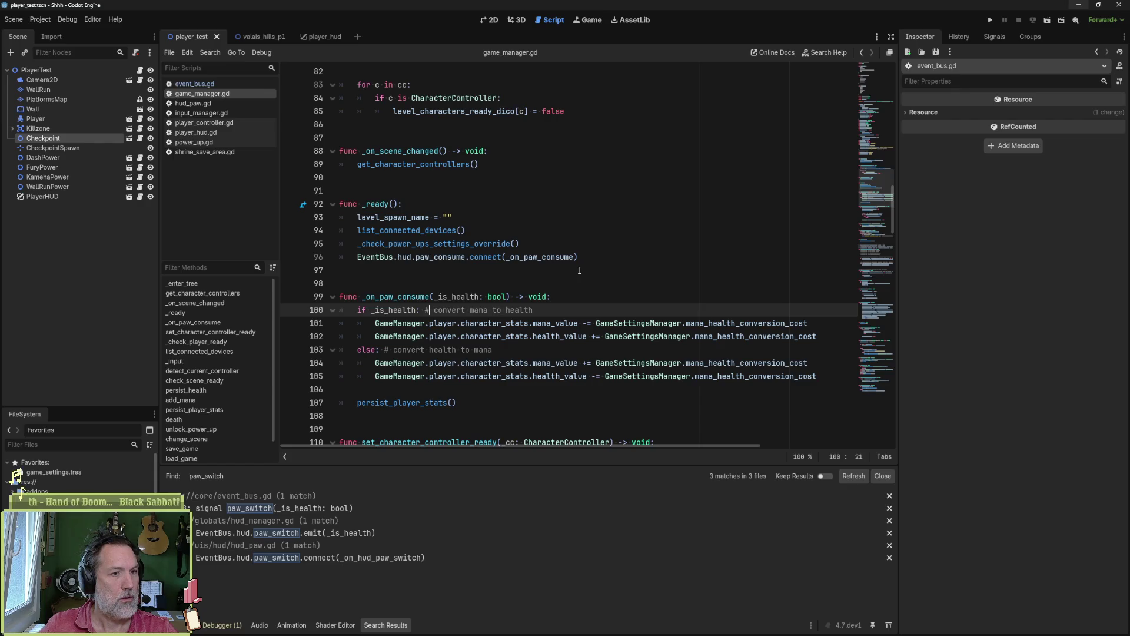
- Adjust spacing after line 102, then view the game_settings.gd diff adding mana_health_conversion_cost := 25.0
left_click(580, 270)
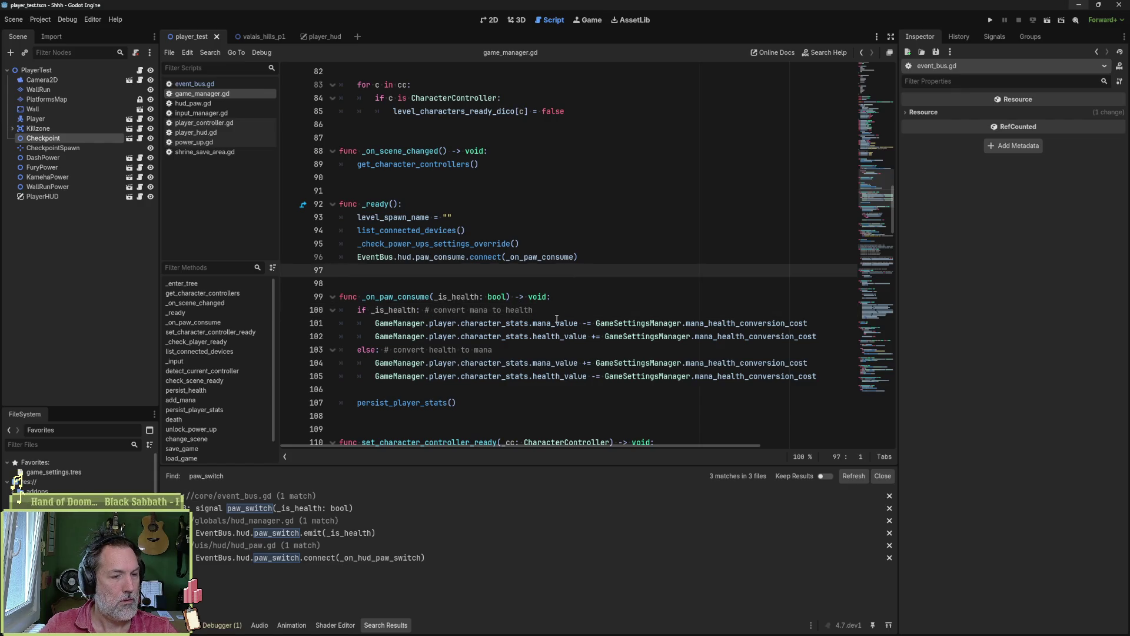
mouse_move(557, 319)
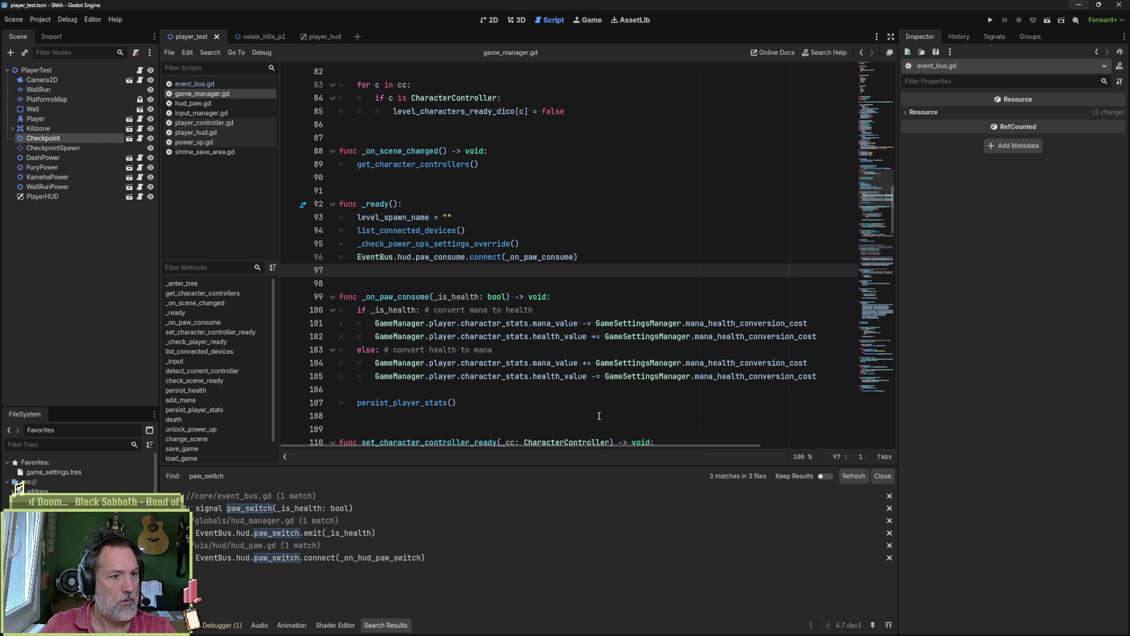
left_click(823, 342)
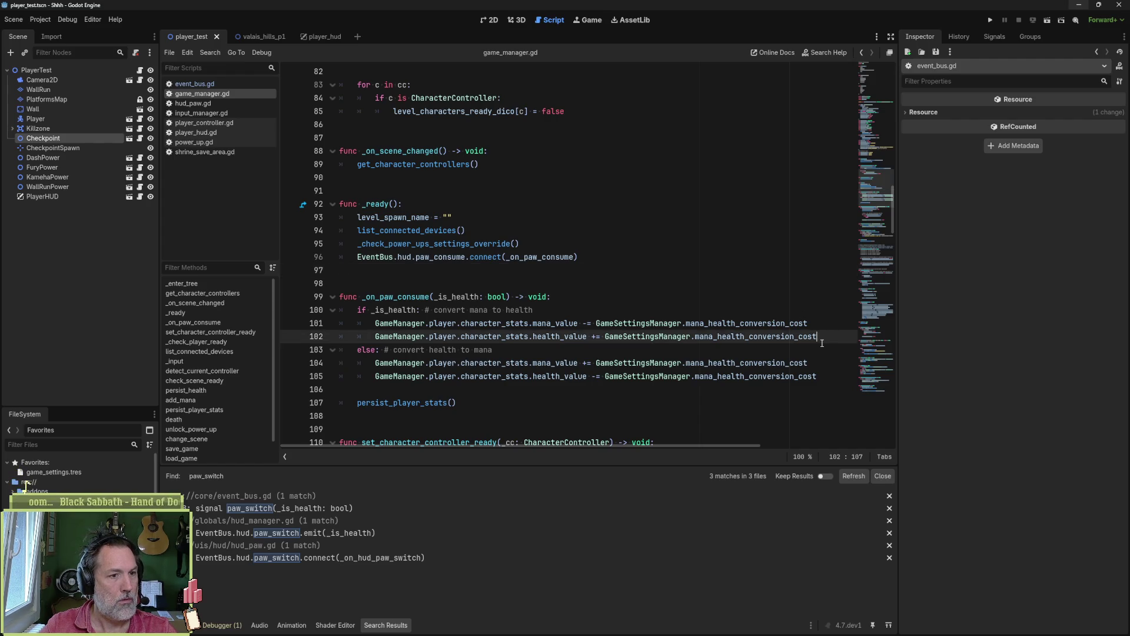
key("Return")
key("BackSpace")
key("BackSpace")
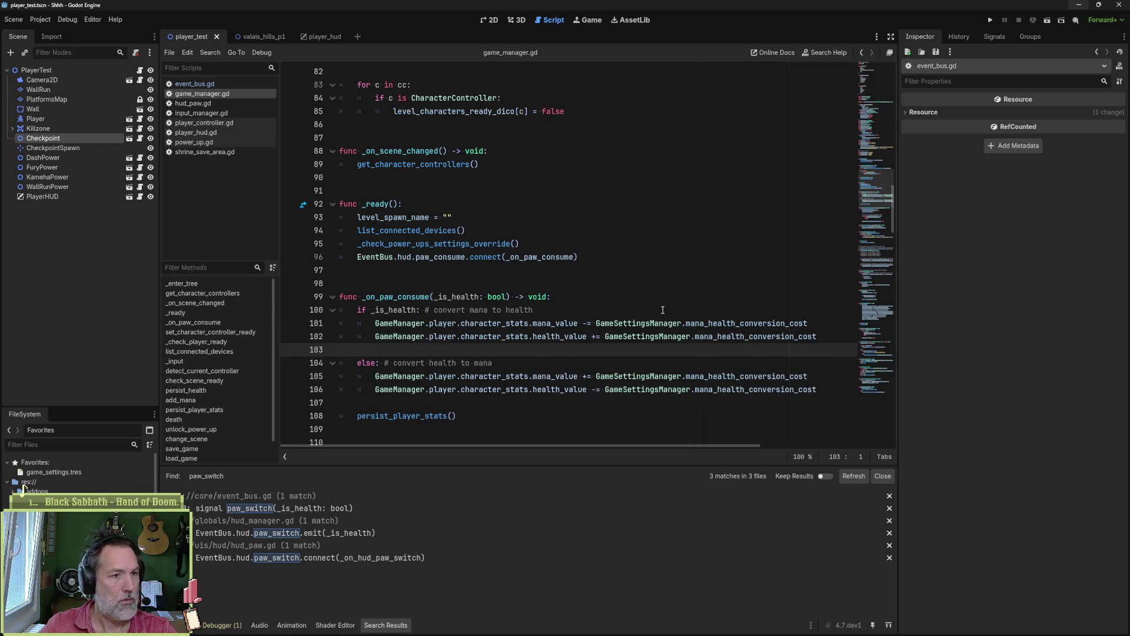
key("alt+Tab")
left_click(174, 105)
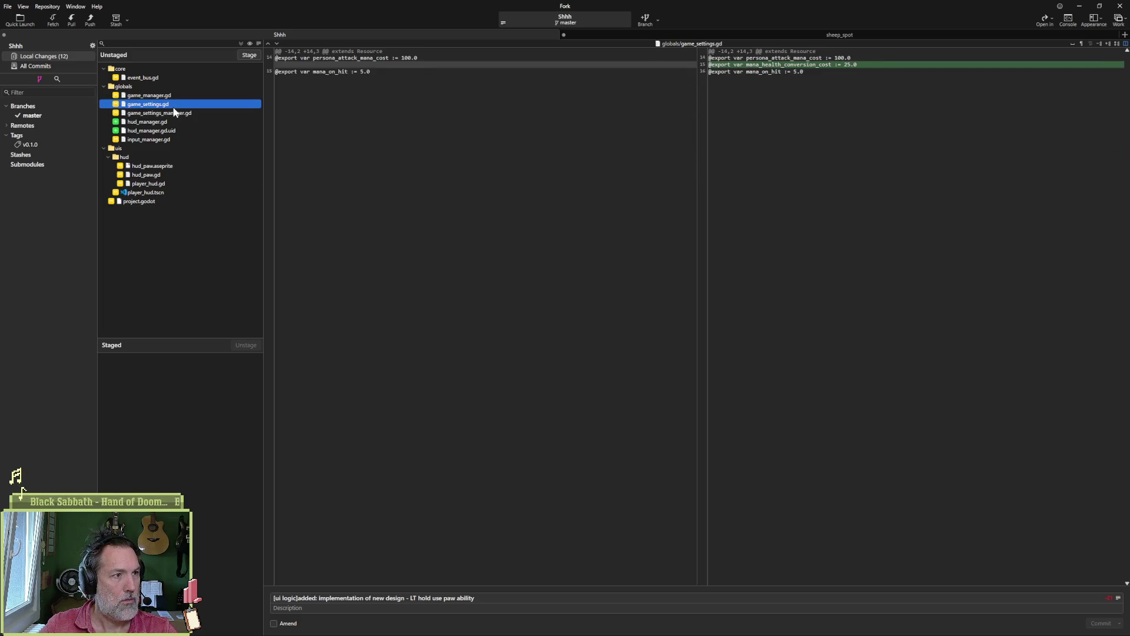
- Review the game_settings_manager.gd, hud_manager.gd and input_manager.gd diffs in Fork
left_click(209, 113)
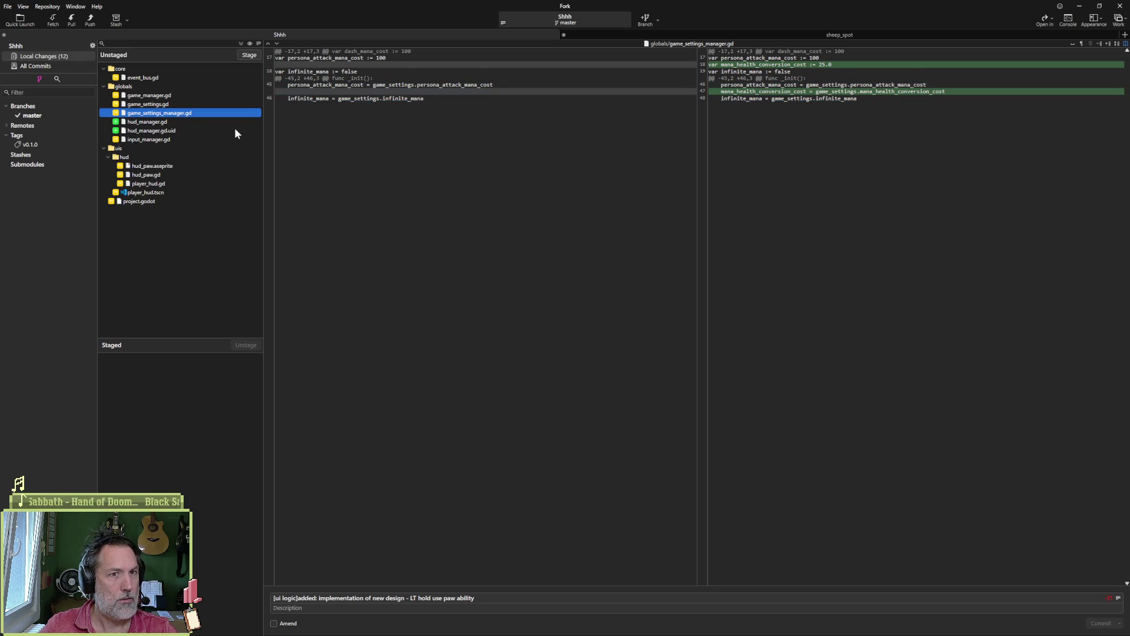
left_click(187, 122)
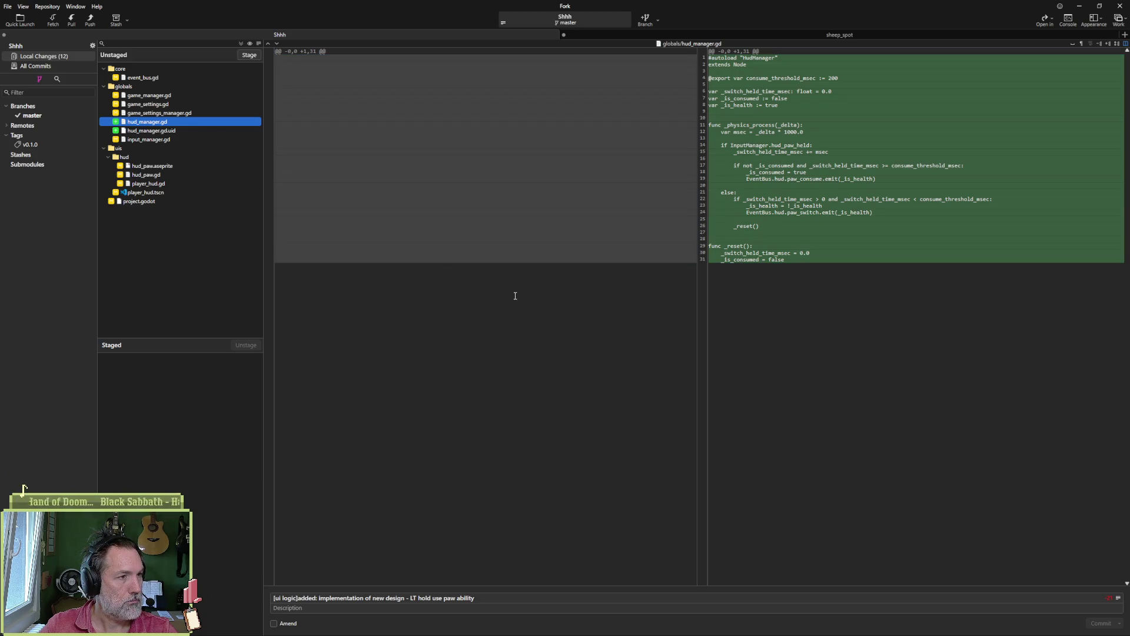
mouse_move(797, 93)
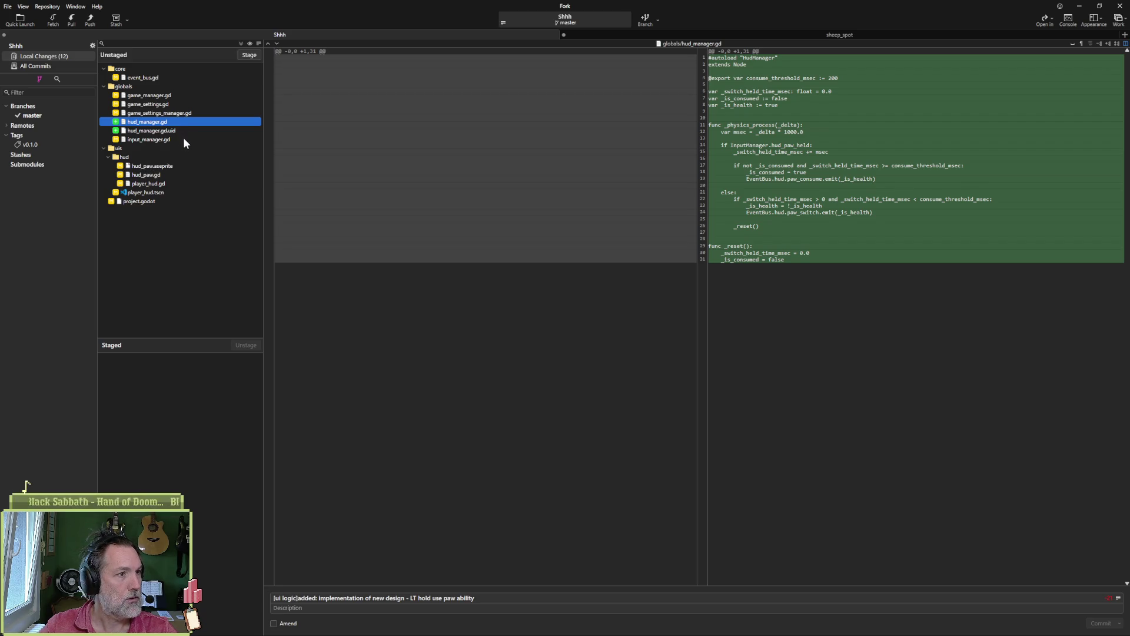
left_click(182, 139)
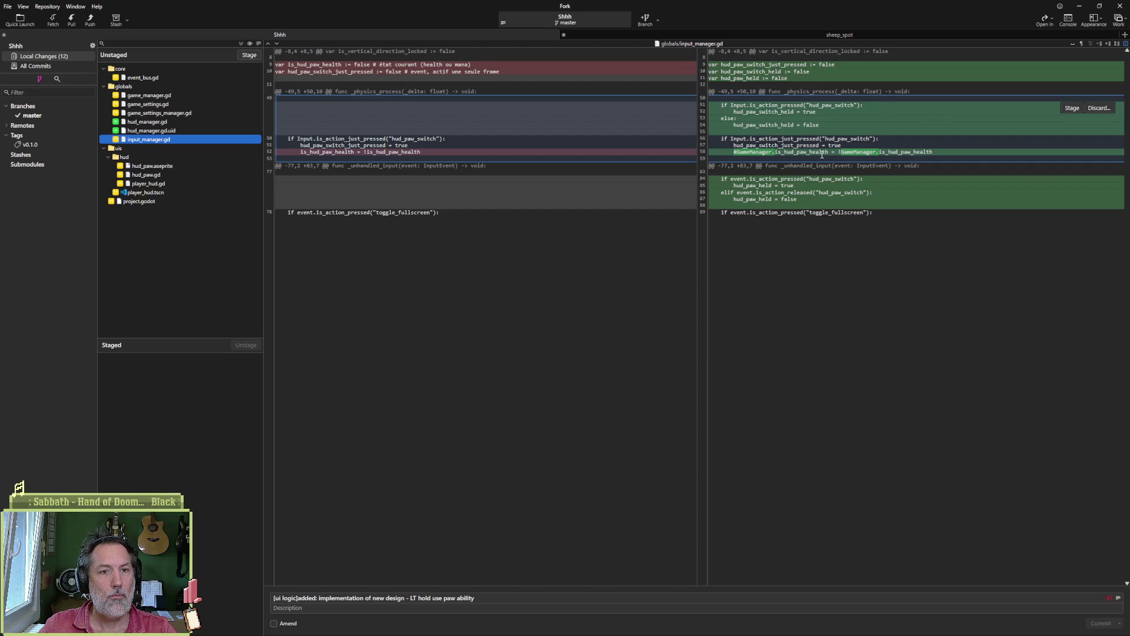
- Delete the commented-out GameManager line 58 from input_manager.gd in Godot and save
mouse_move(618, 631)
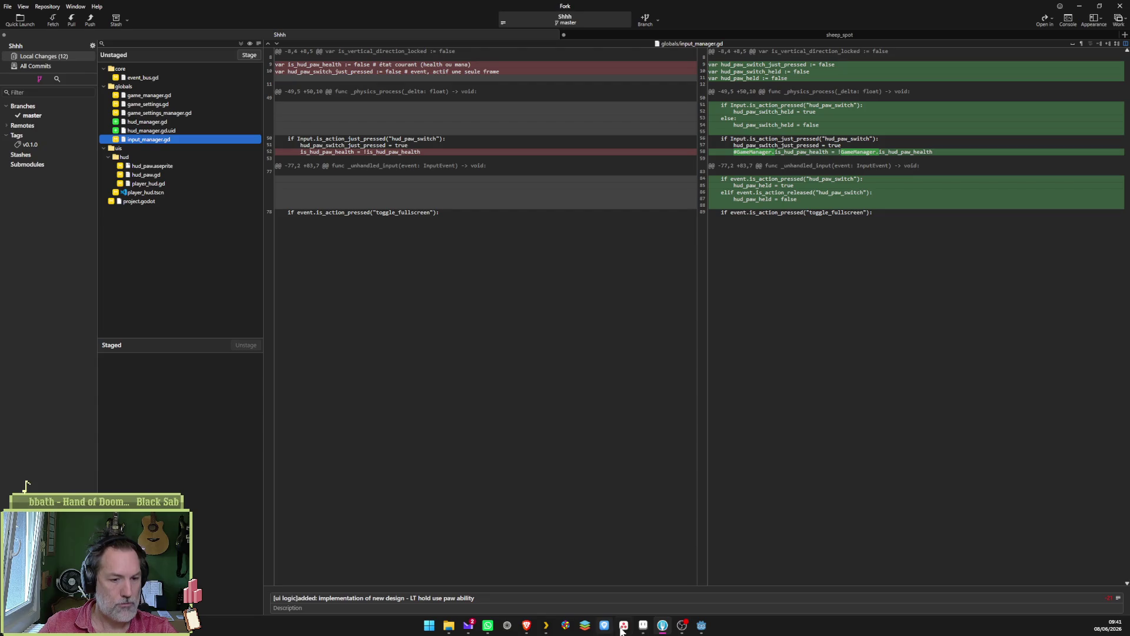
left_click(701, 625)
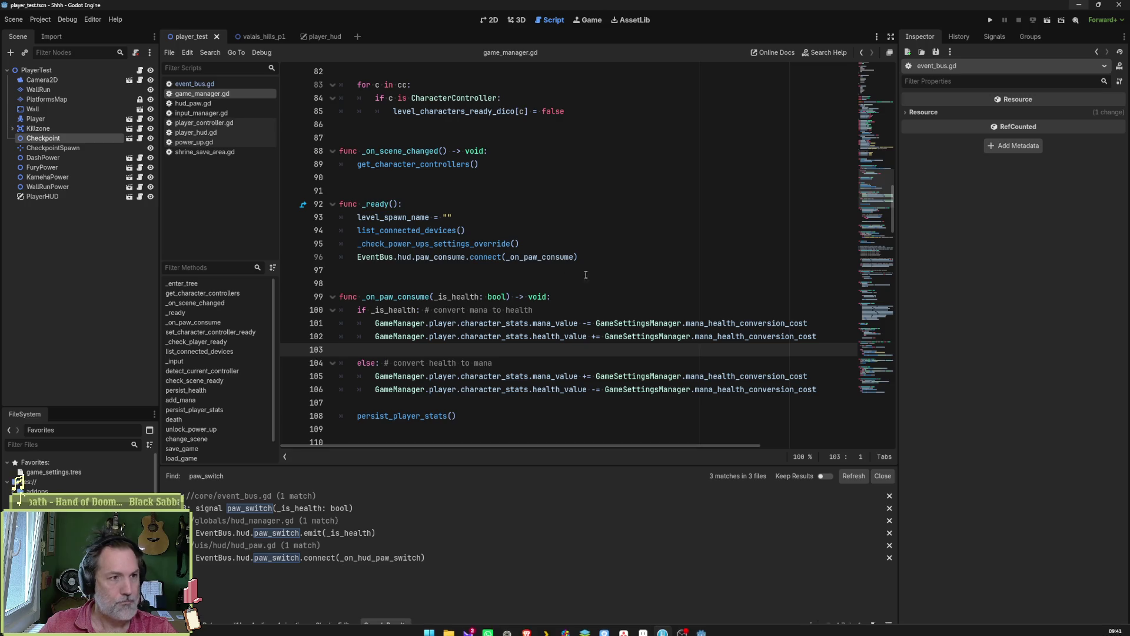
left_click(214, 113)
scroll(543, 250, "up", 12)
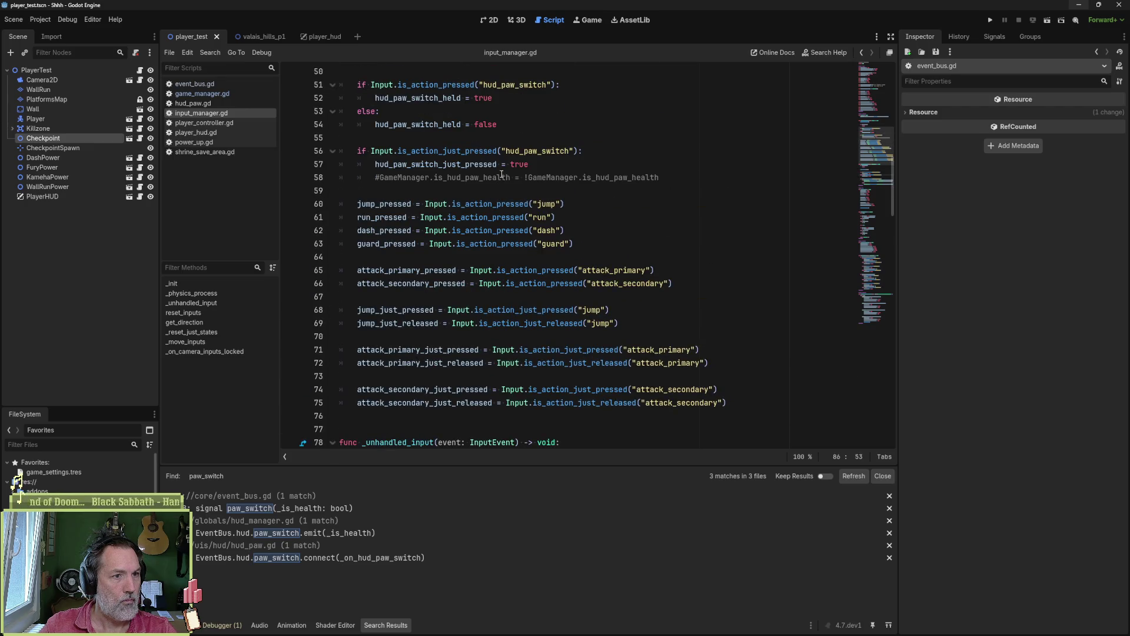
left_click(500, 176)
key("ctrl+shift+k")
key("ctrl+s")
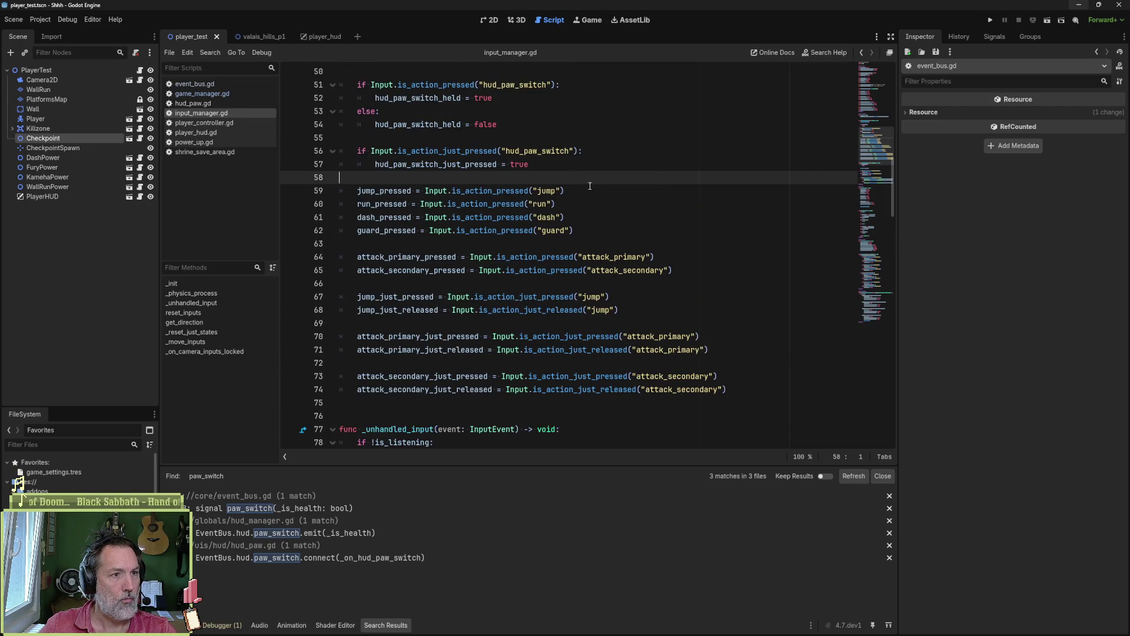
scroll(594, 189, "up", 1)
key("alt+Tab")
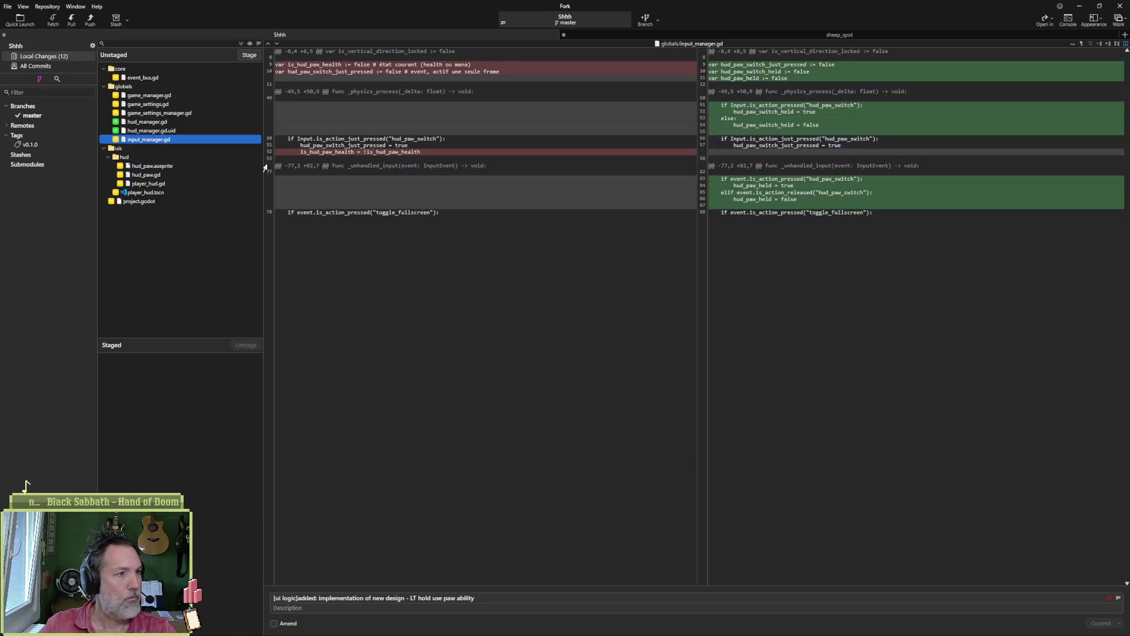
- Stage all 12 changed files, commit them, push master to origin, and minimize Fork
left_click(154, 175)
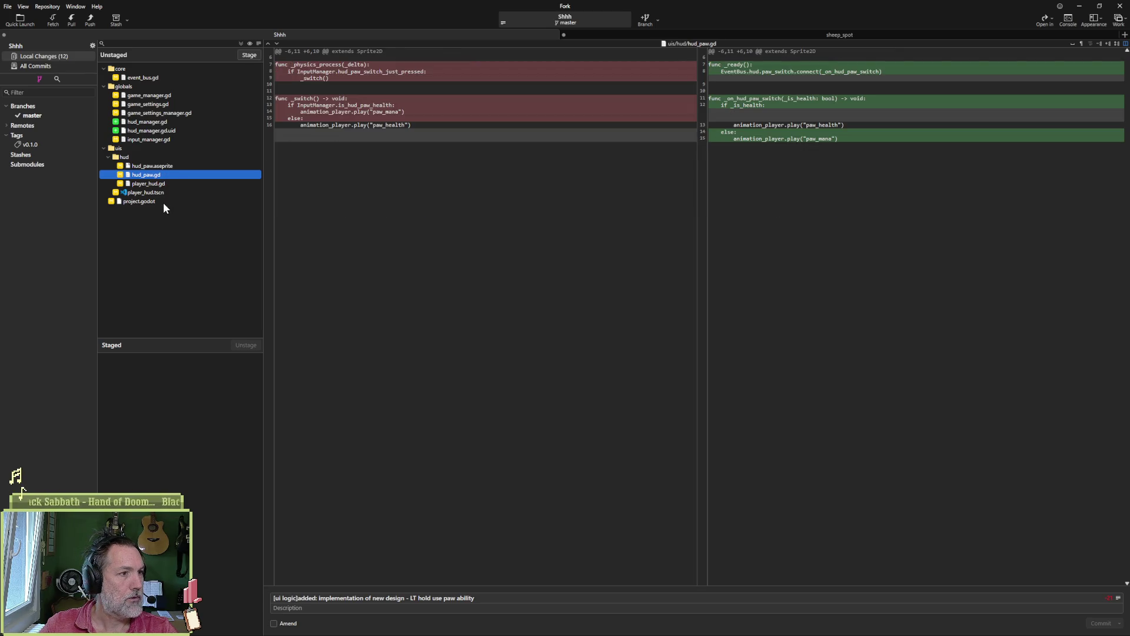
left_click(241, 43)
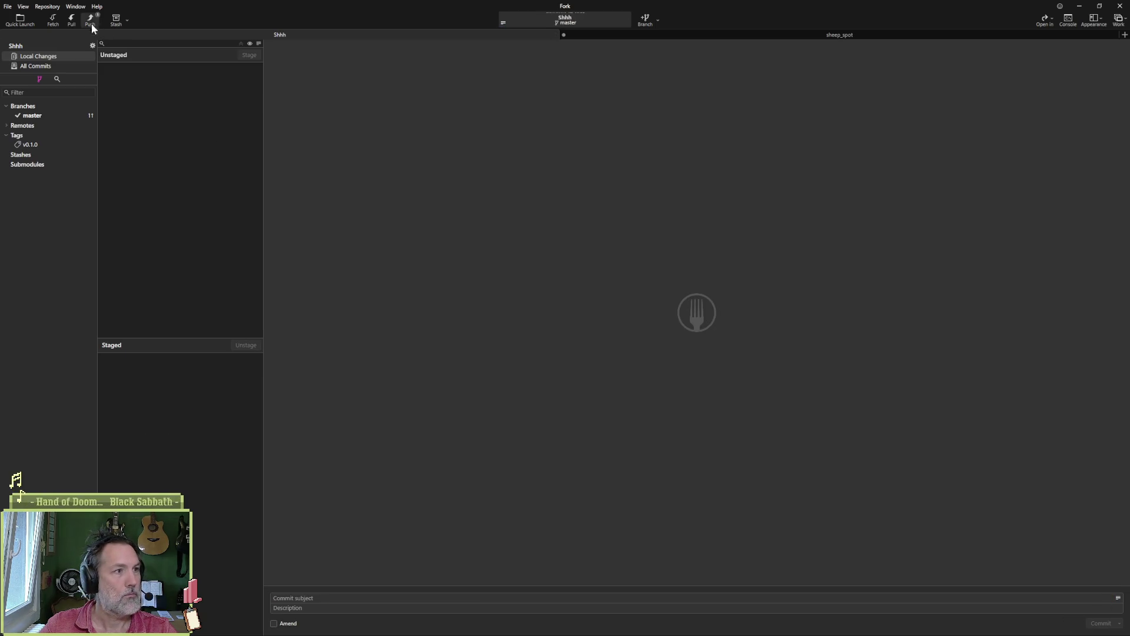
left_click(90, 20)
left_click(631, 347)
left_click(1081, 10)
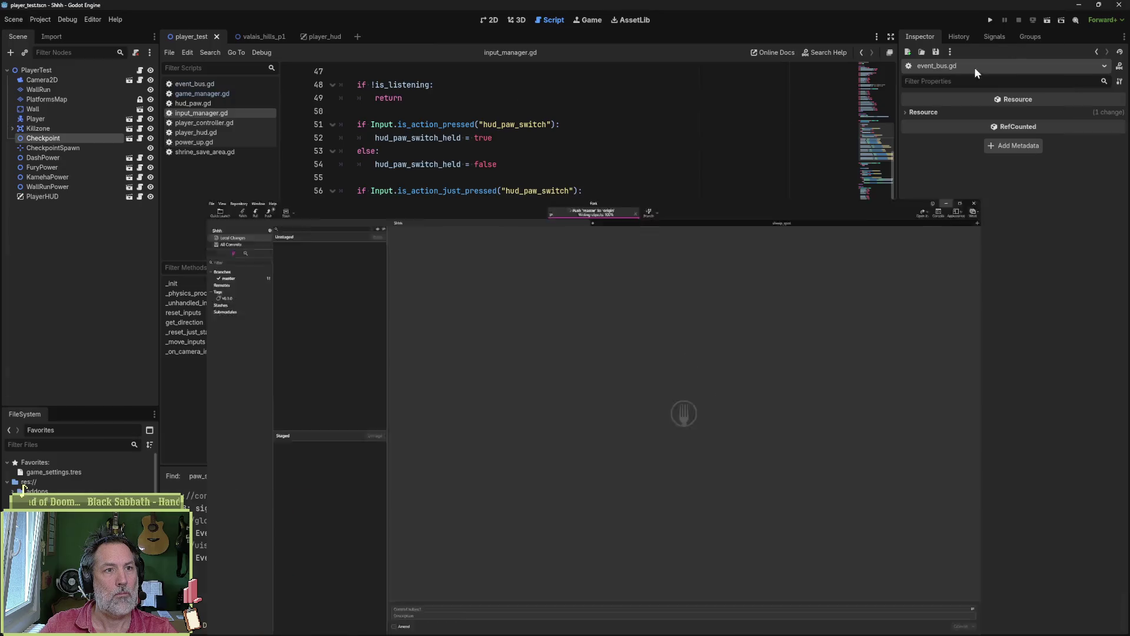
key("alt+Tab")
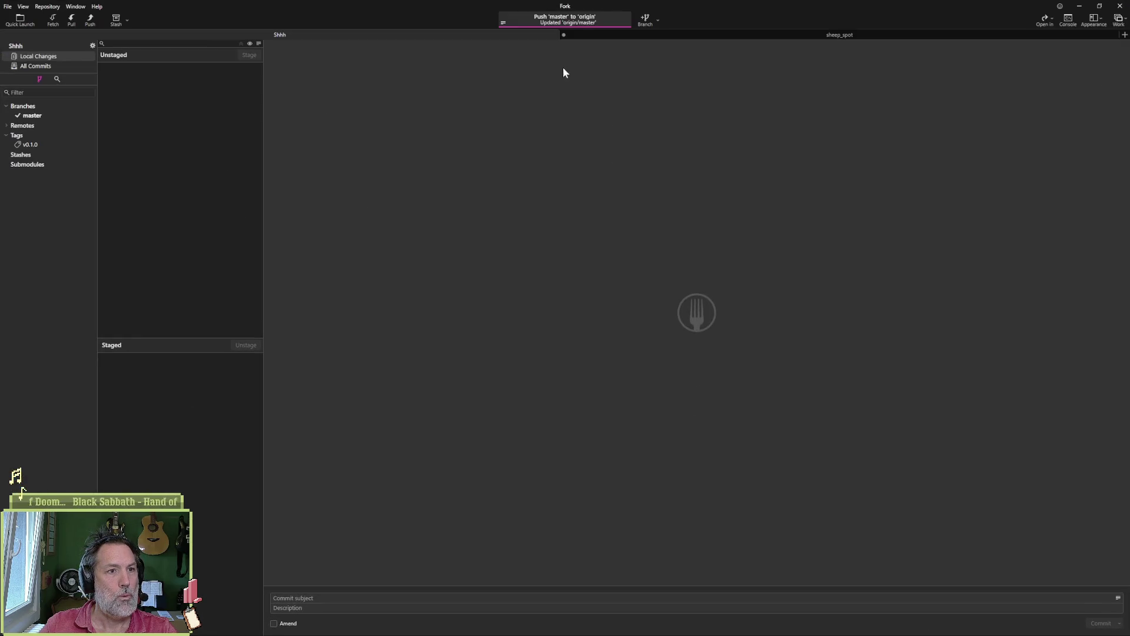
left_click(1079, 8)
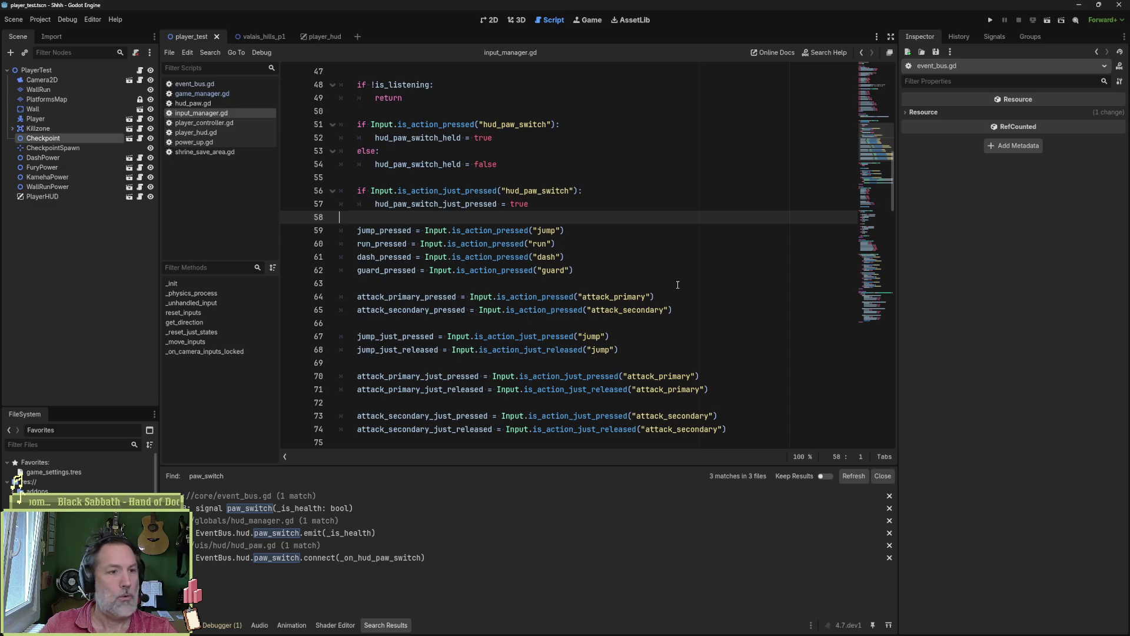
- Close input_manager.gd and every other open script in the script editor
left_click(604, 193)
key("alt+Left")
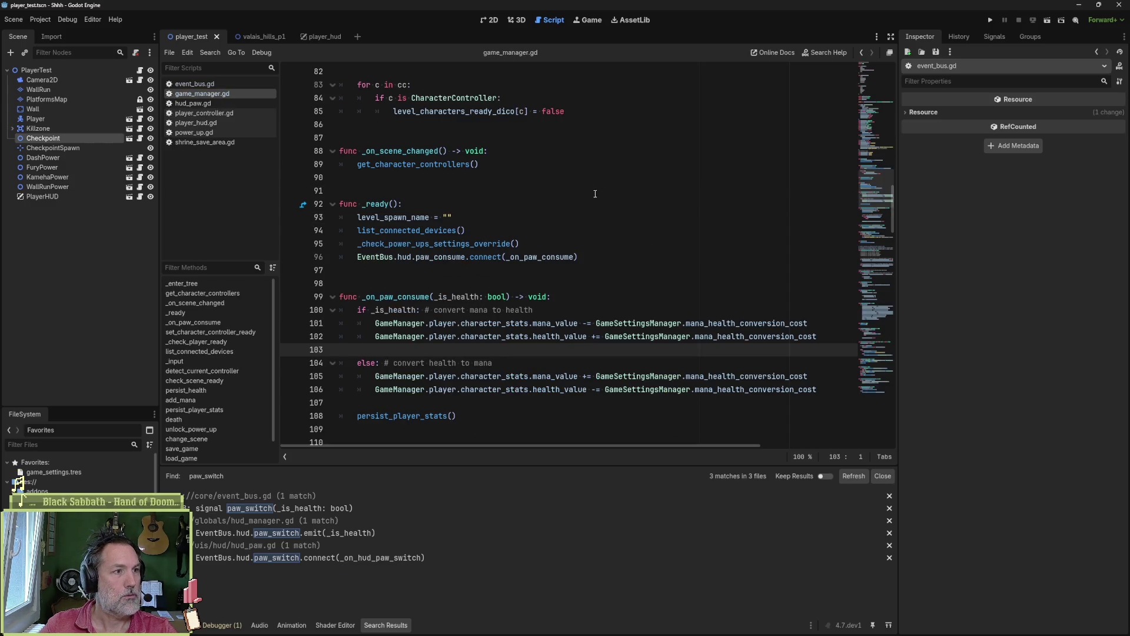
key("ctrl+w")
key("ctrl+w")
key("ctrl+w")
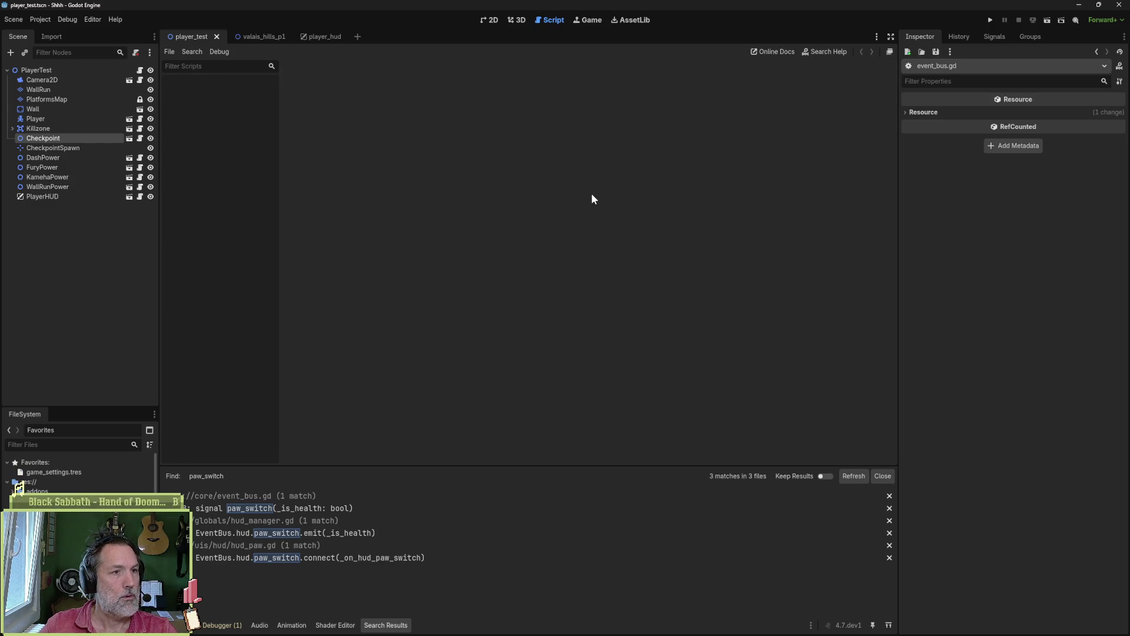
mouse_move(610, 632)
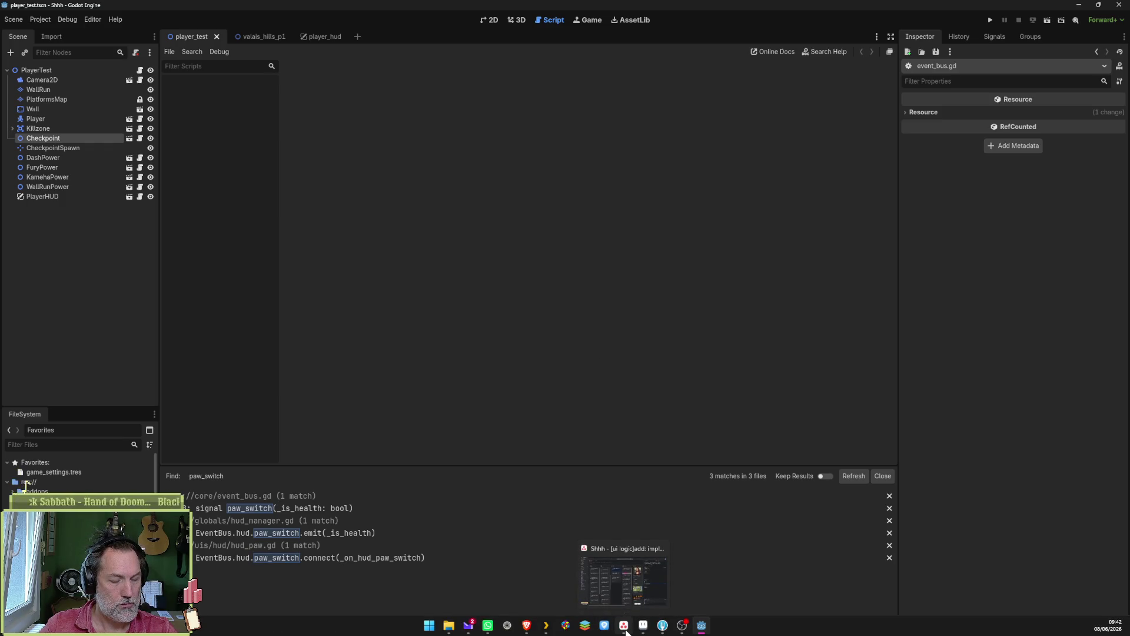
left_click(626, 632)
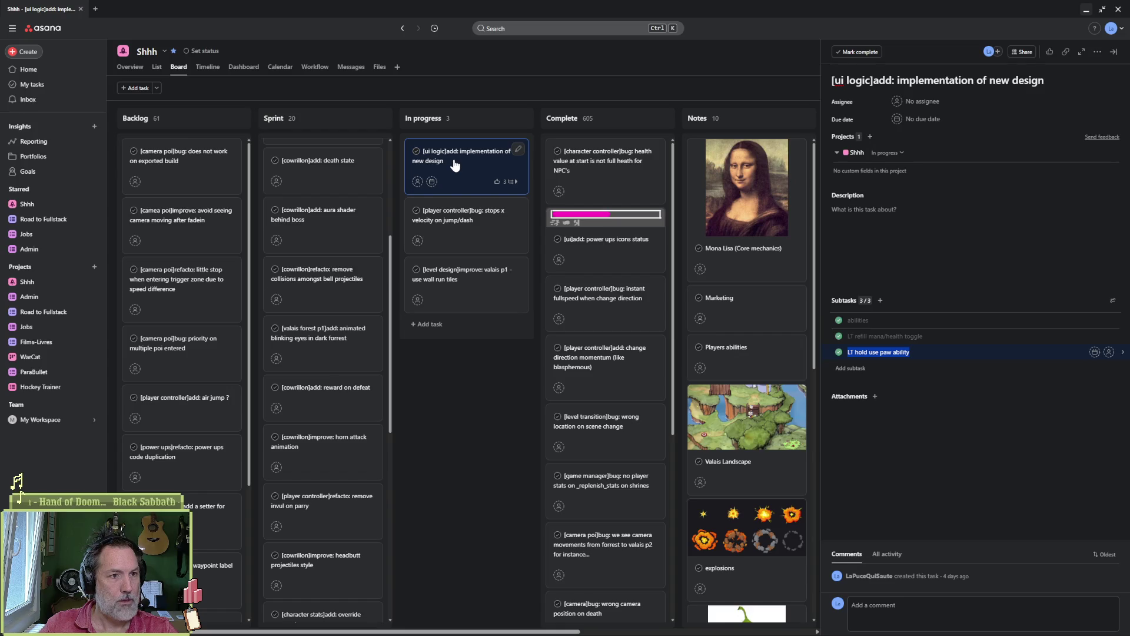
- Drag the '[ui logic]' new design card to Complete and open the x velocity on jump/dash bug task
left_click_drag(455, 165, 596, 166)
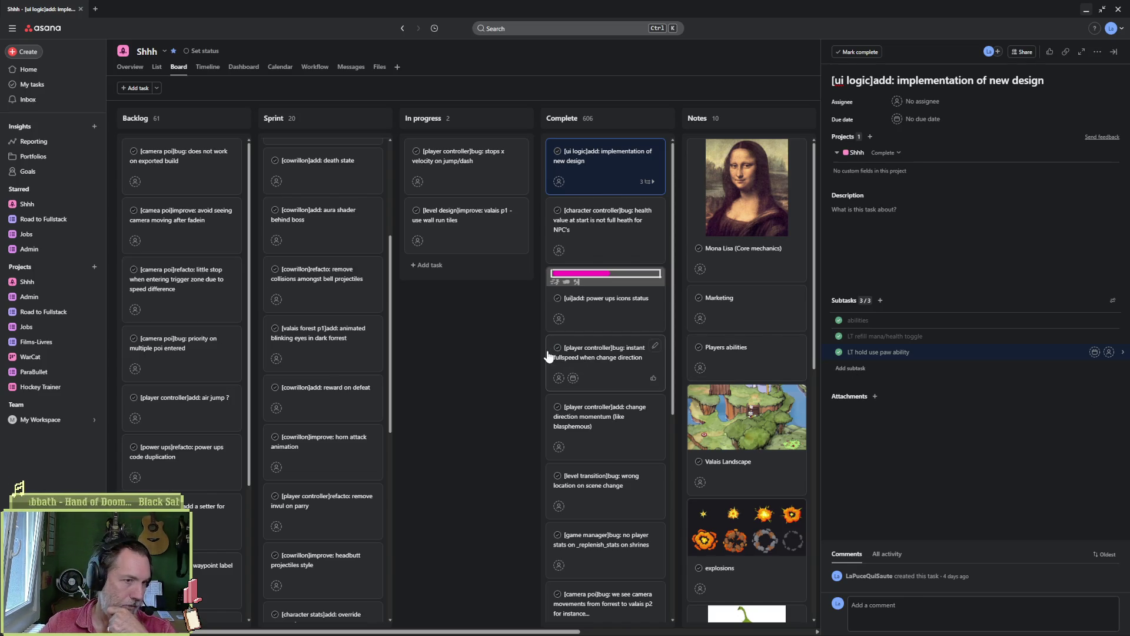
left_click(485, 169)
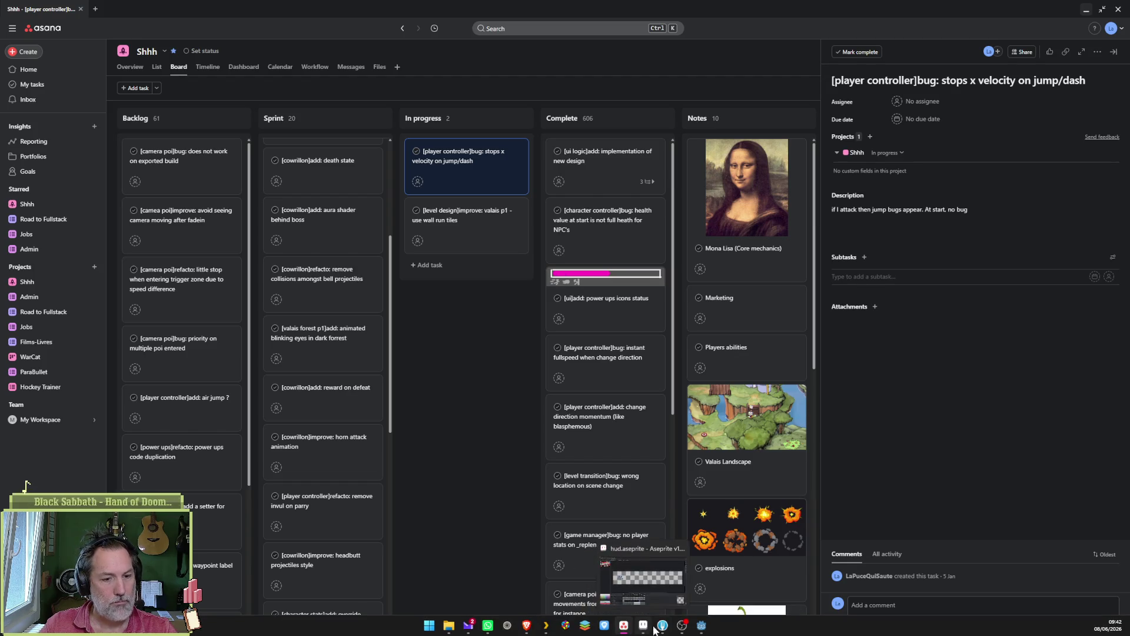
left_click(703, 628)
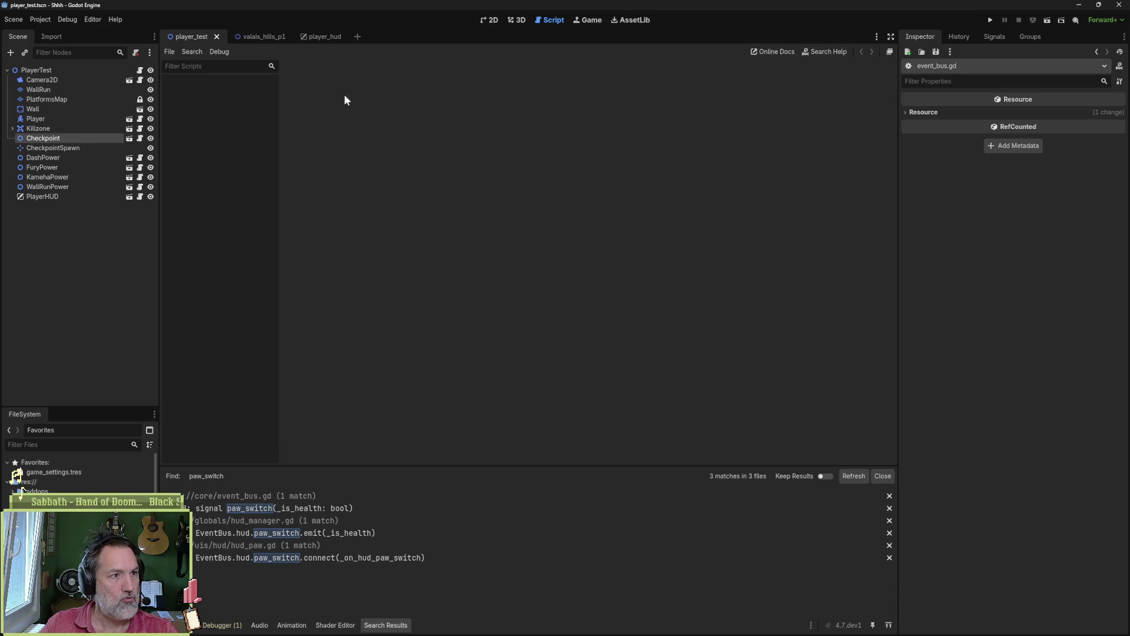
- Play the valais_hills_p1 level, moving the cat left and right and jumping onto the house
left_click(266, 35)
key("F6")
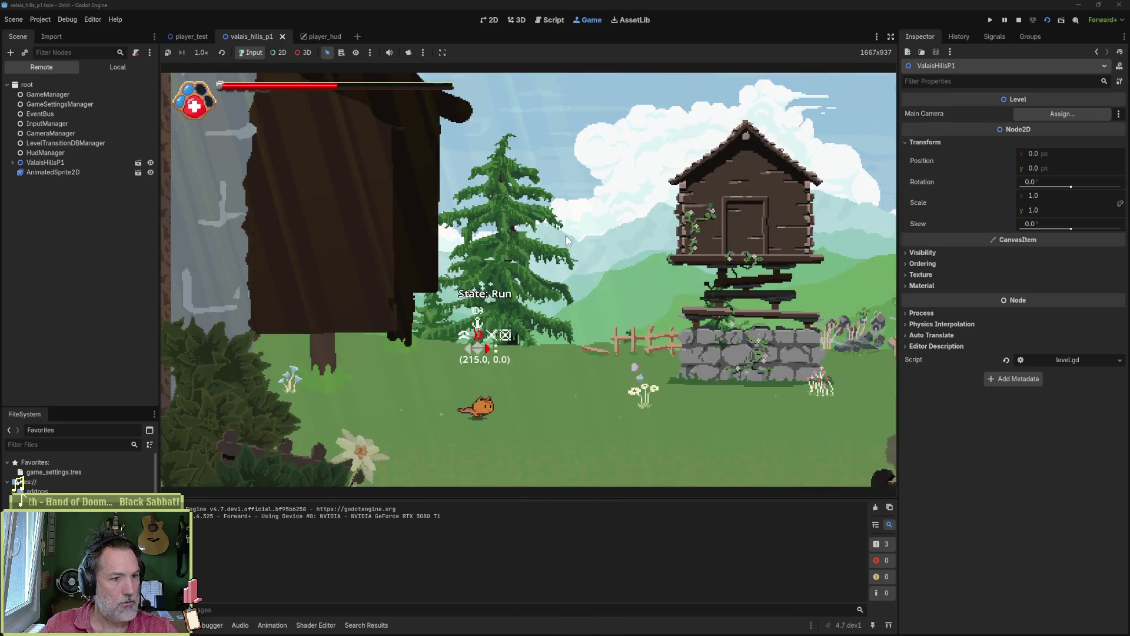
key("Left")
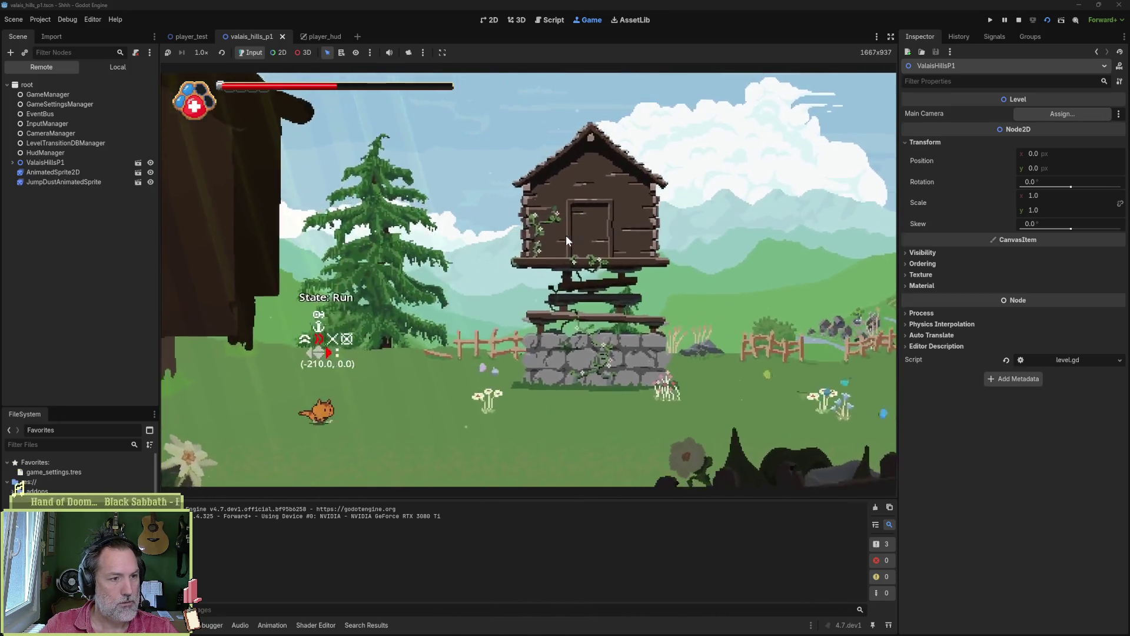
key("x")
key("Right")
key("space")
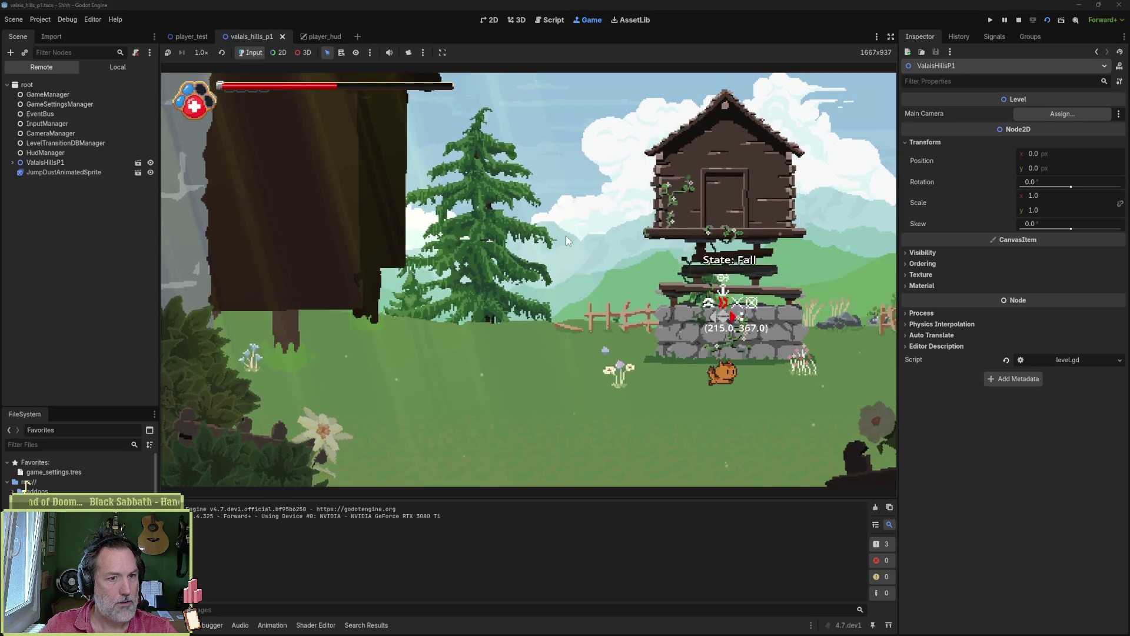
key("Left")
key("space")
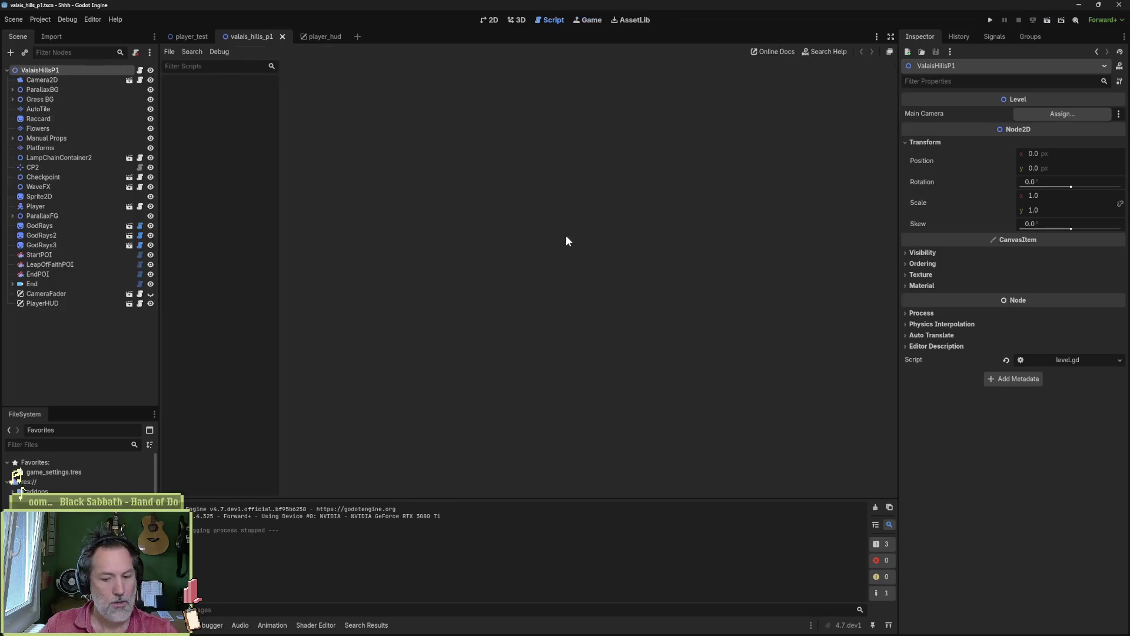
- Restart the level twice, running the cat and jumping onto the house's stone base
key("F6")
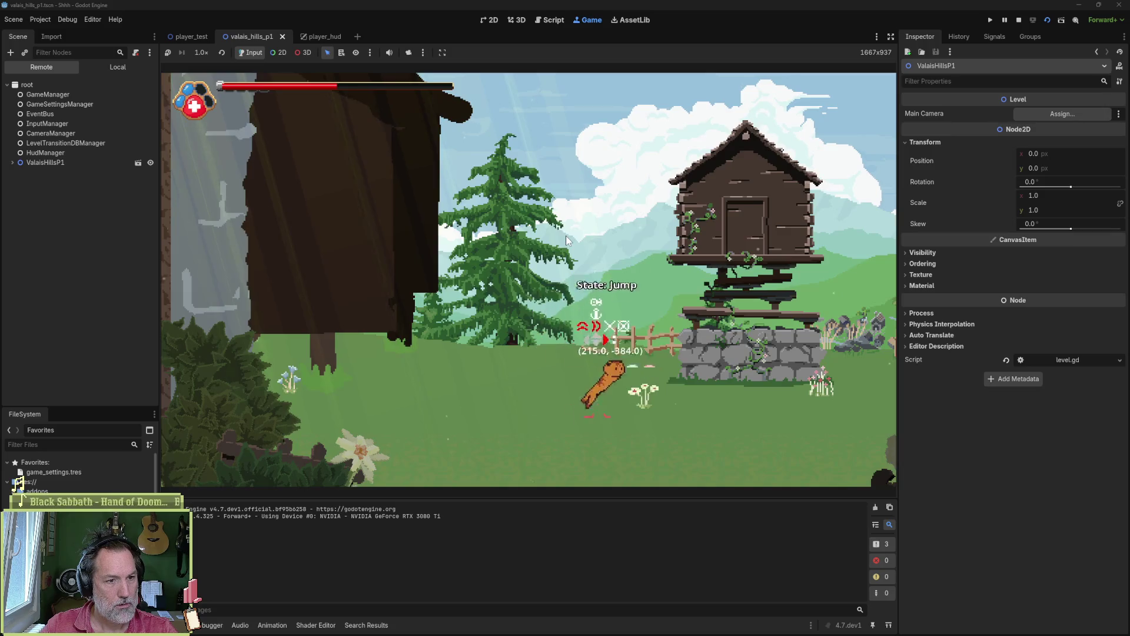
key("Left")
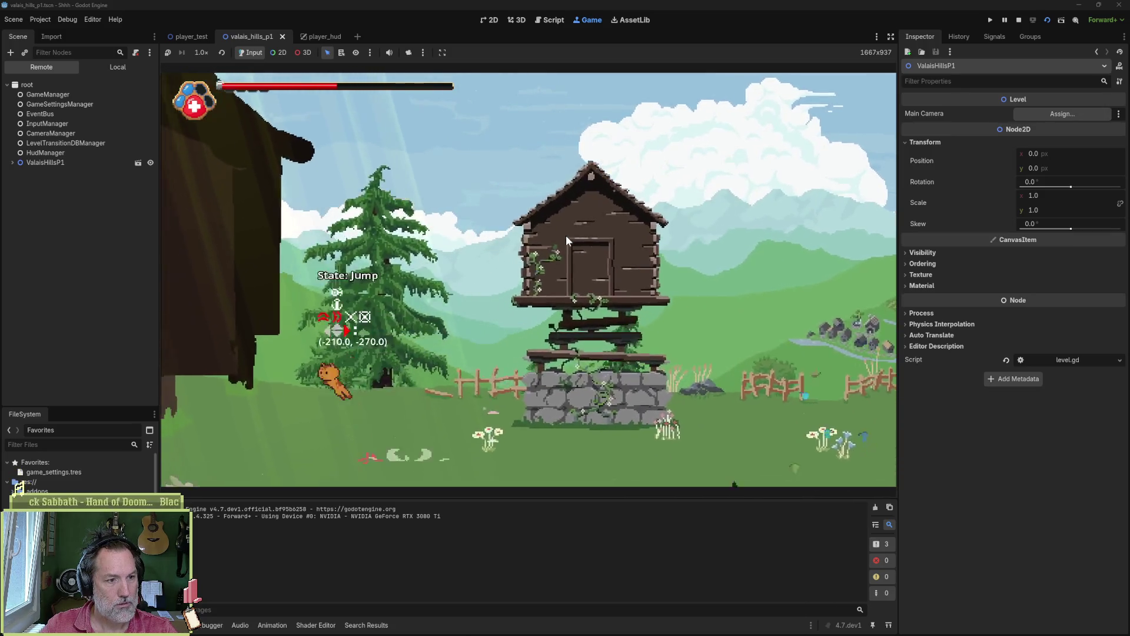
key("Right")
key("space")
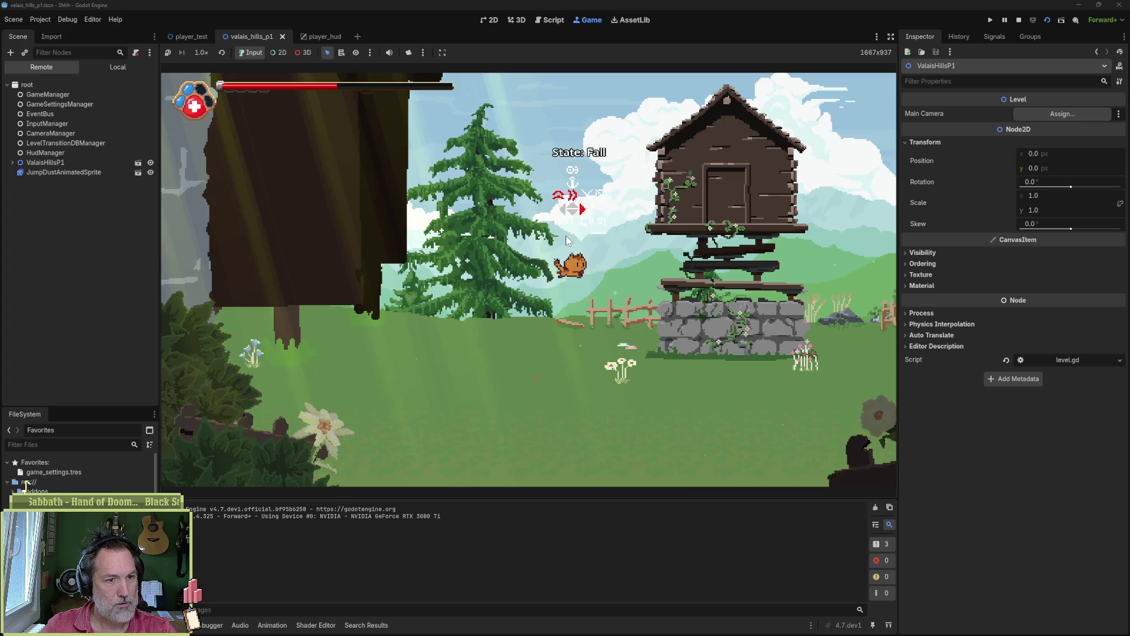
key("F5")
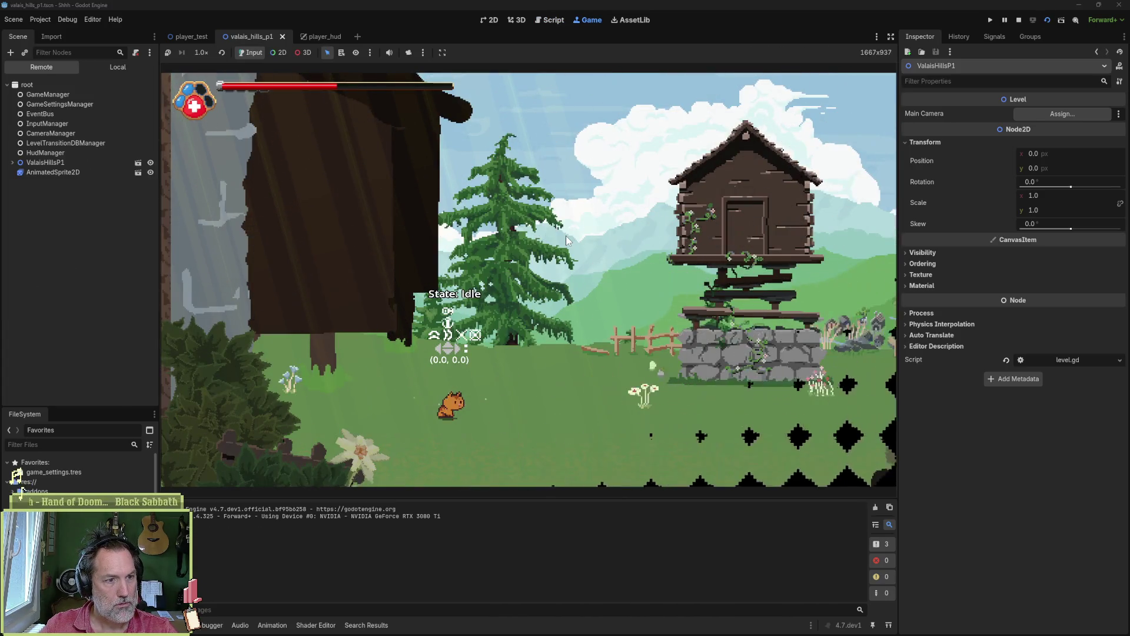
left_click(567, 236)
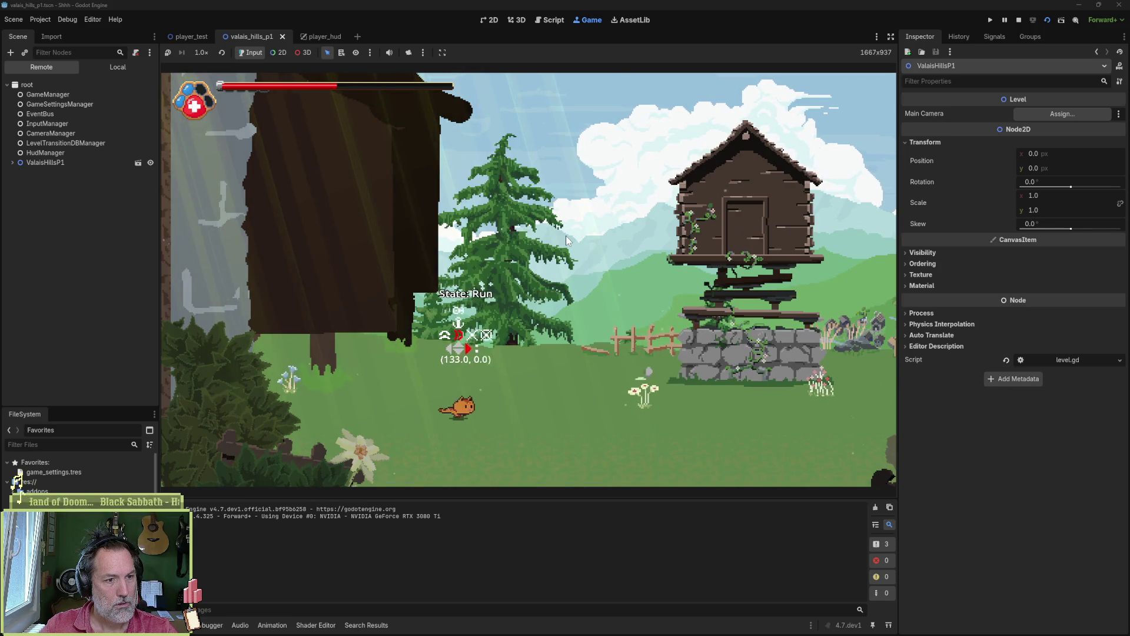
key("Right")
key("space")
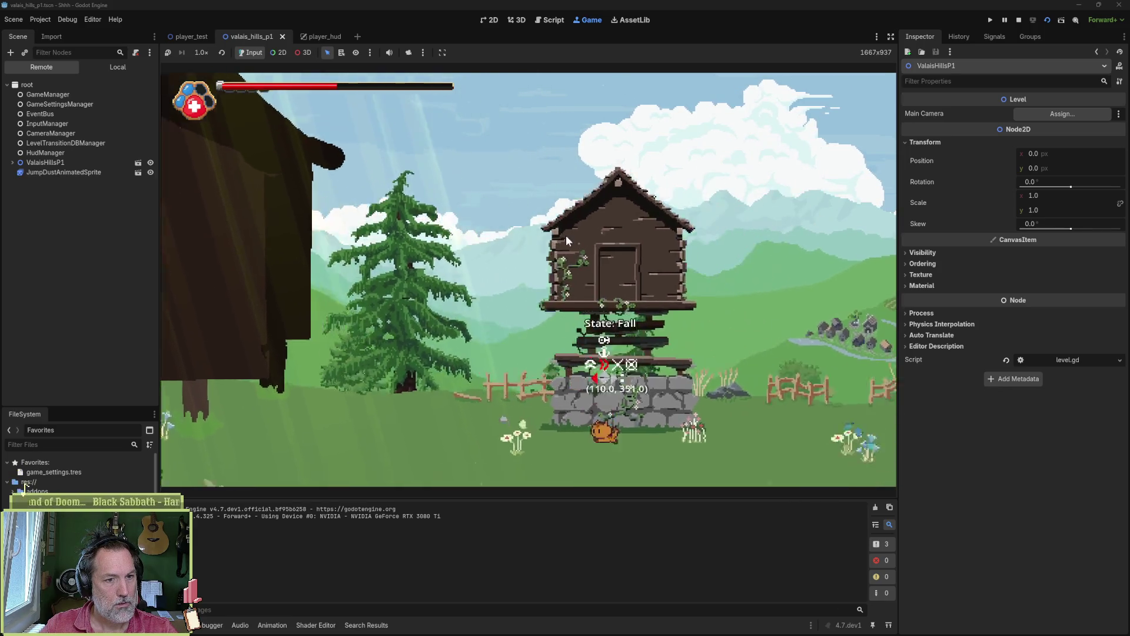
- Run the cat left, jump back right, stop the game and open game_settings.tres
key("Left")
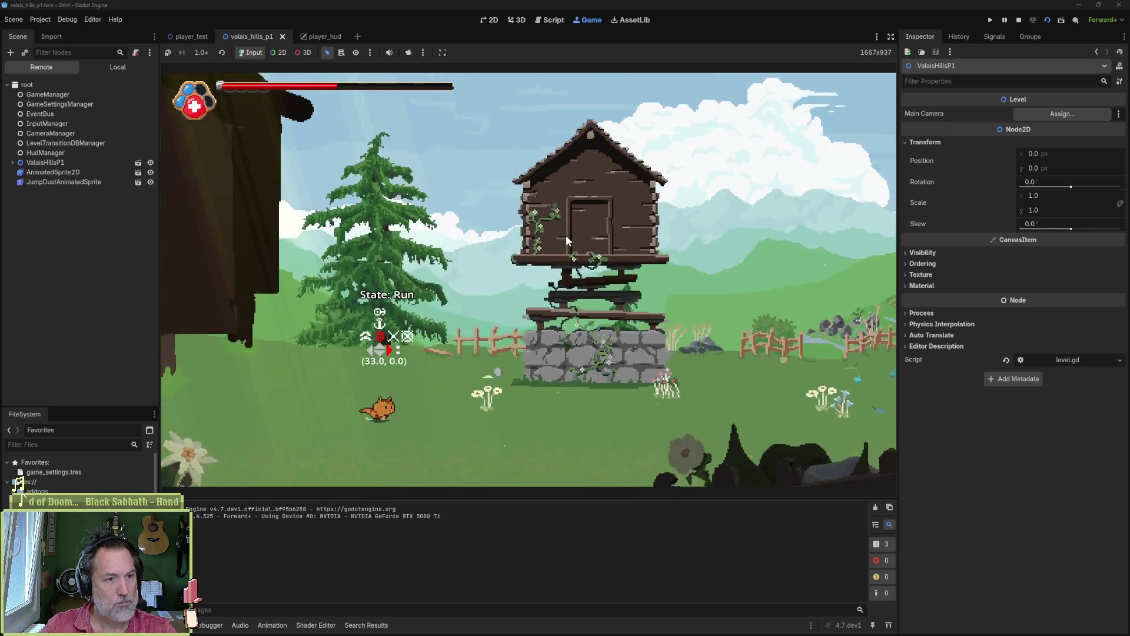
key("Right")
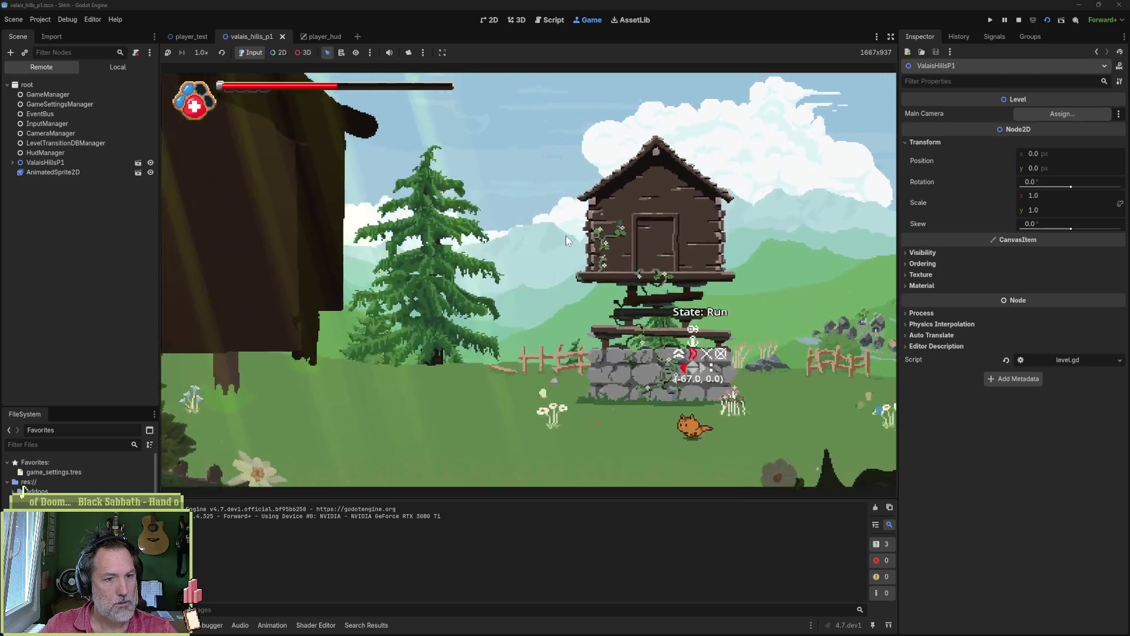
key("Left")
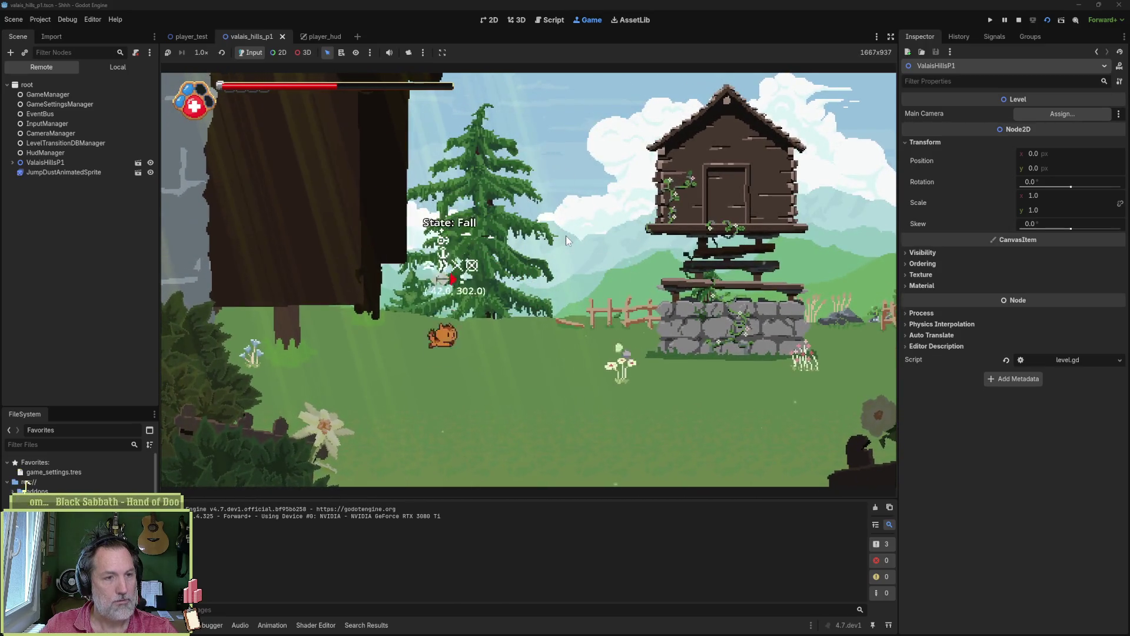
key("space")
key("Right")
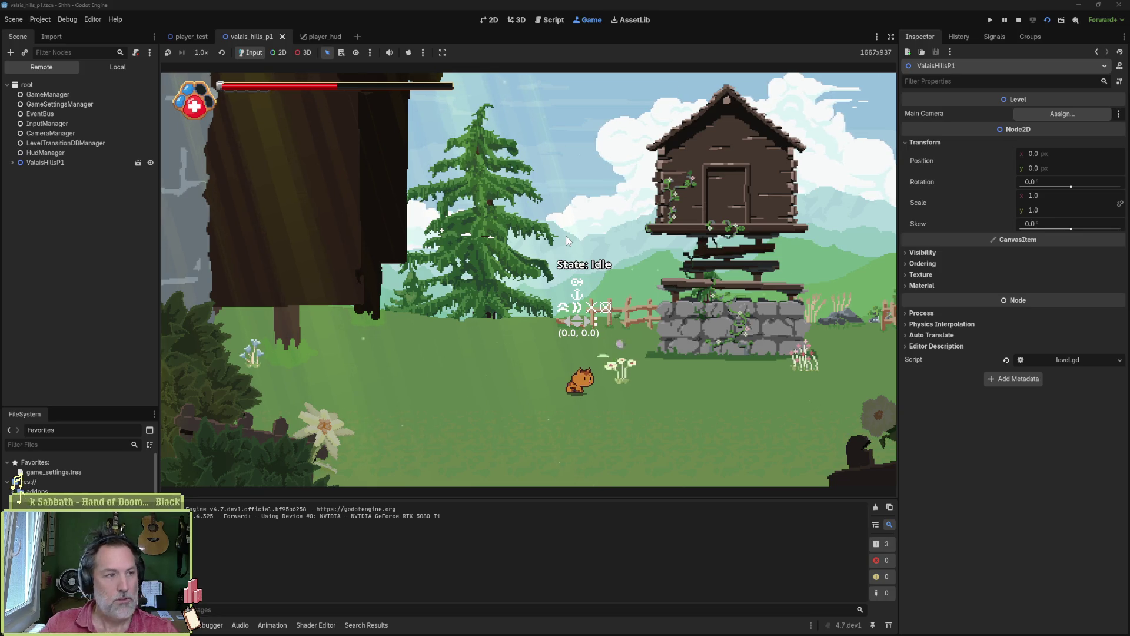
key("F8")
left_click(73, 472)
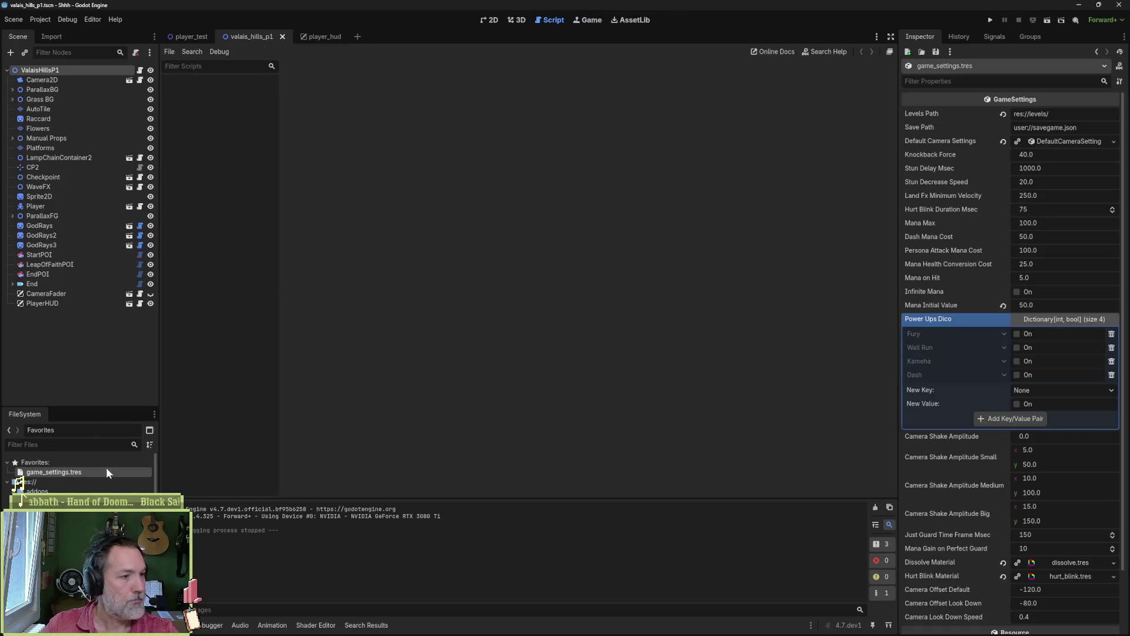
- Enable Fury and Infinite Mana, then run the level and jump the cat right
left_click(1018, 334)
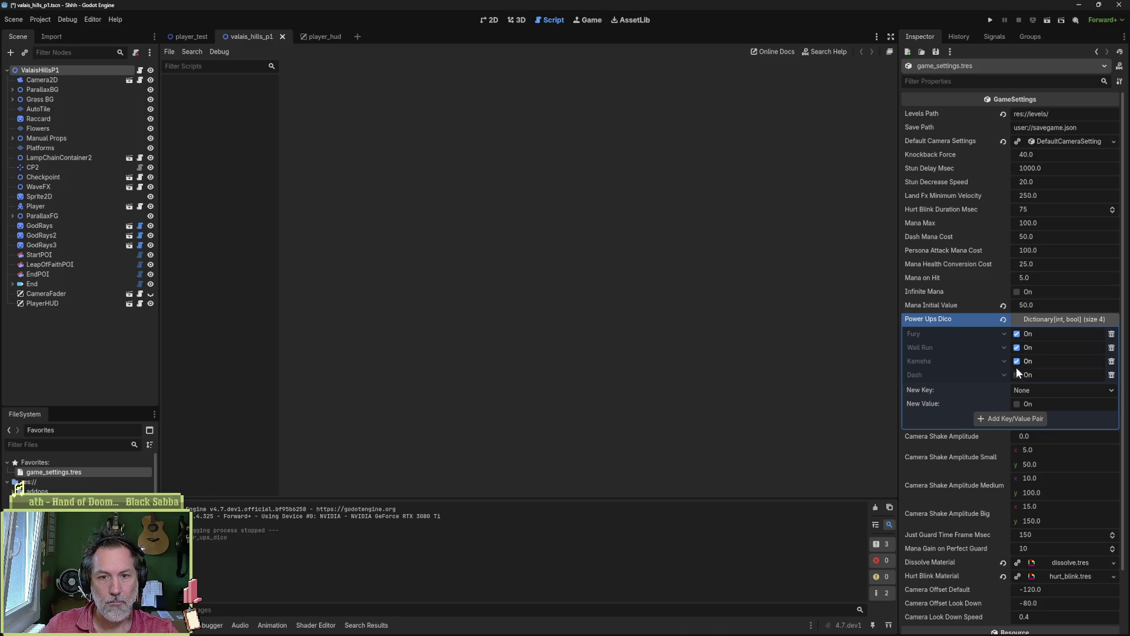
left_click(1017, 291)
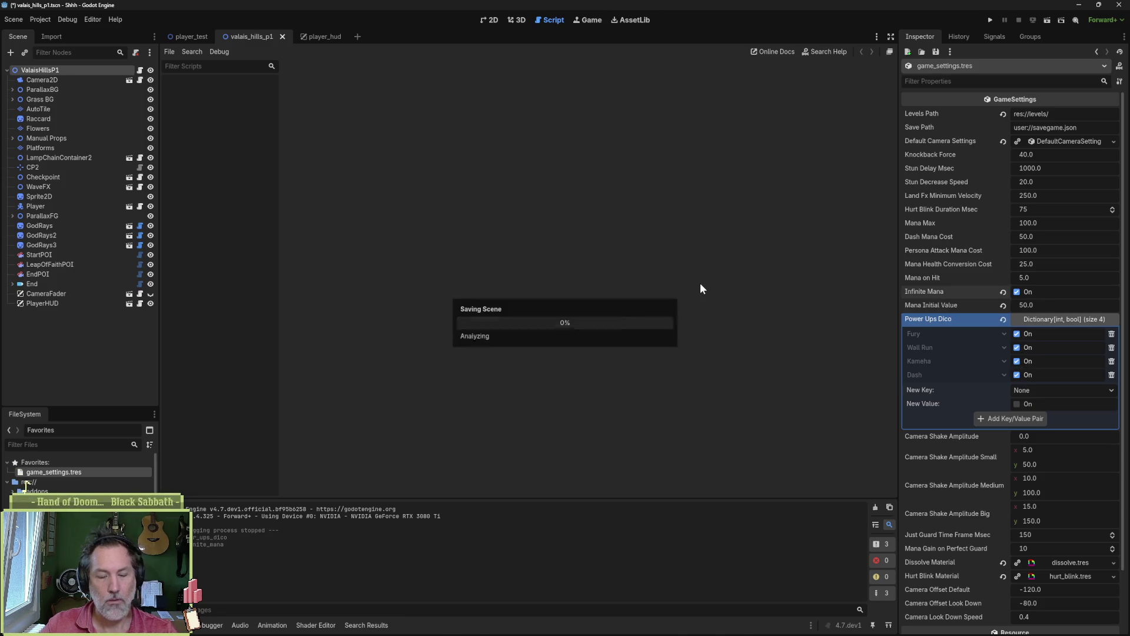
key("F5")
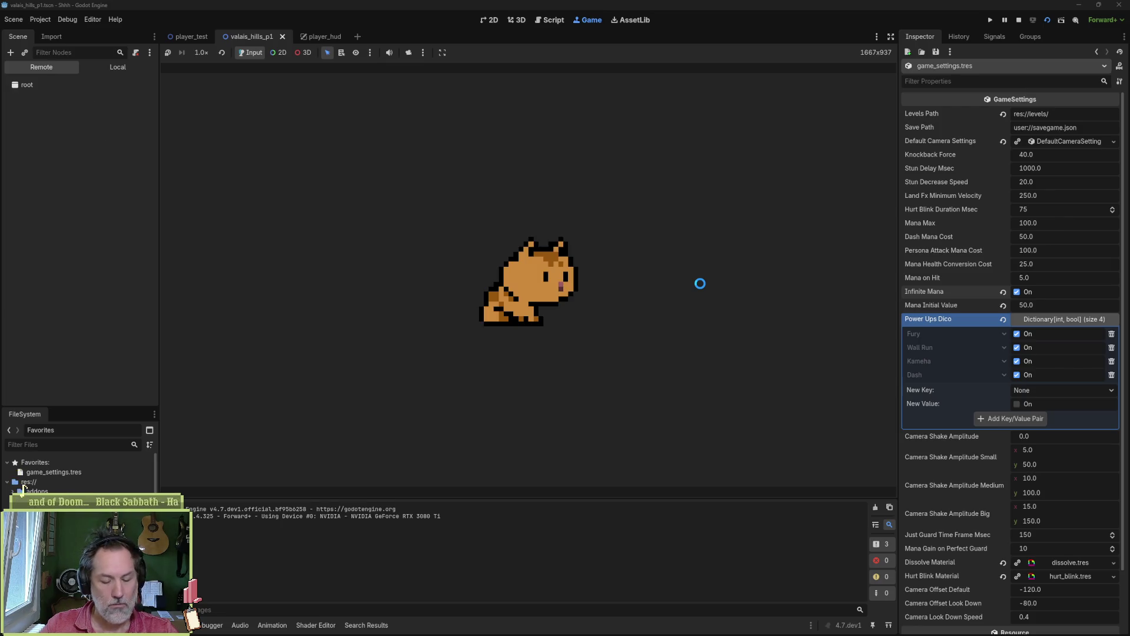
key("Right")
key("space")
- Run the cat back and forth, fire the special attack, jump left, then stop the game
key("Left")
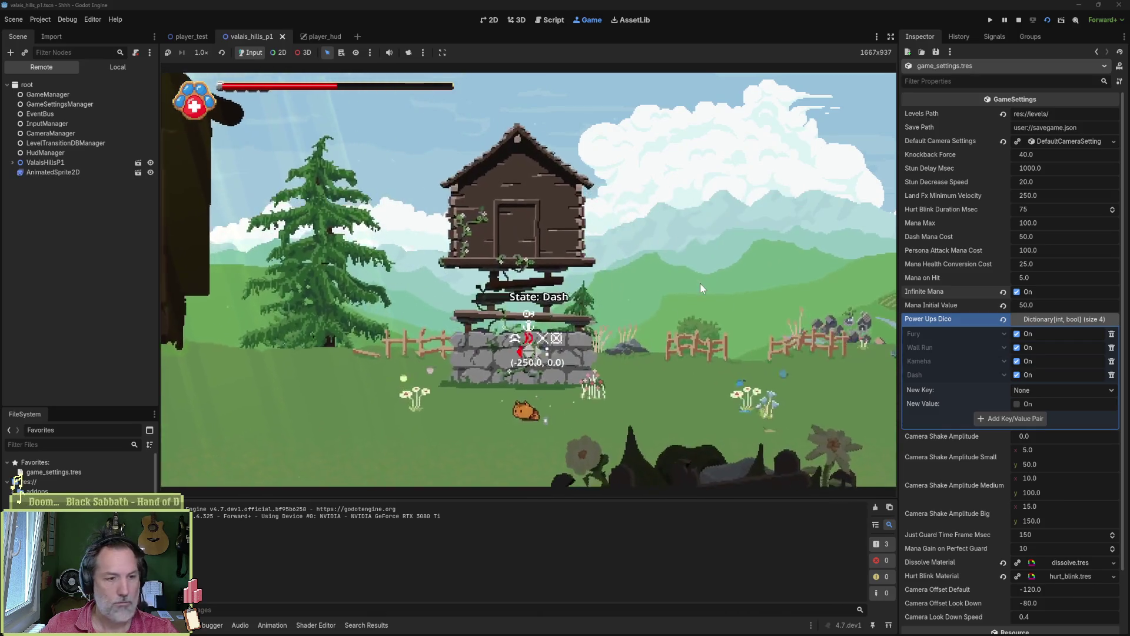
key("space")
key("Right")
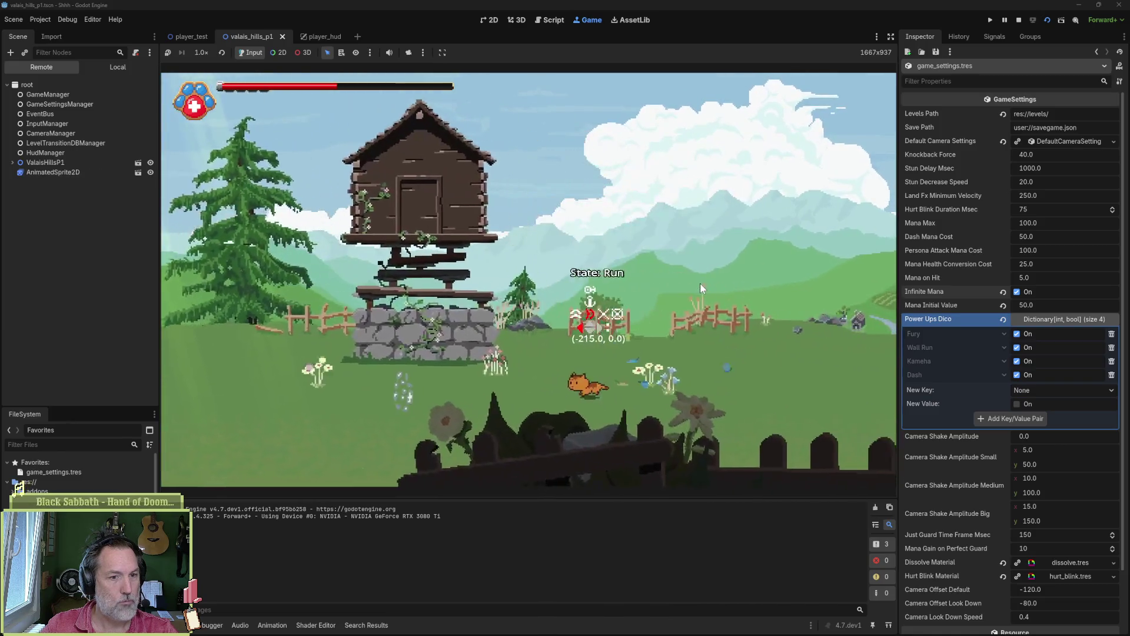
key("Left")
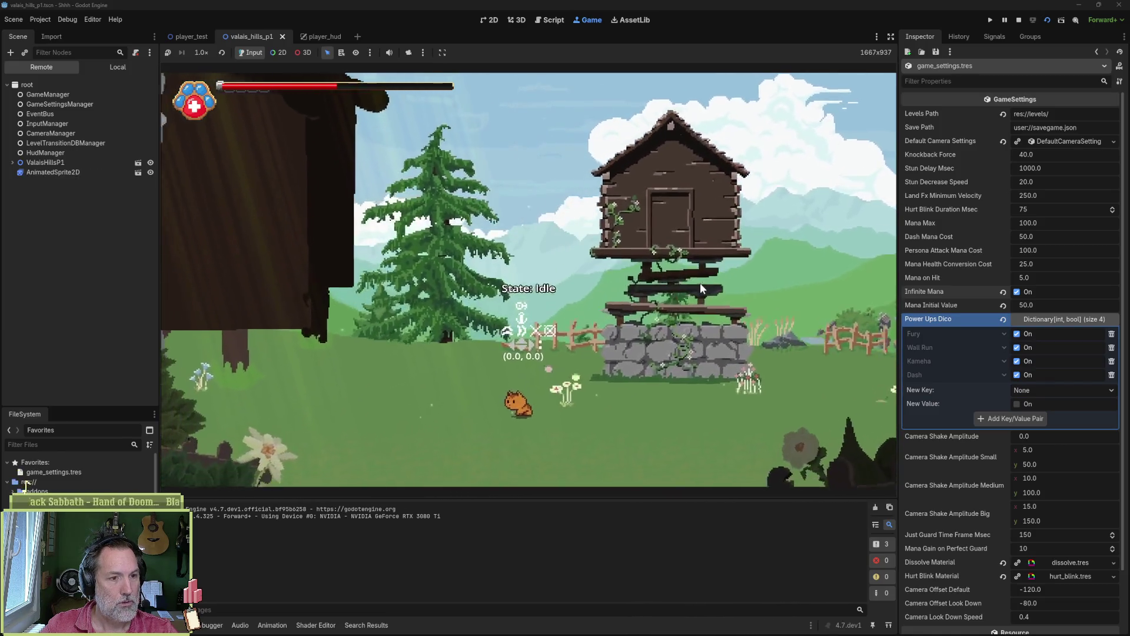
key("q")
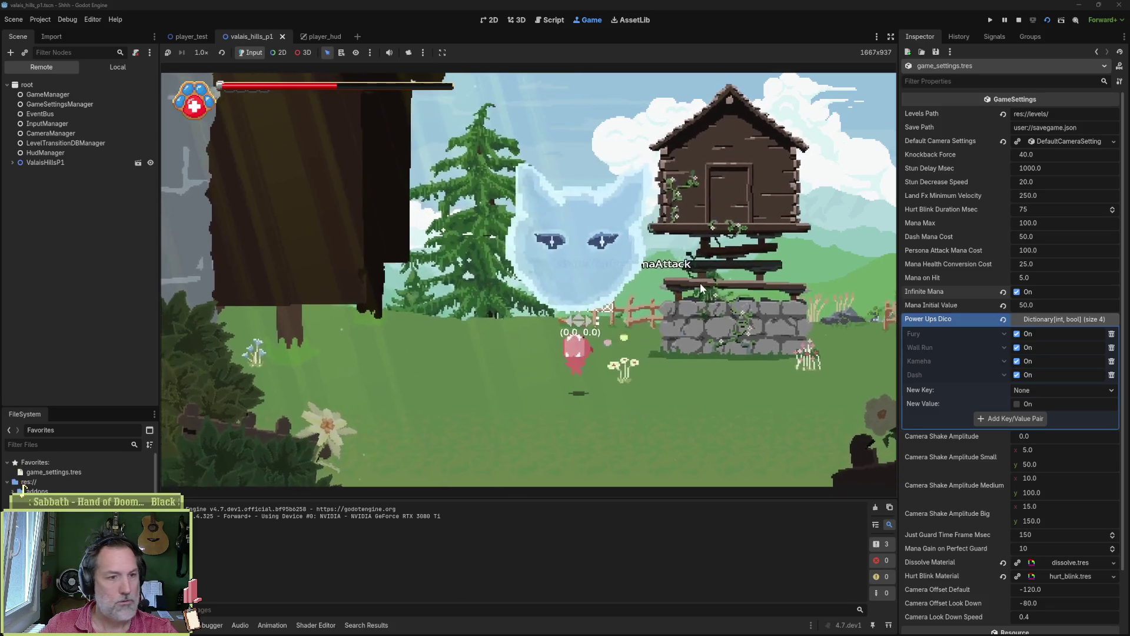
key("space")
key("Left")
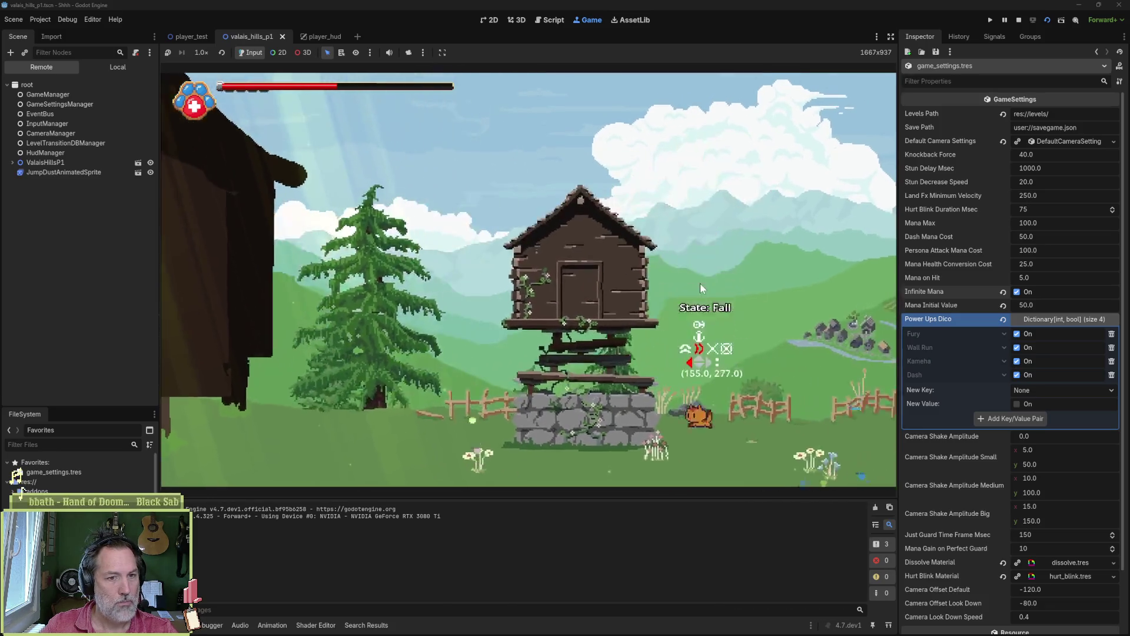
key("F8")
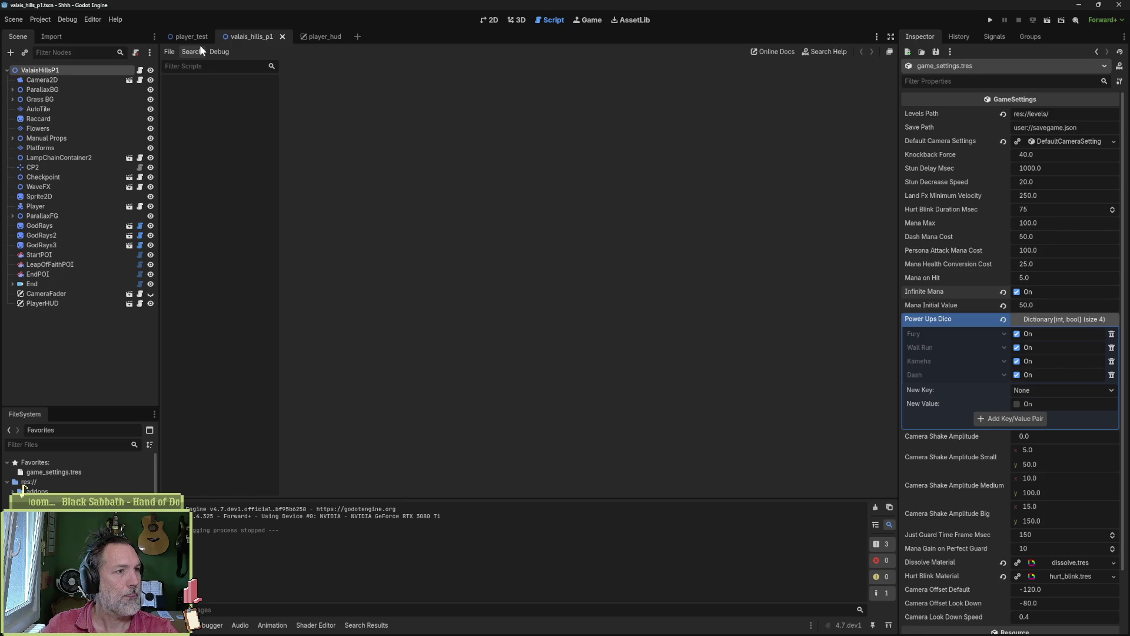
- Open player.tscn via quick search, scroll its StateMachine states, then return to valais_hills_p1
key("alt+shift+o")
type("player")
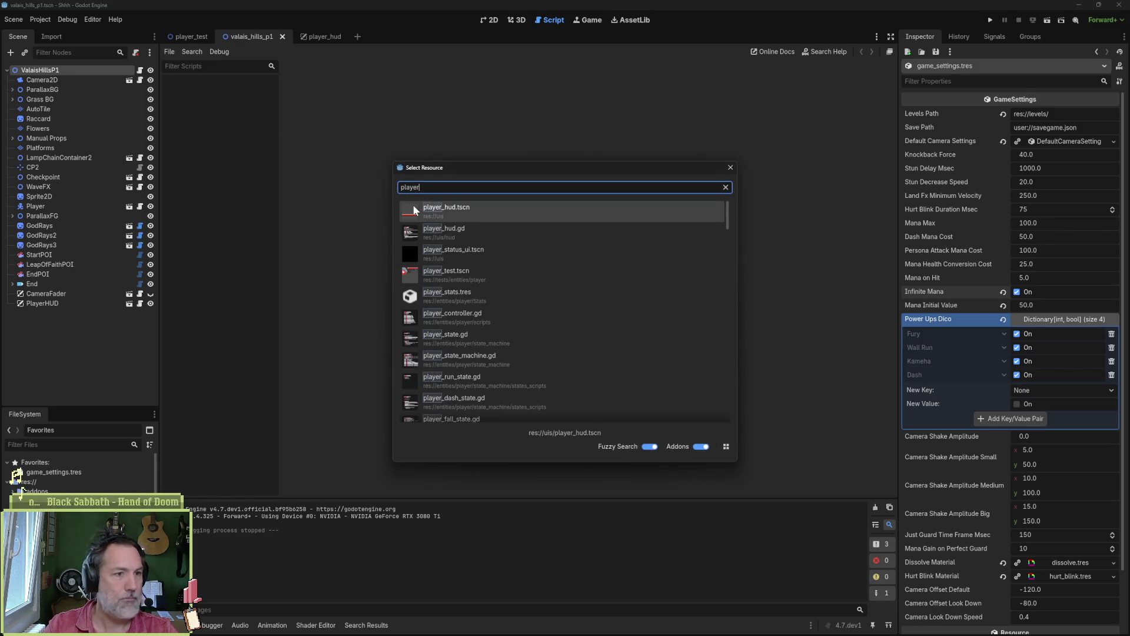
type(".tscn")
key("Return")
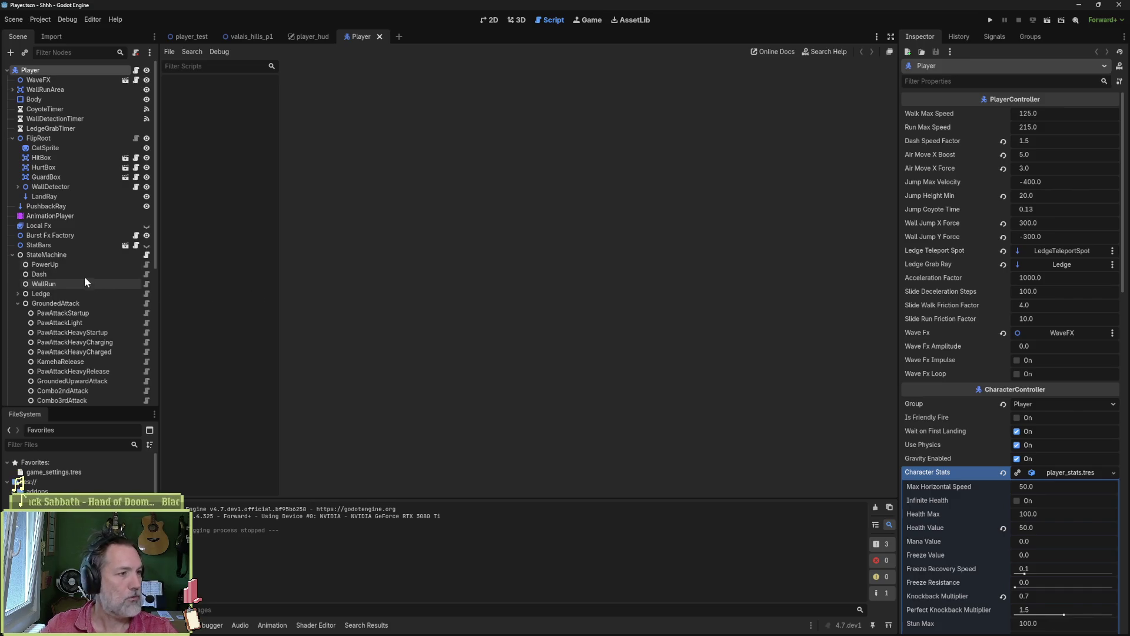
scroll(83, 285, "down", 5)
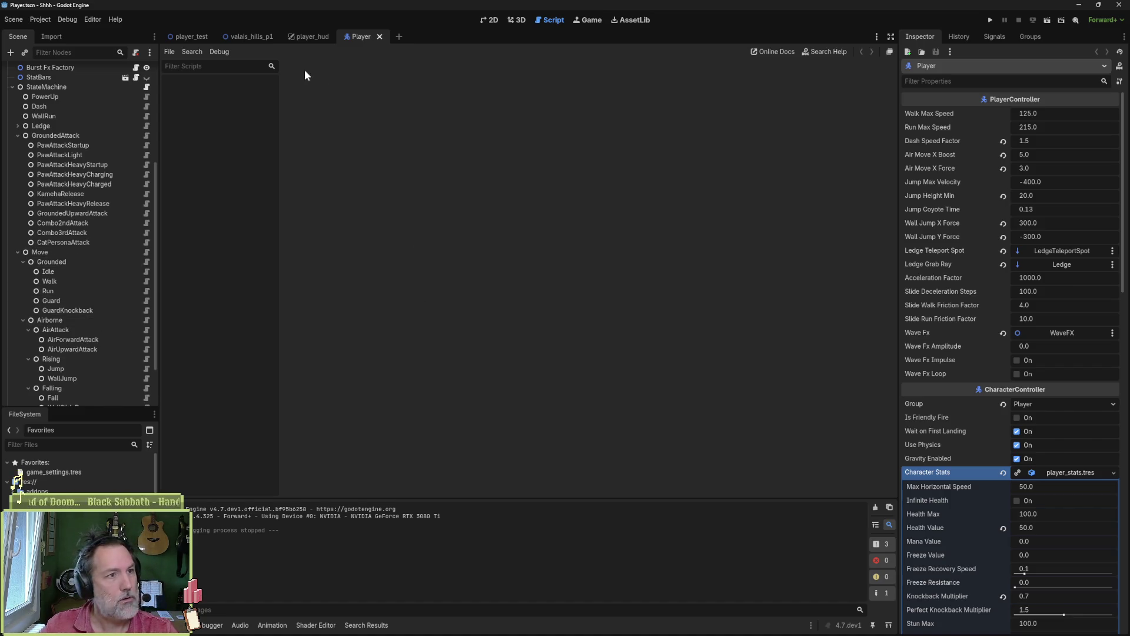
left_click(250, 37)
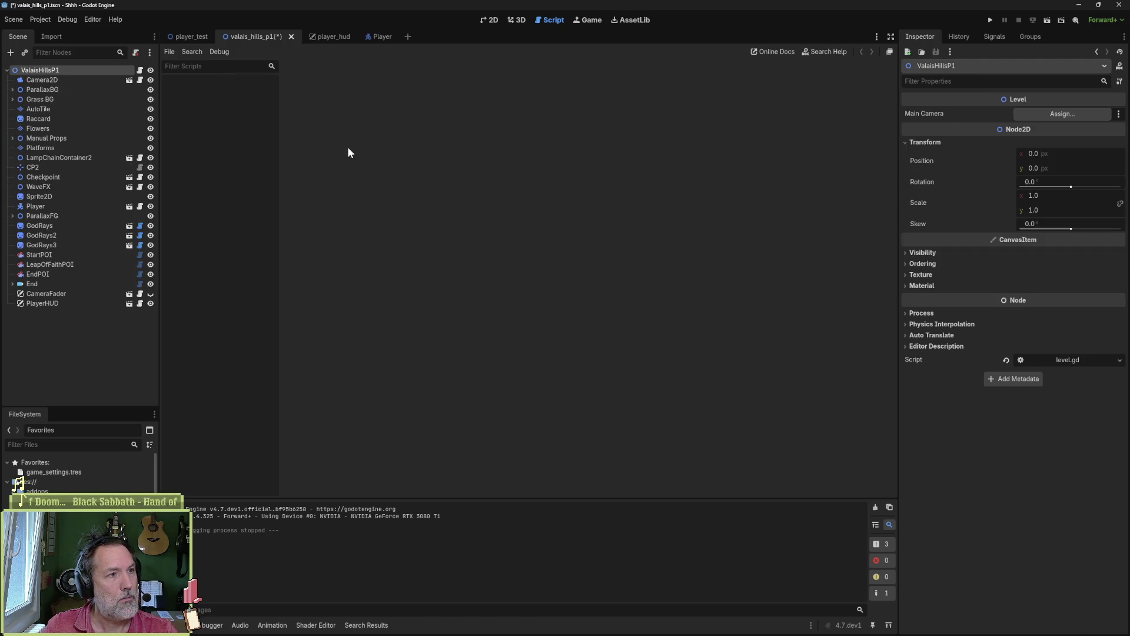
- Run the level and jump the cat left, right, then onto the cabin's platform
key("F6")
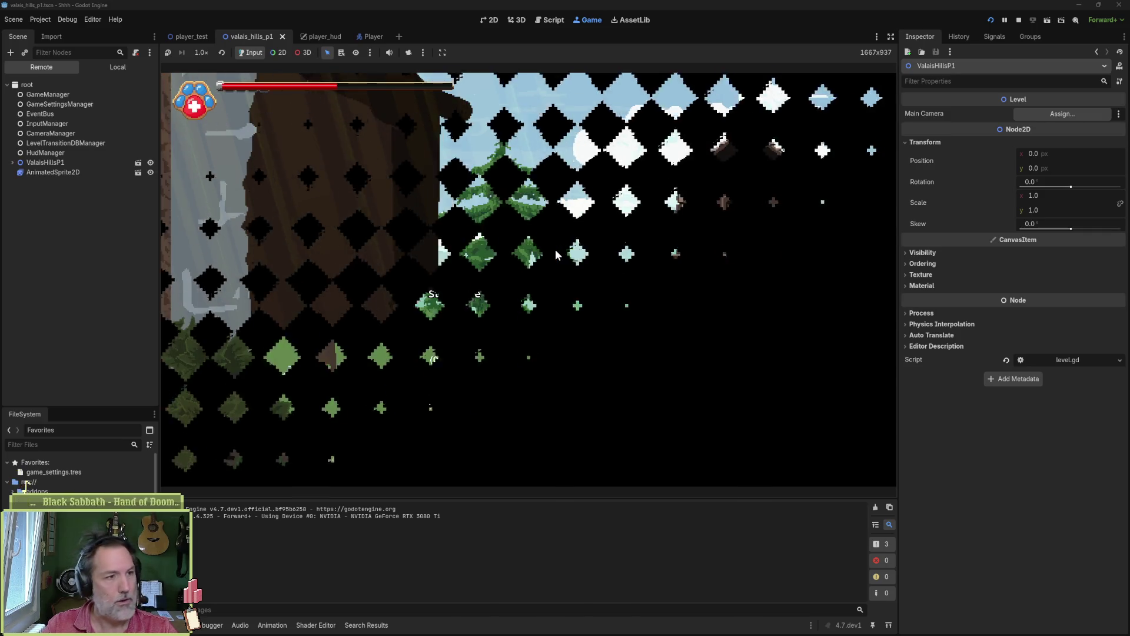
key("Left")
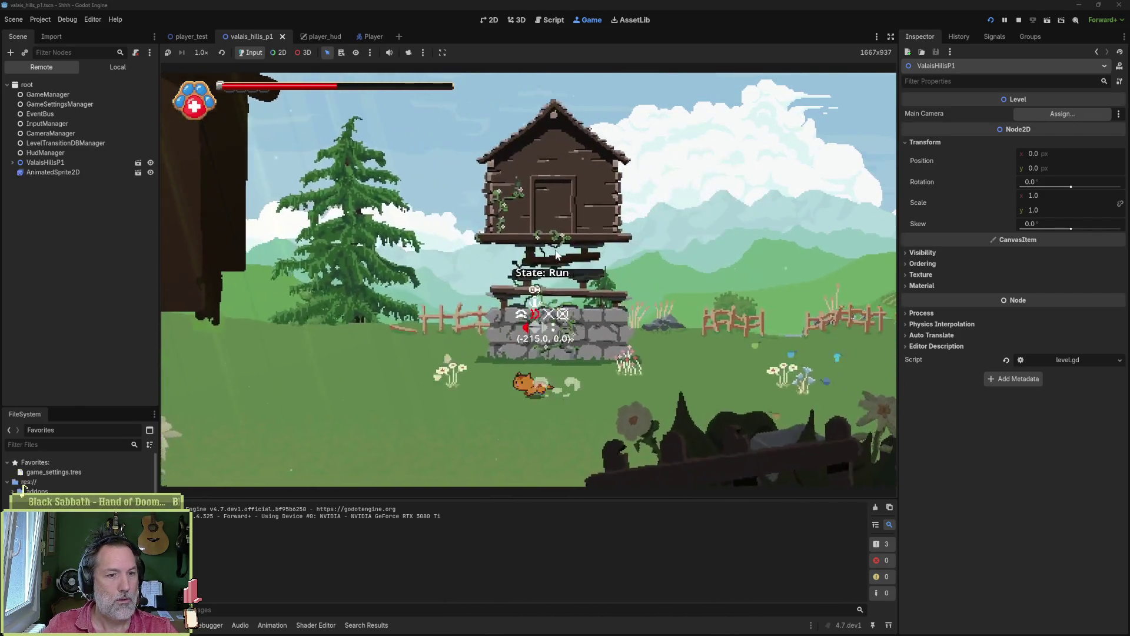
key("space")
key("Right")
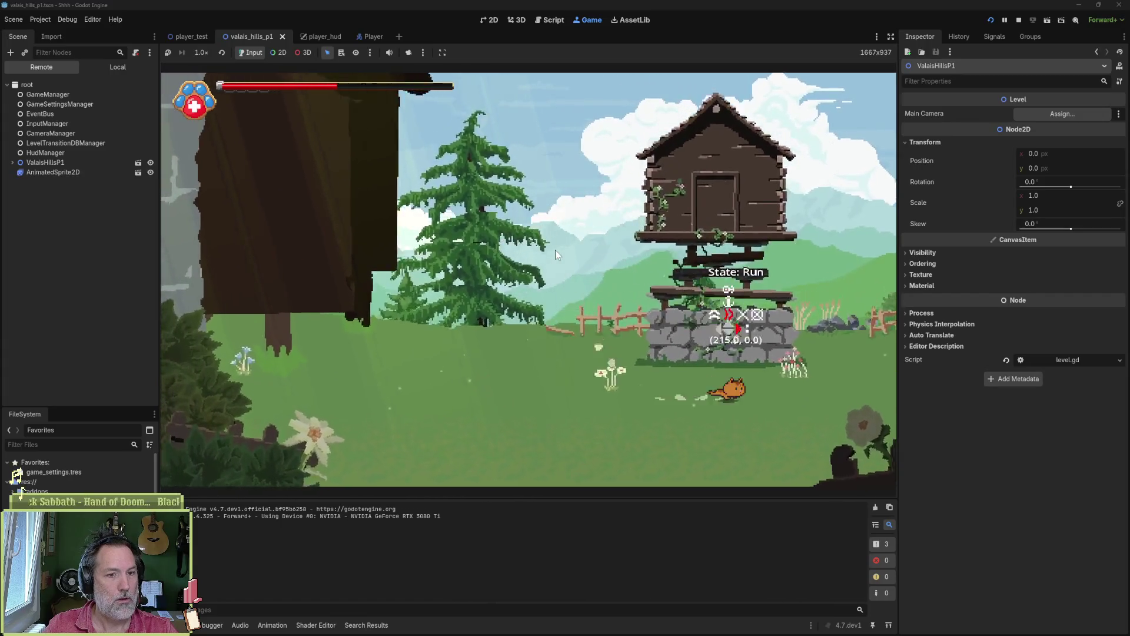
key("space")
key("Left")
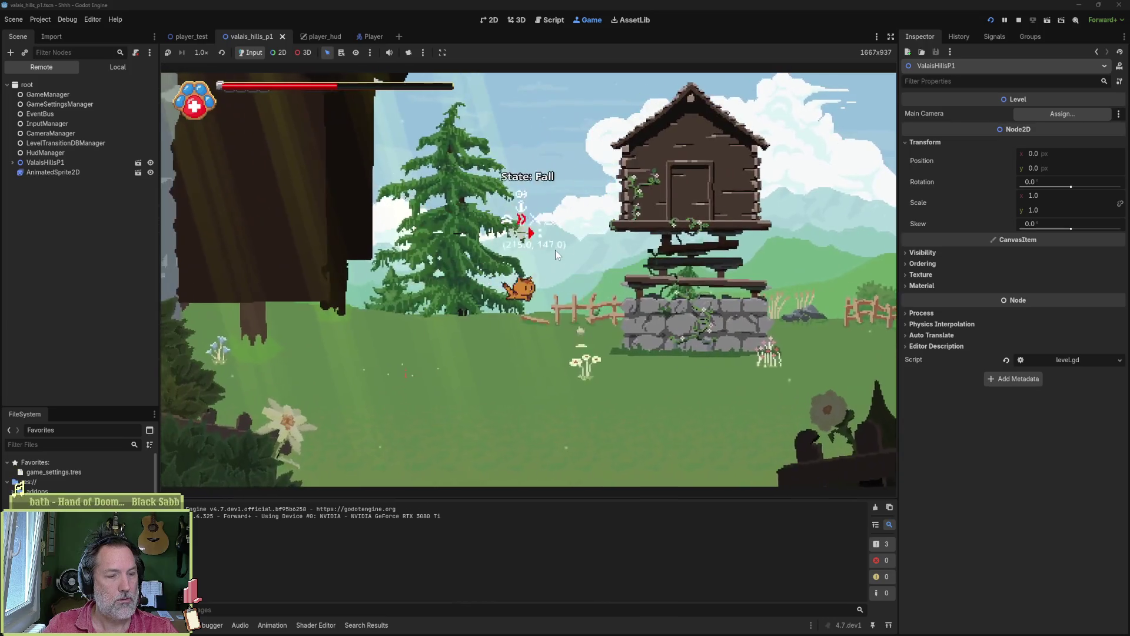
key("Right")
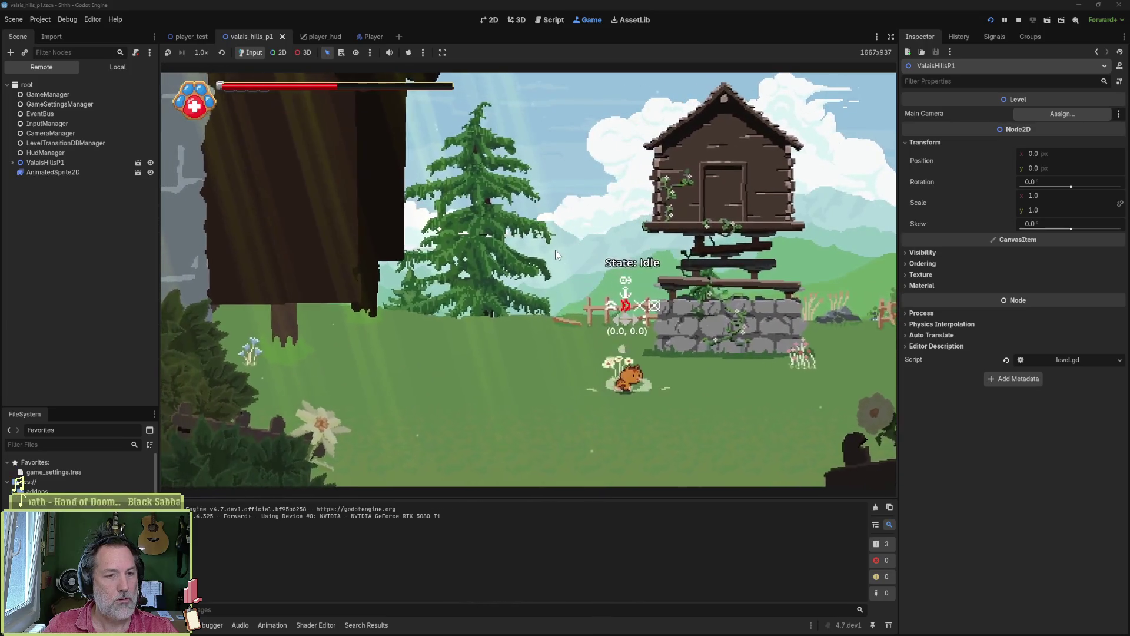
key("space")
- Jump off the cabin, heavy-attack after landing, and run right then left watching velocity
key("Left")
key("space")
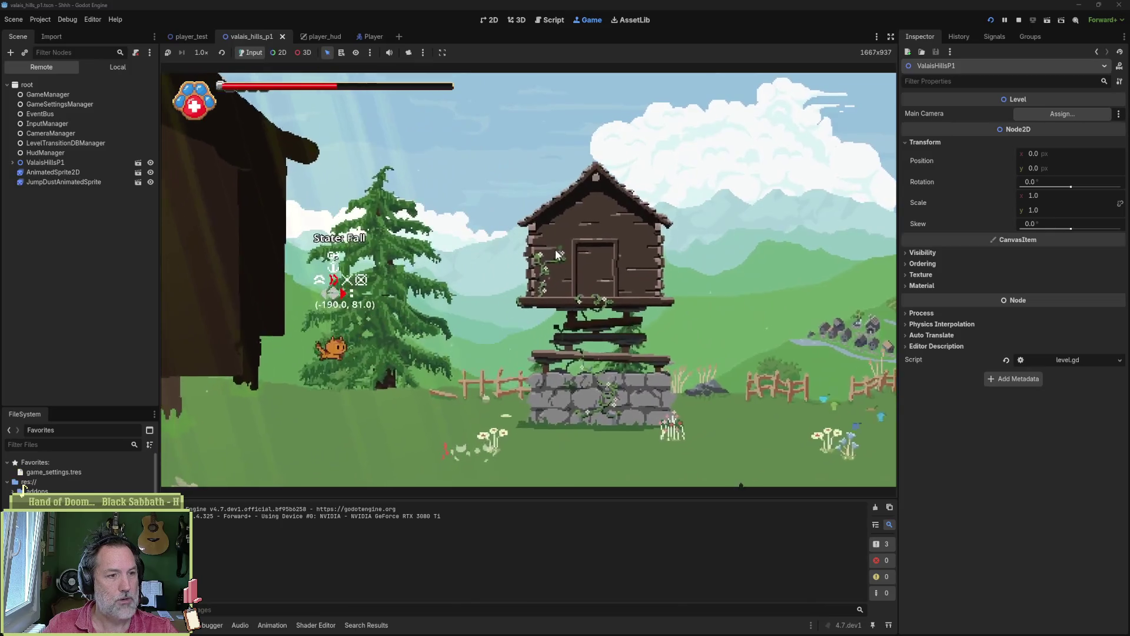
key("Right")
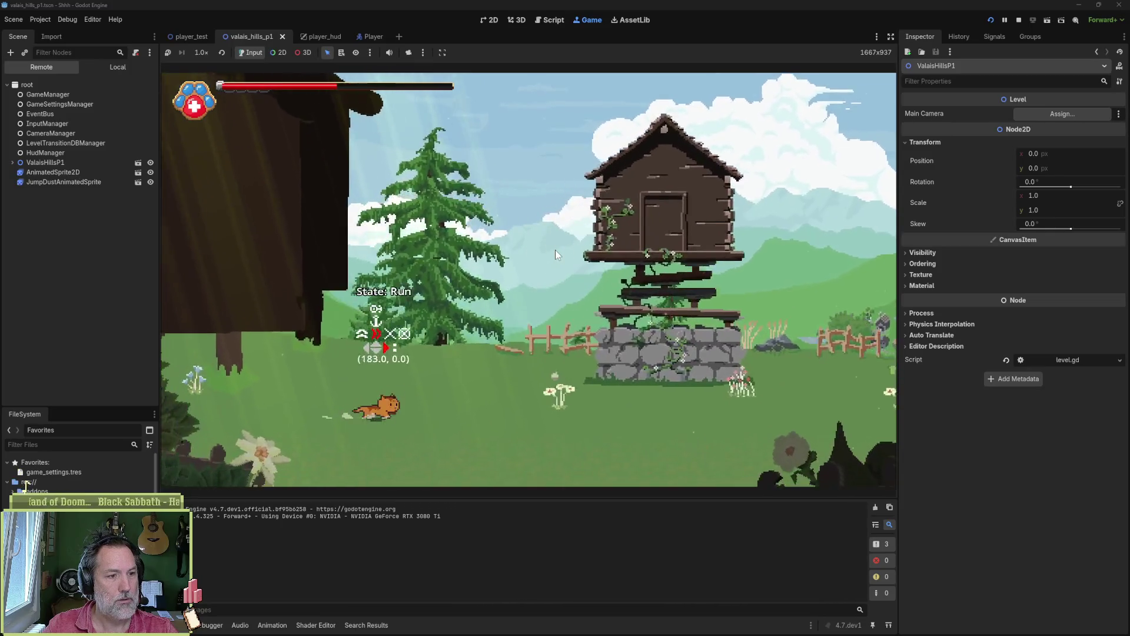
key("x")
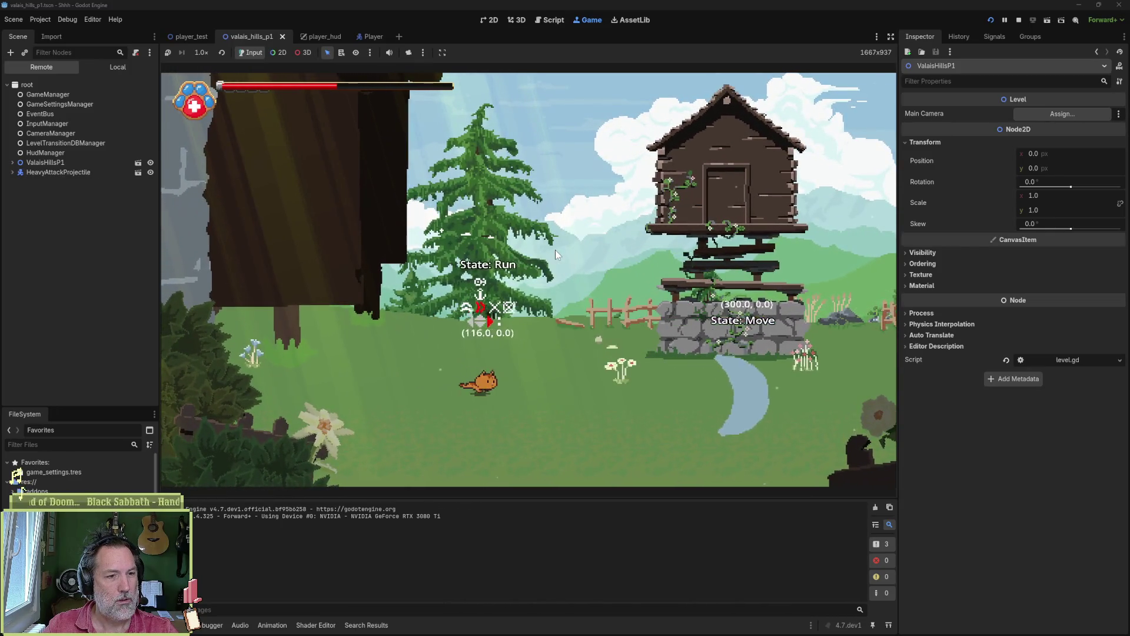
key("Right")
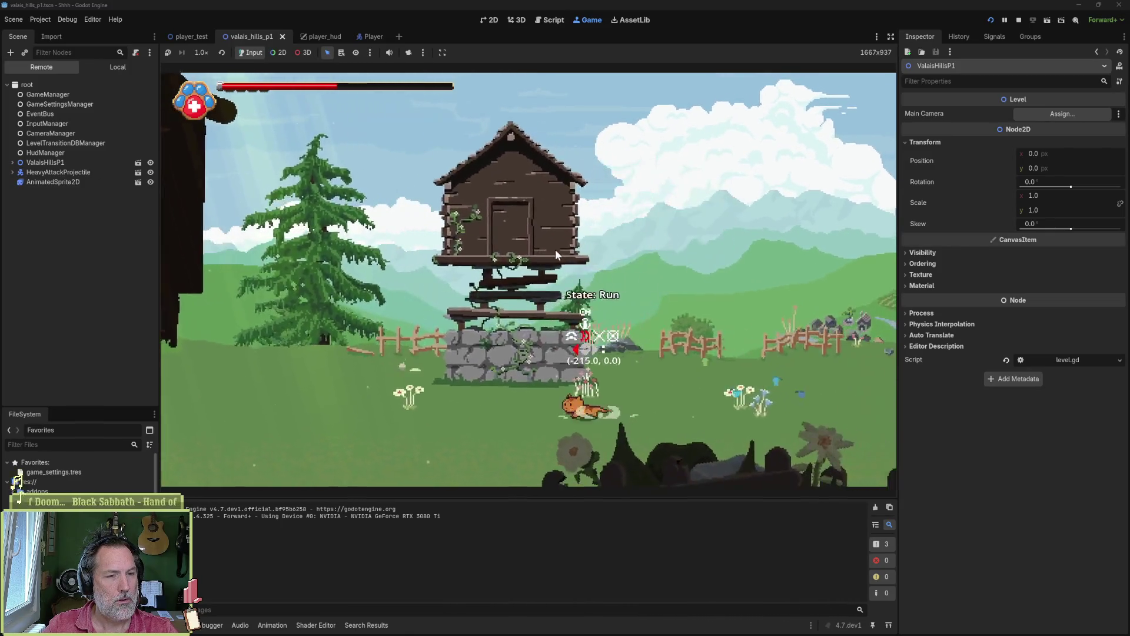
key("Left")
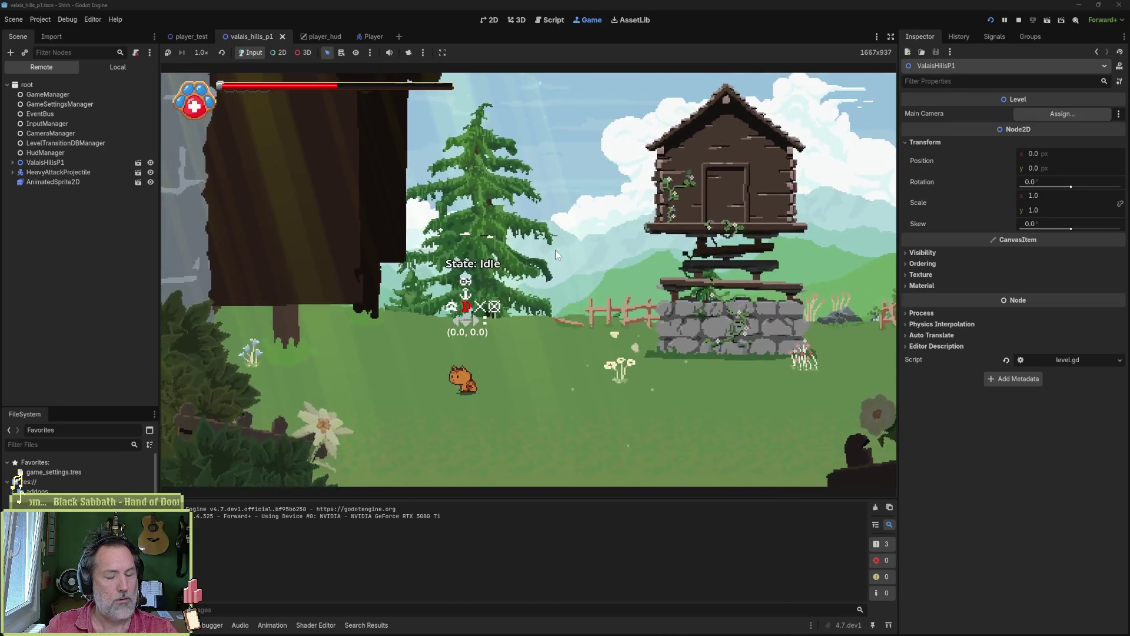
- Restart the level, attack in the air, and jump onto and off the stilt house platform
key("F6")
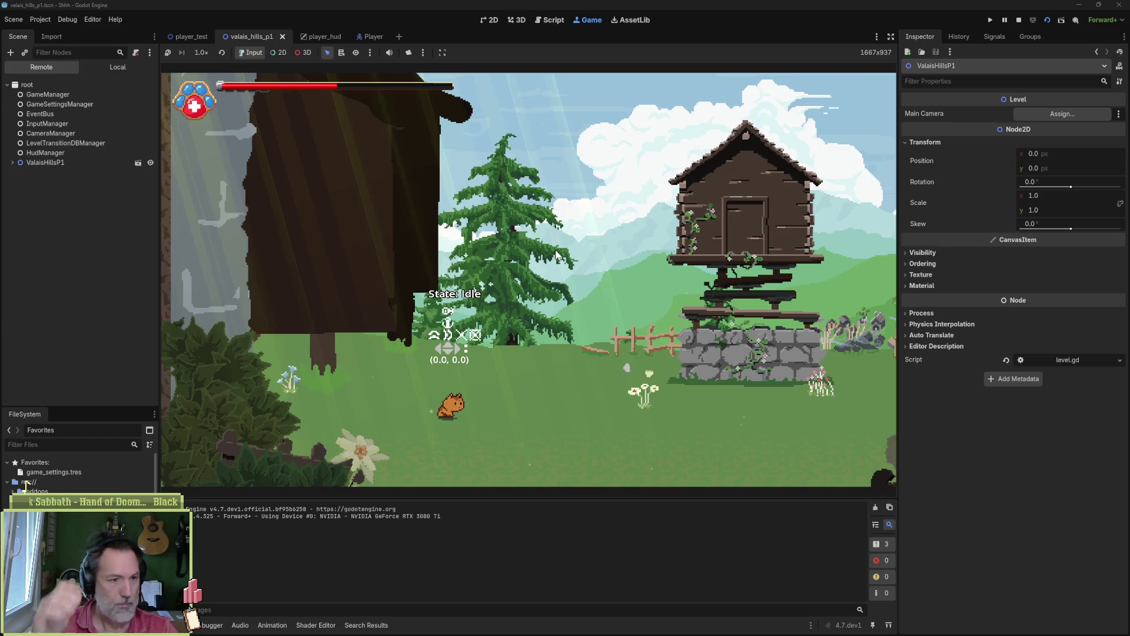
key("Right")
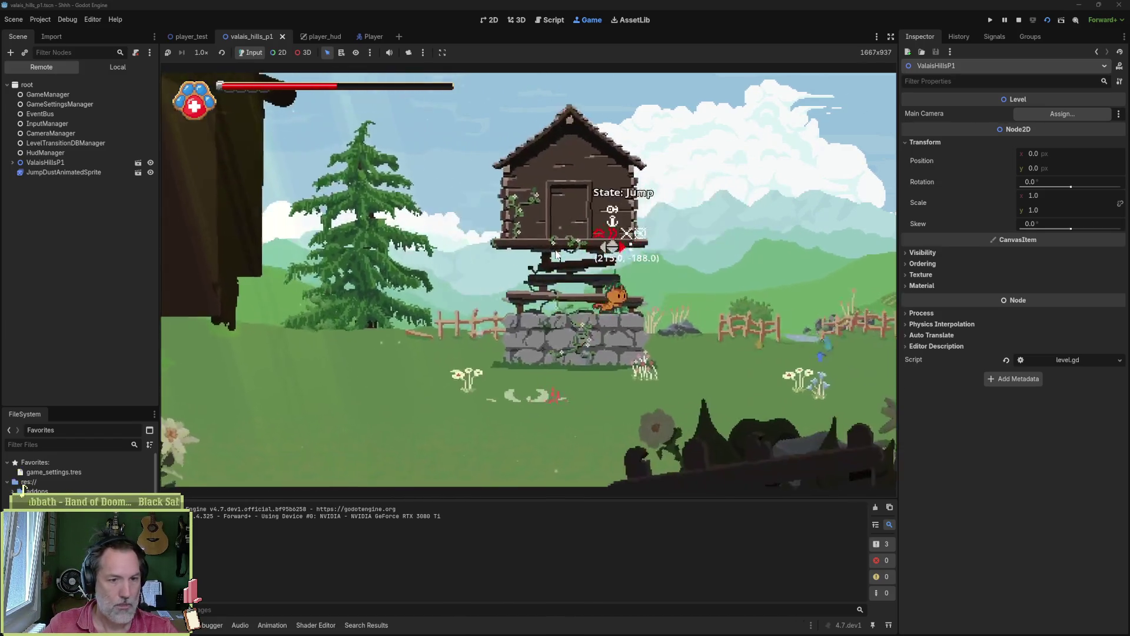
key("Left")
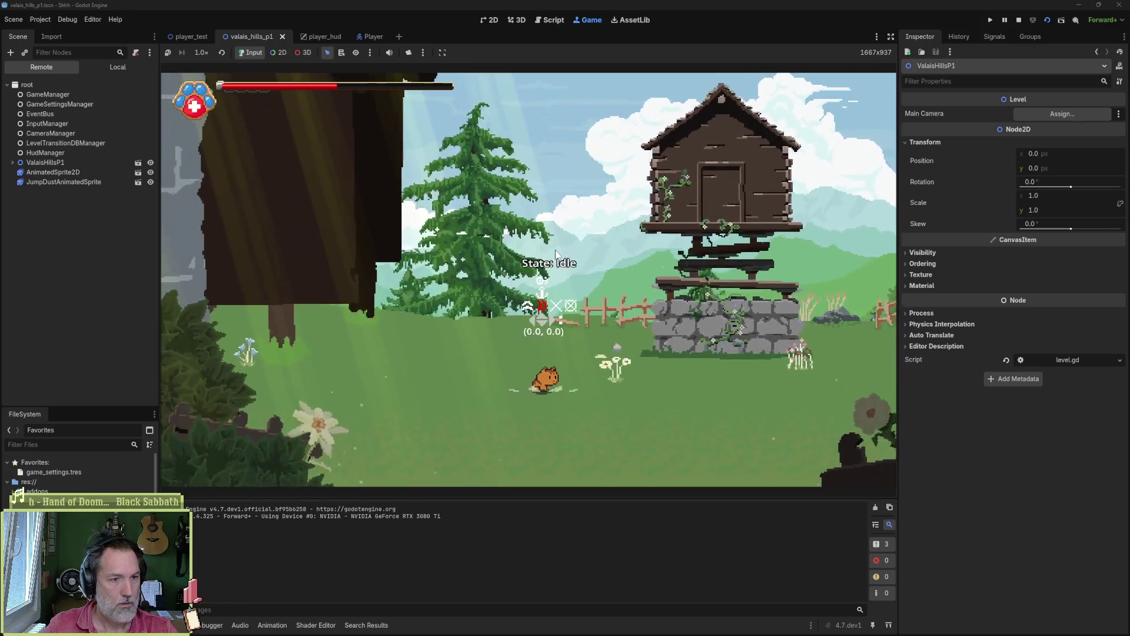
key("Right")
key("space")
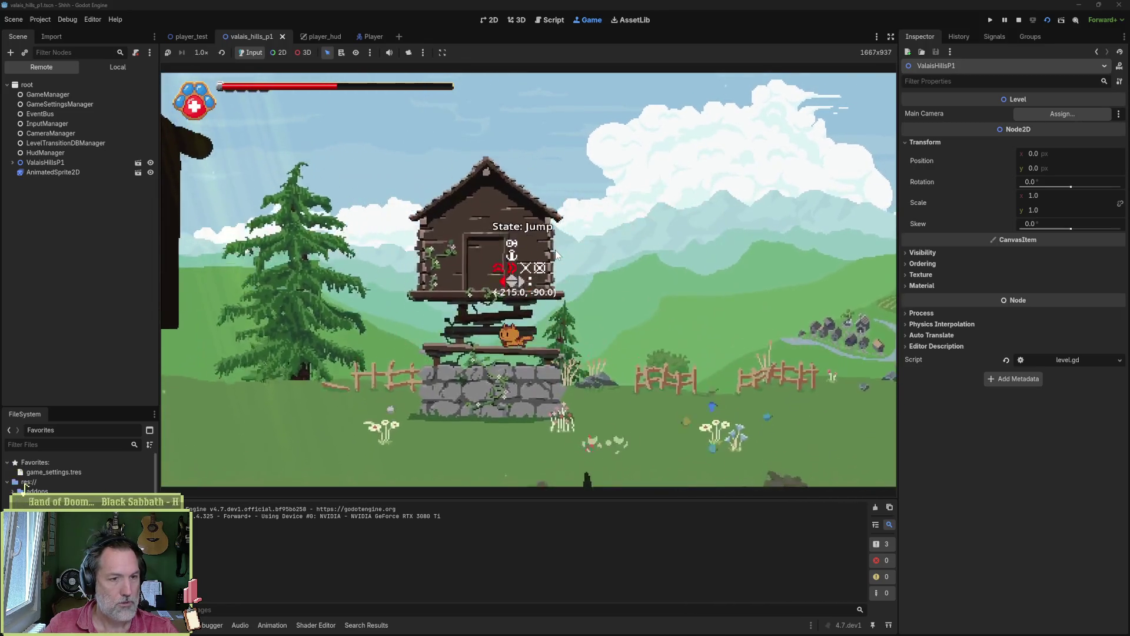
key("Left")
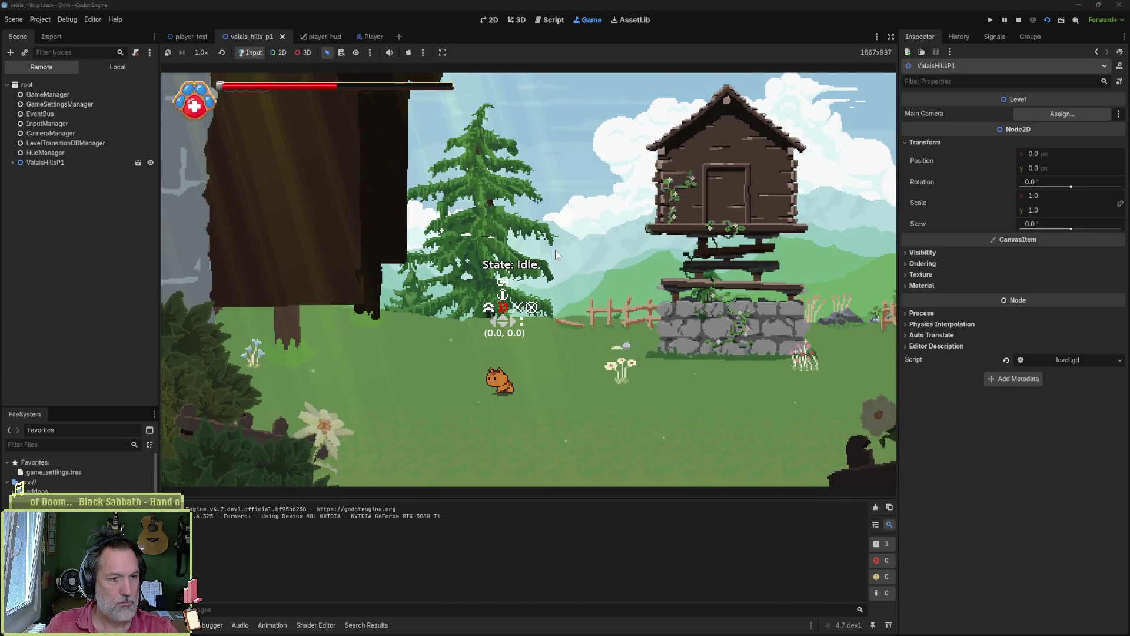
key("space")
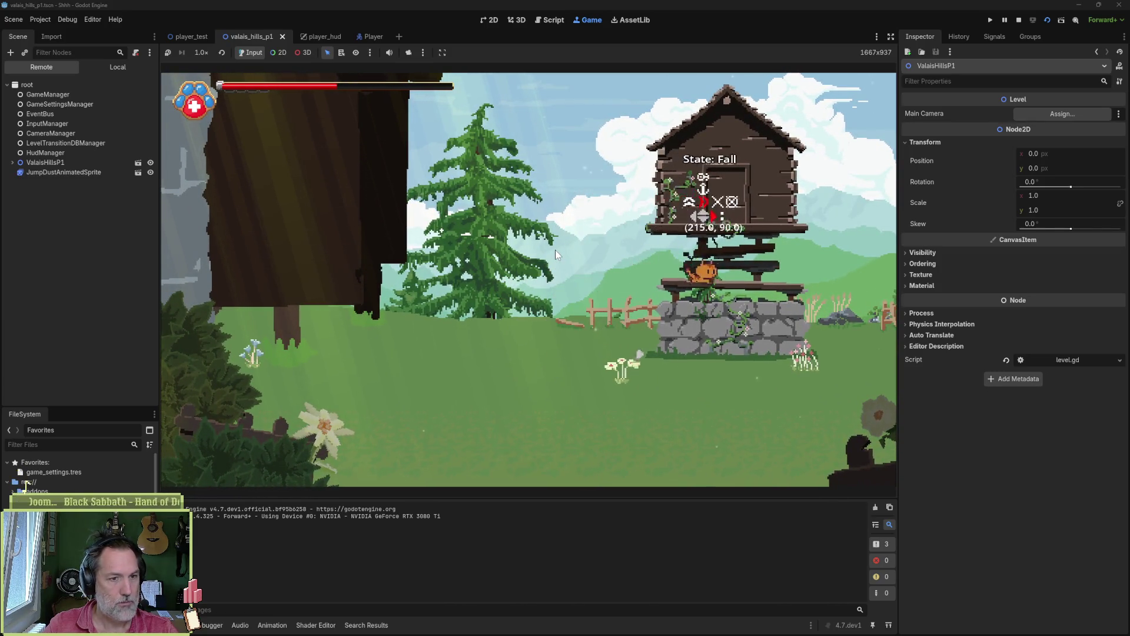
- Jump left, land idle, do a light paw attack while running right, then stop the game
key("space")
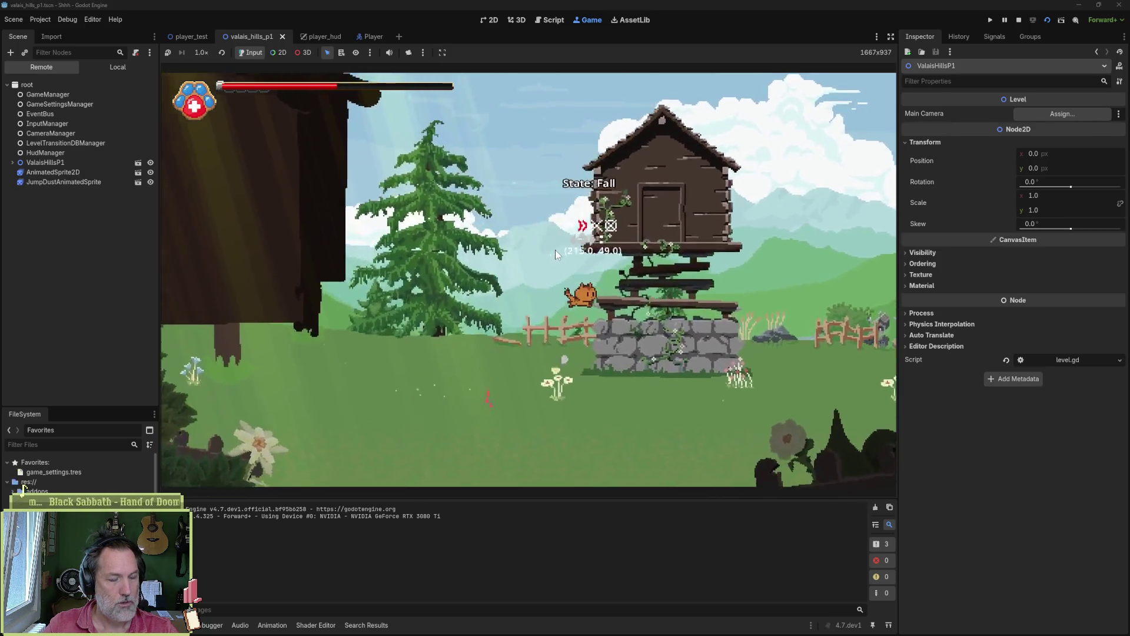
key("Left")
key("Left")
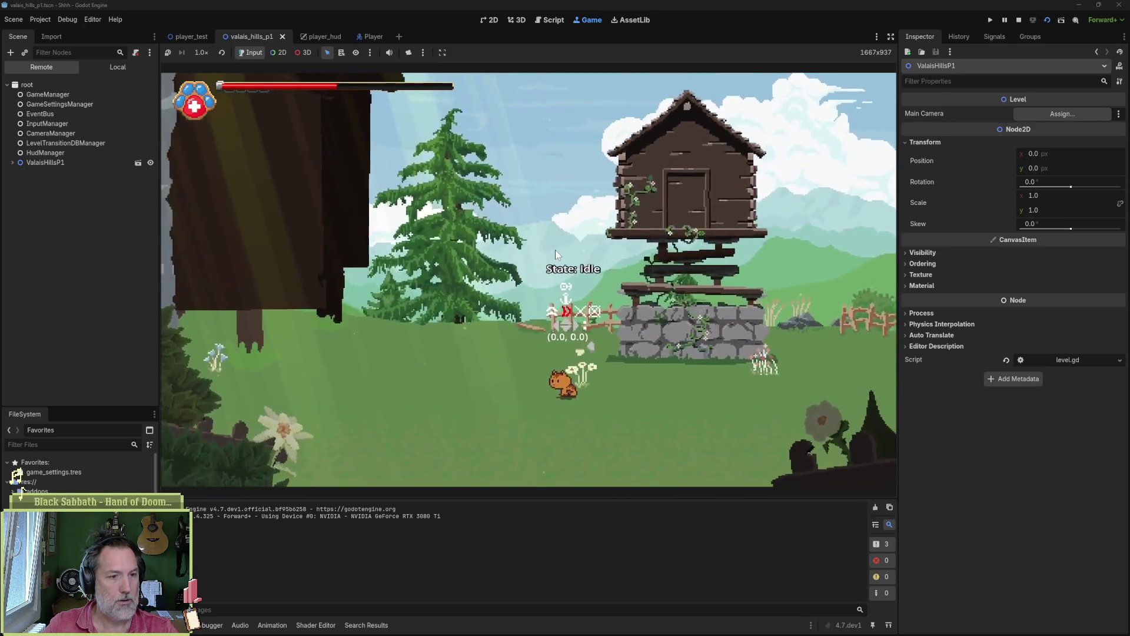
key("space")
key("Right")
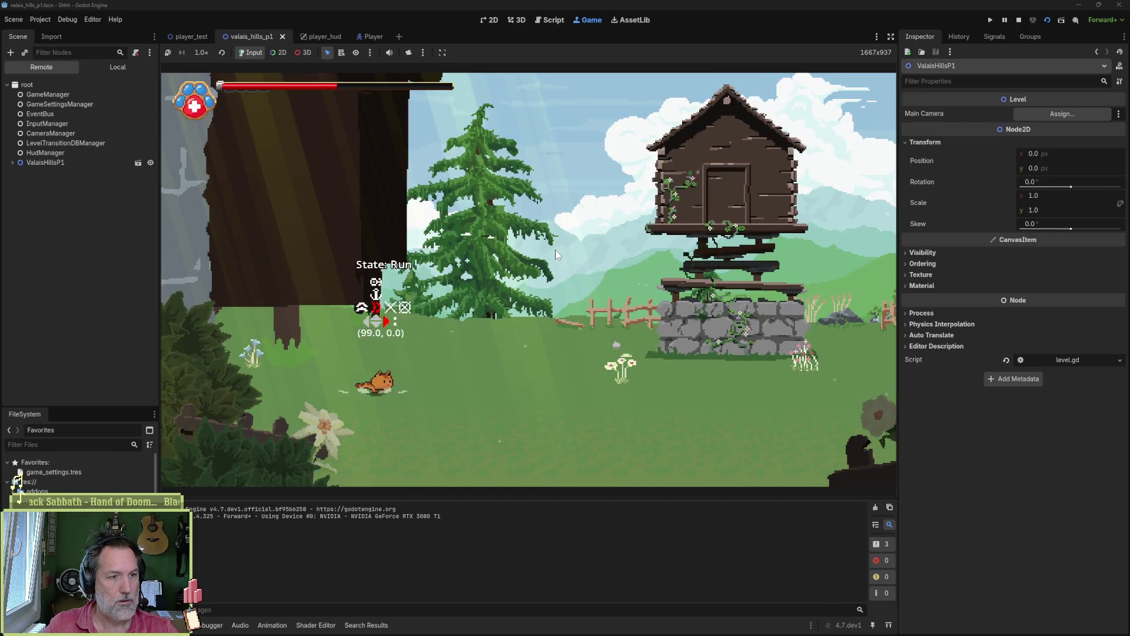
key("j")
key("Right")
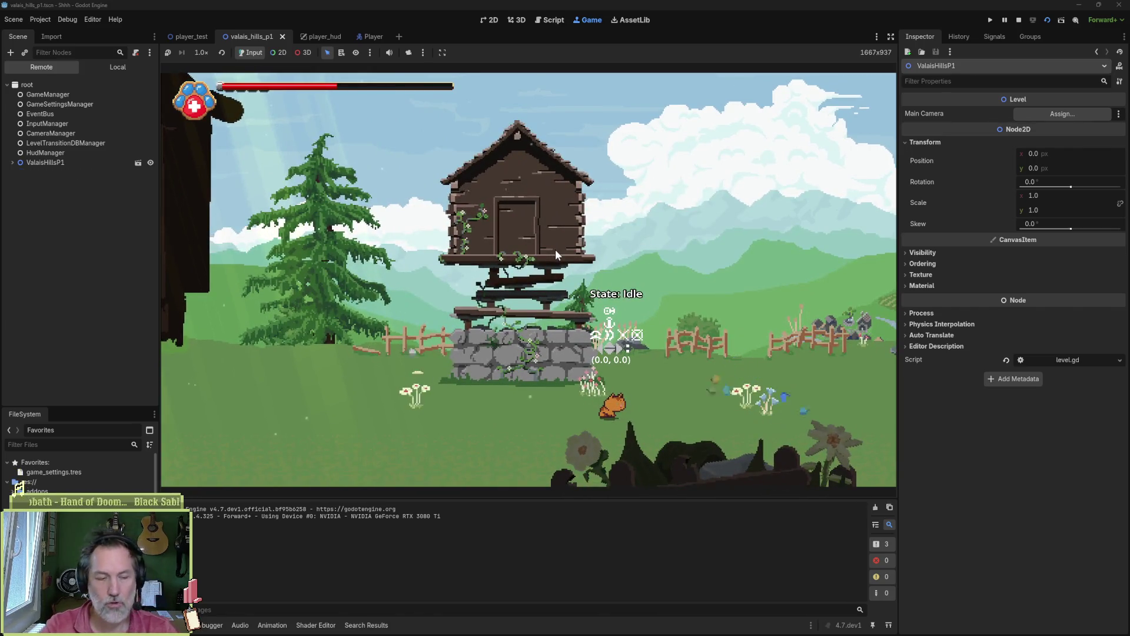
key("F8")
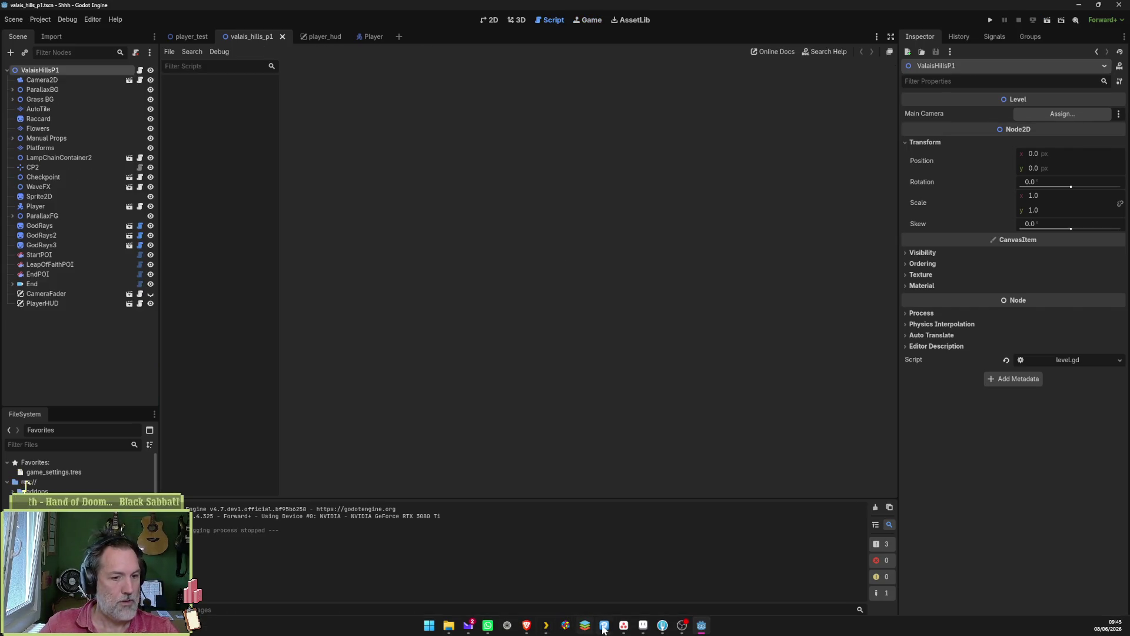
- Add 'looks like it has to do with slide moment' to the bug task's description, then return to Godot
left_click(562, 625)
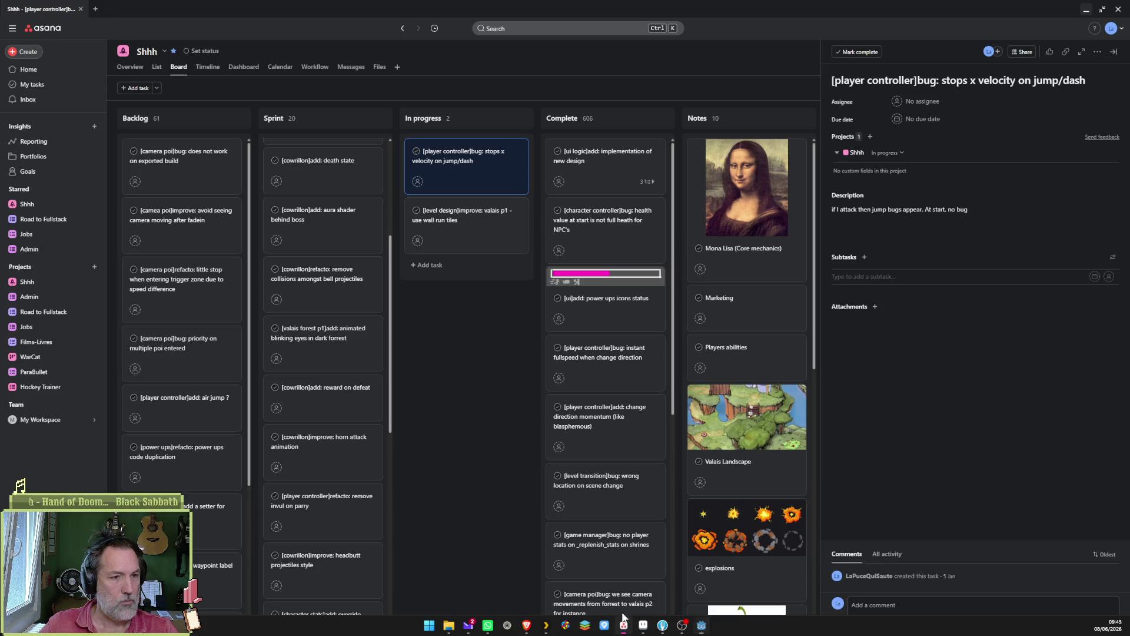
left_click(987, 218)
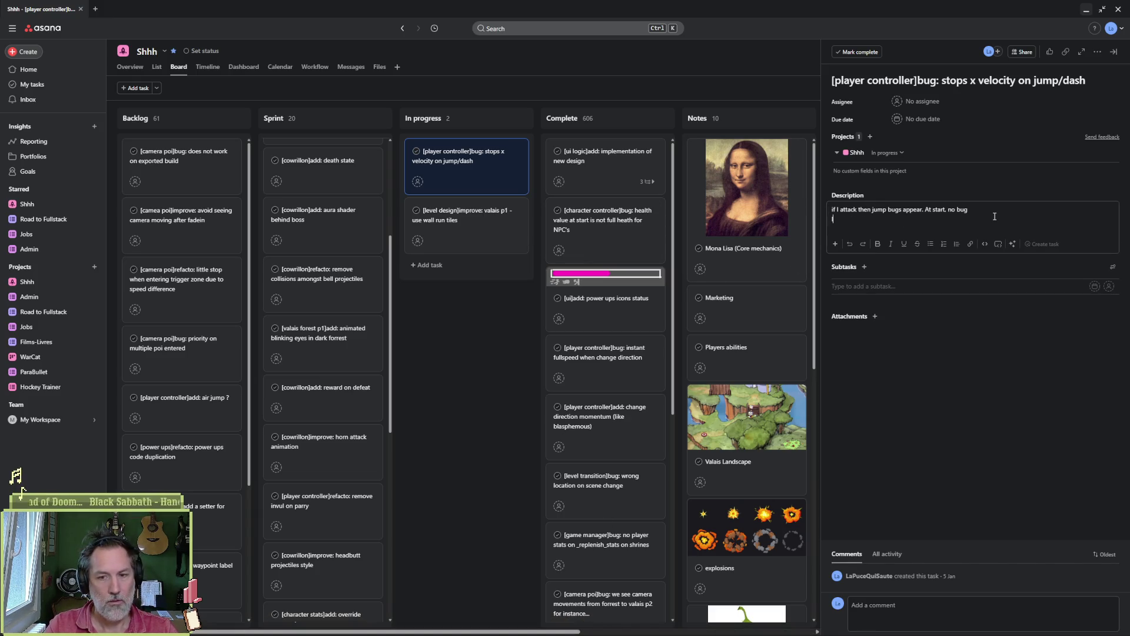
type("looks likeit h")
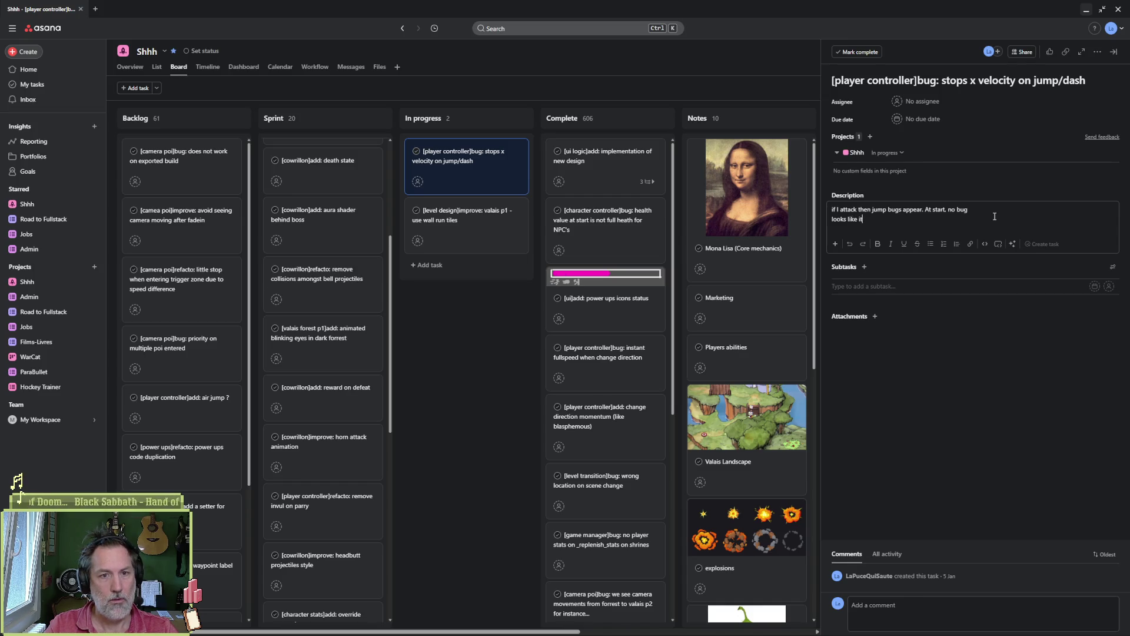
type("as to do with slide momentum")
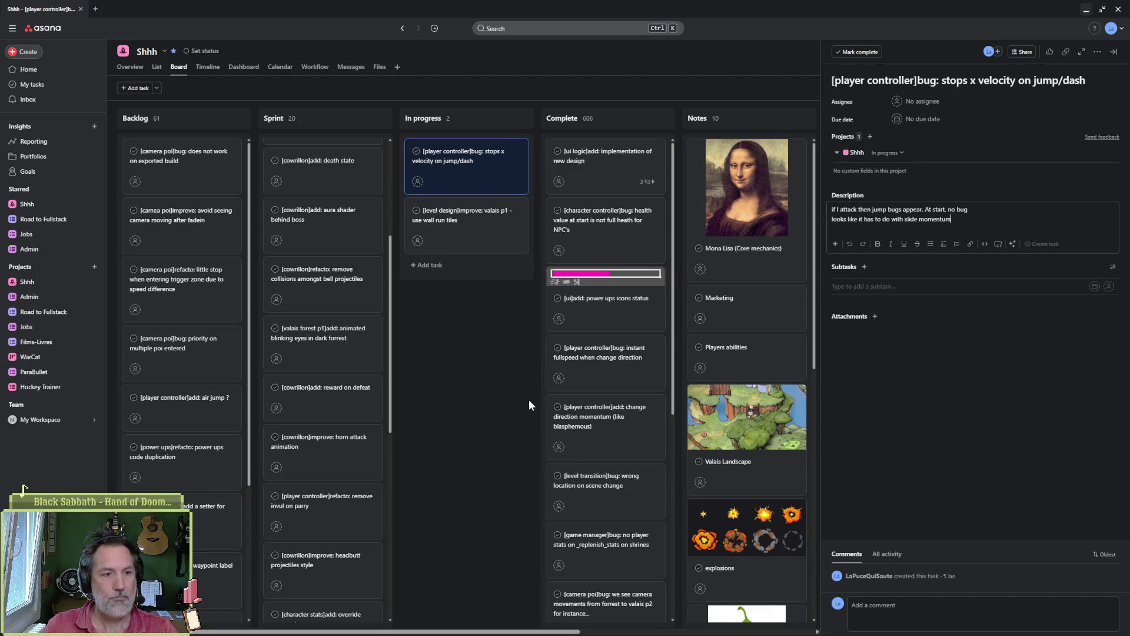
key("Escape")
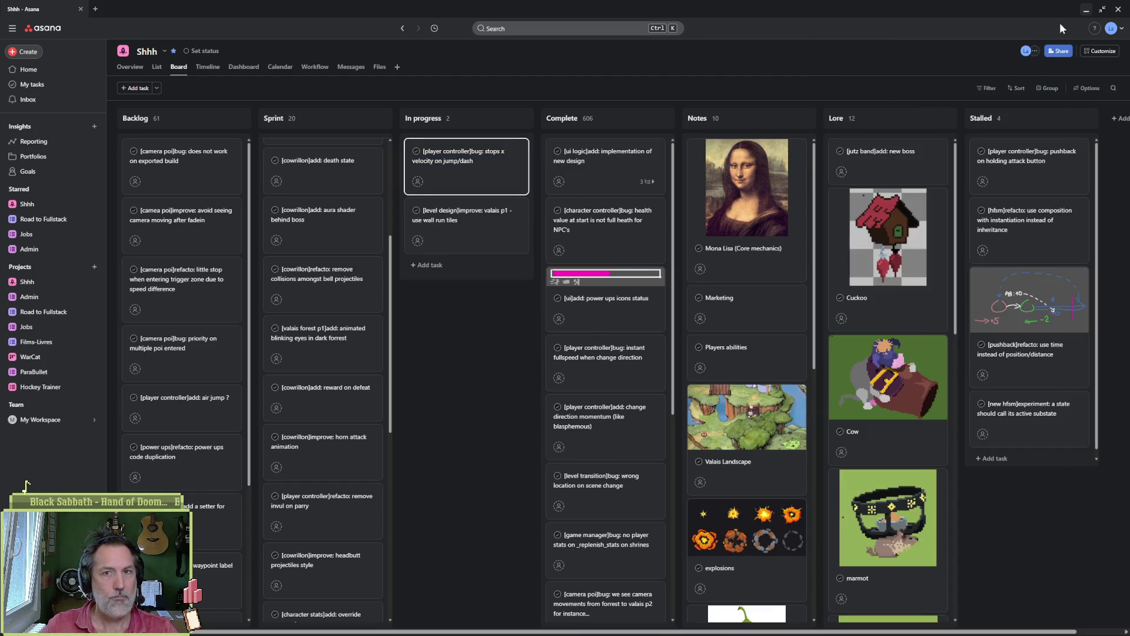
left_click(1089, 8)
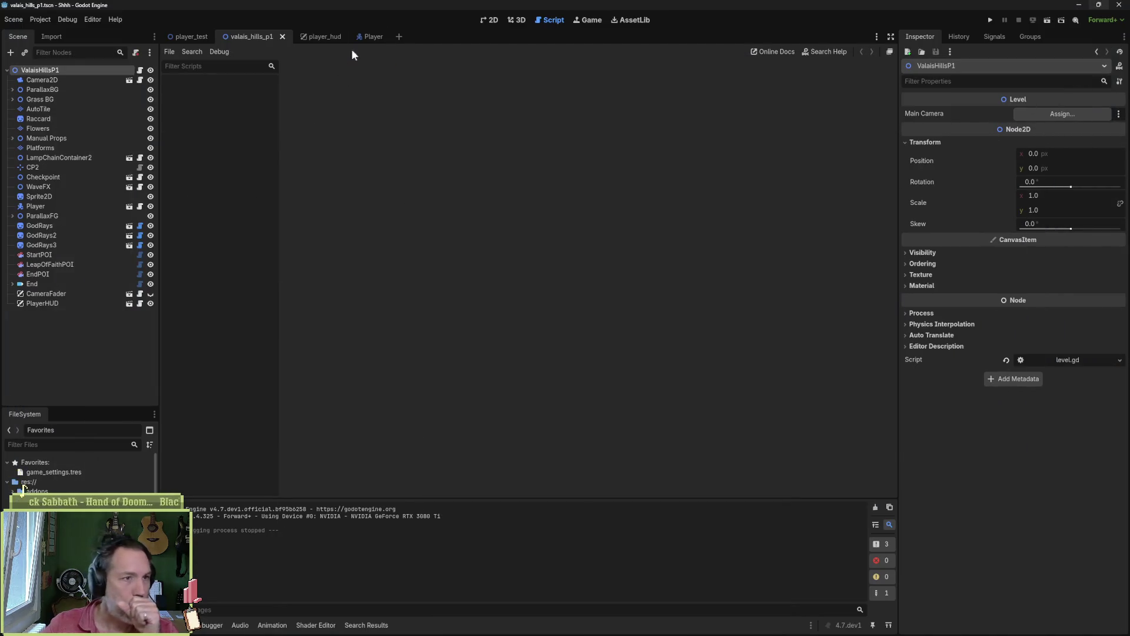
- Open player_grounded_attack_state.gd from PawAttackLight's script and comment out line 13's slide_momentum call
left_click(372, 37)
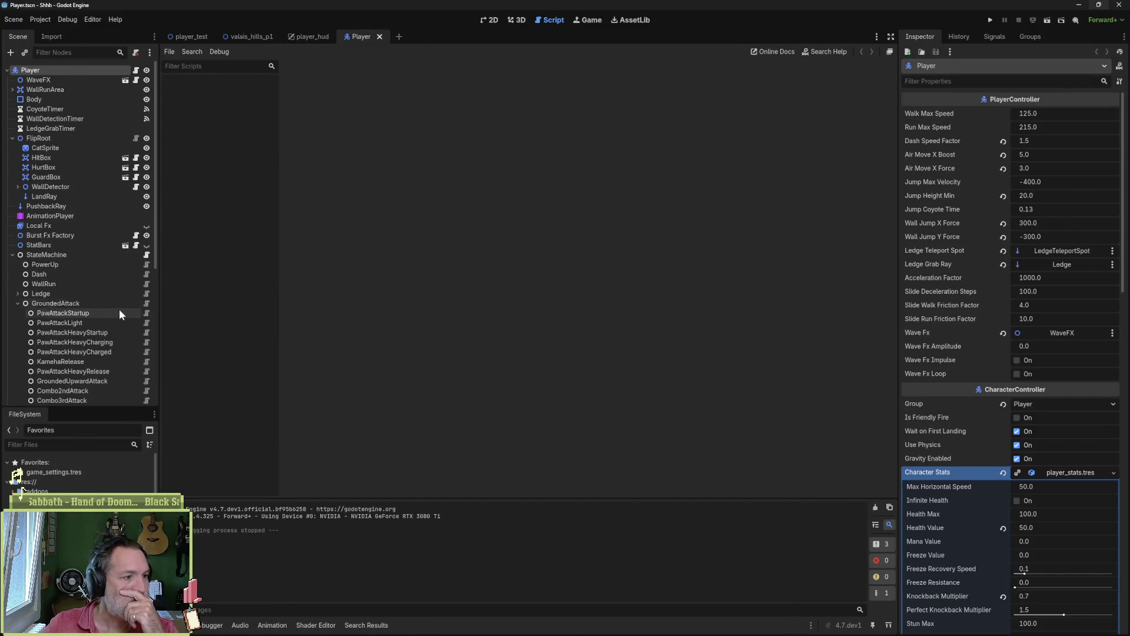
scroll(118, 310, "down", 2)
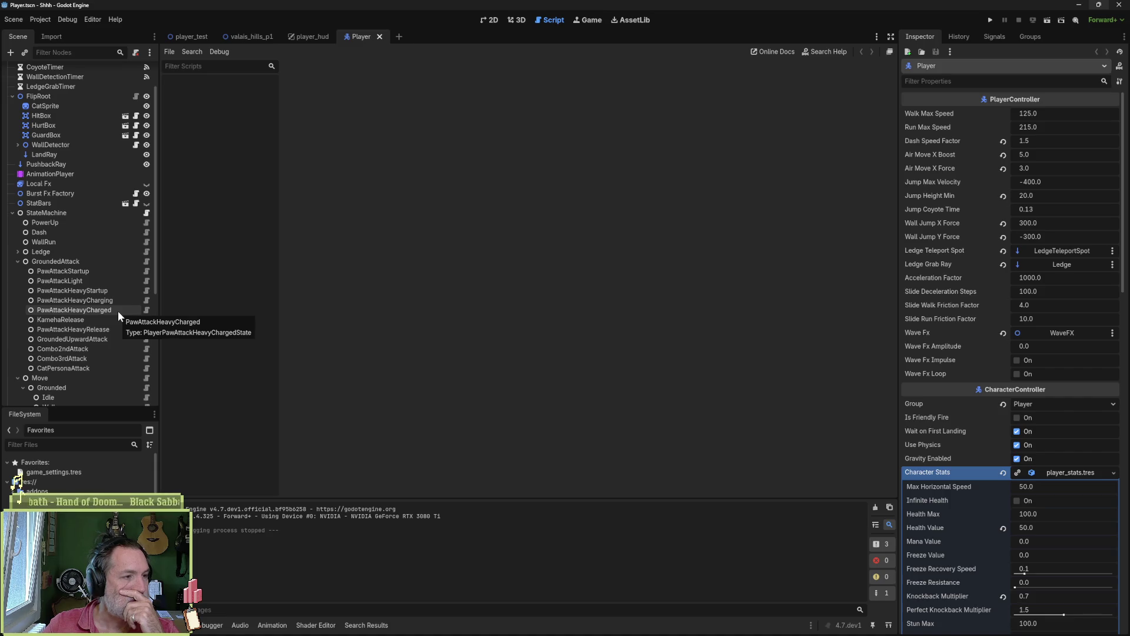
left_click(147, 281)
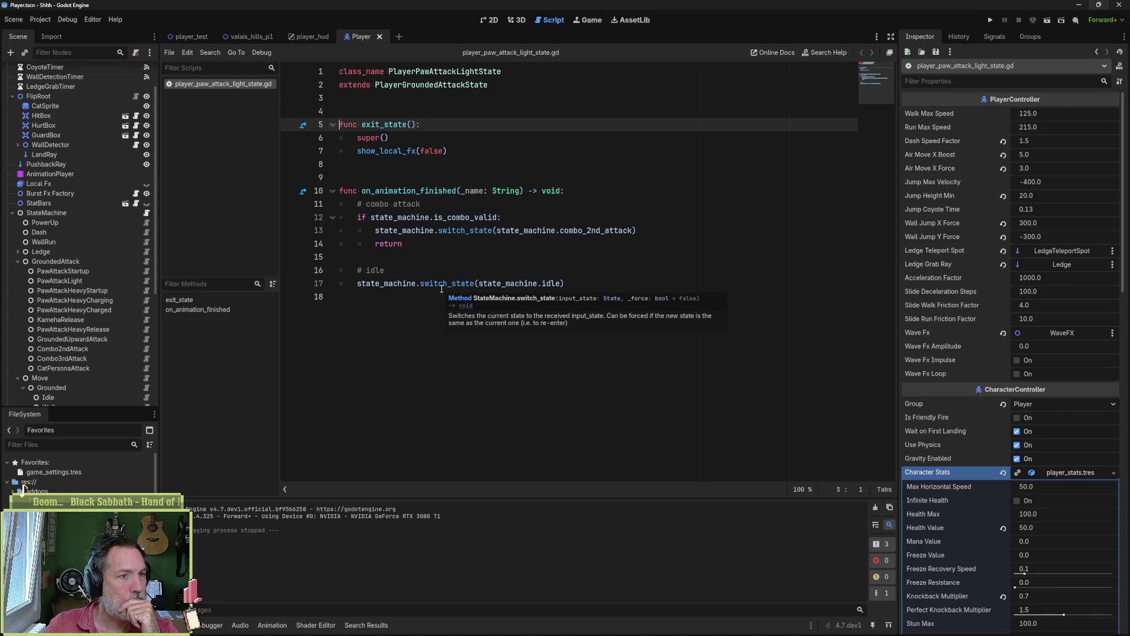
left_click(459, 86, "ctrl")
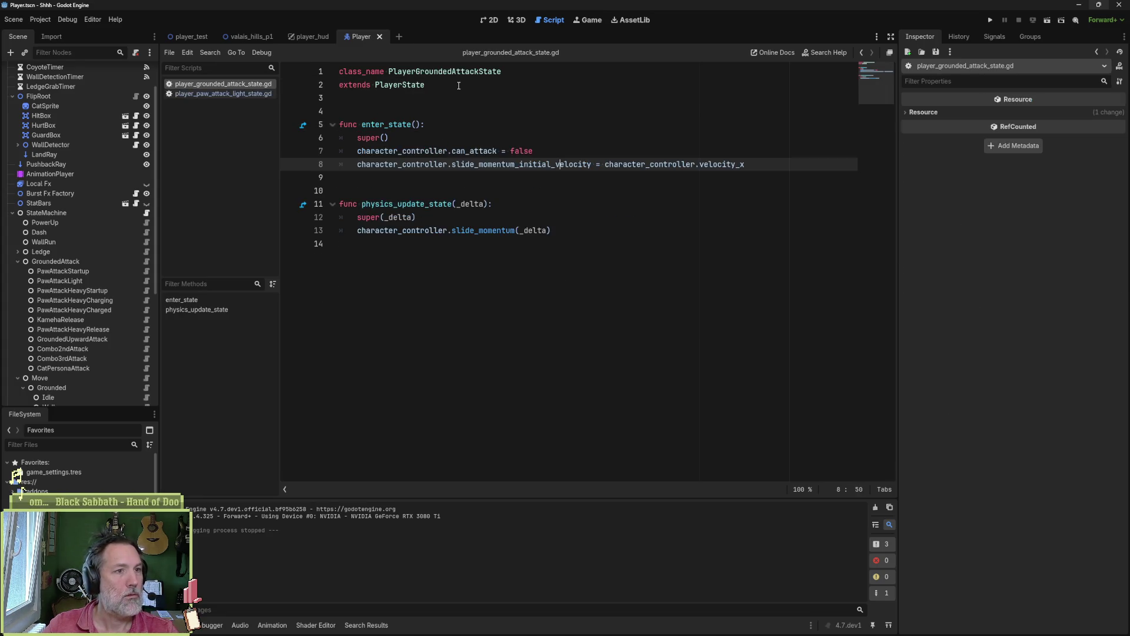
left_click(497, 234)
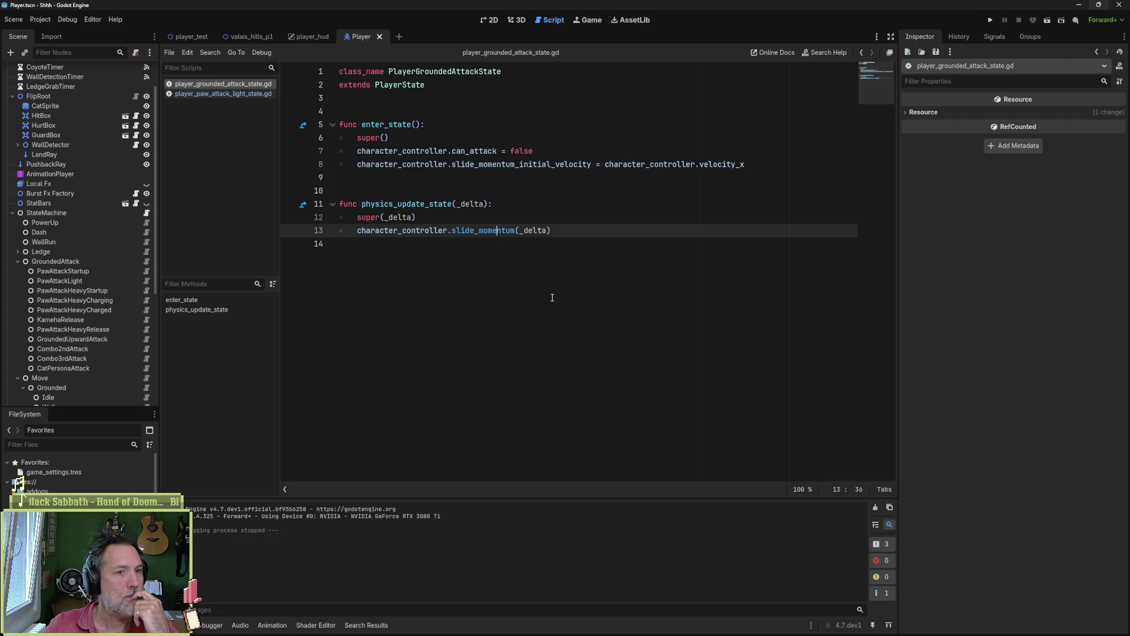
type("#")
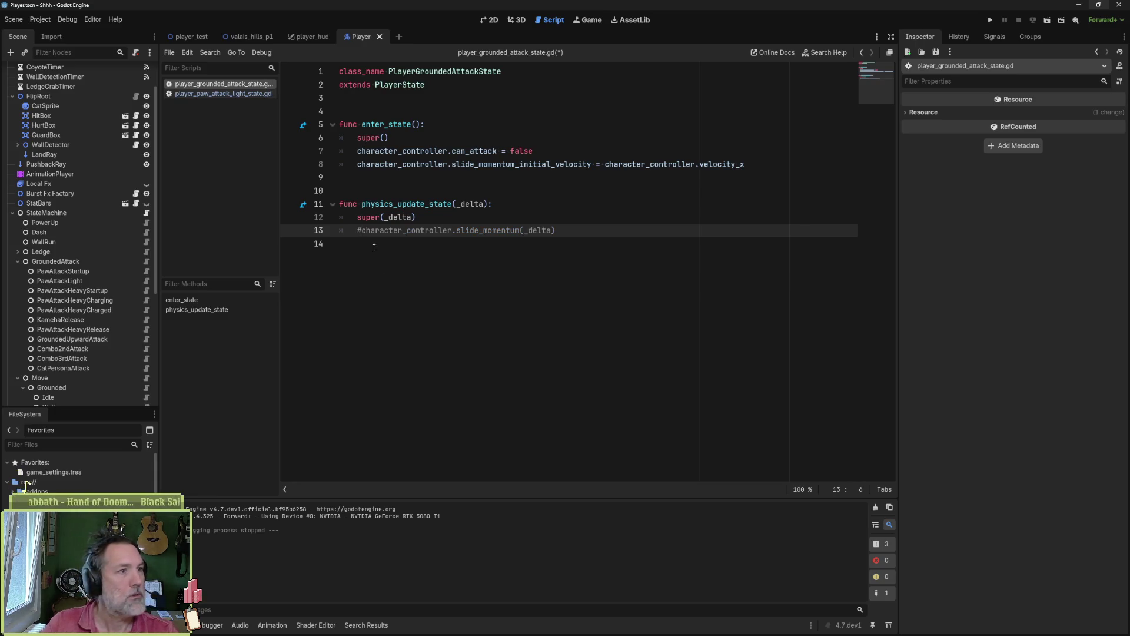
- Playtest a jump onto the stone well, stop the game, then uncomment line 13 and save
key("F5")
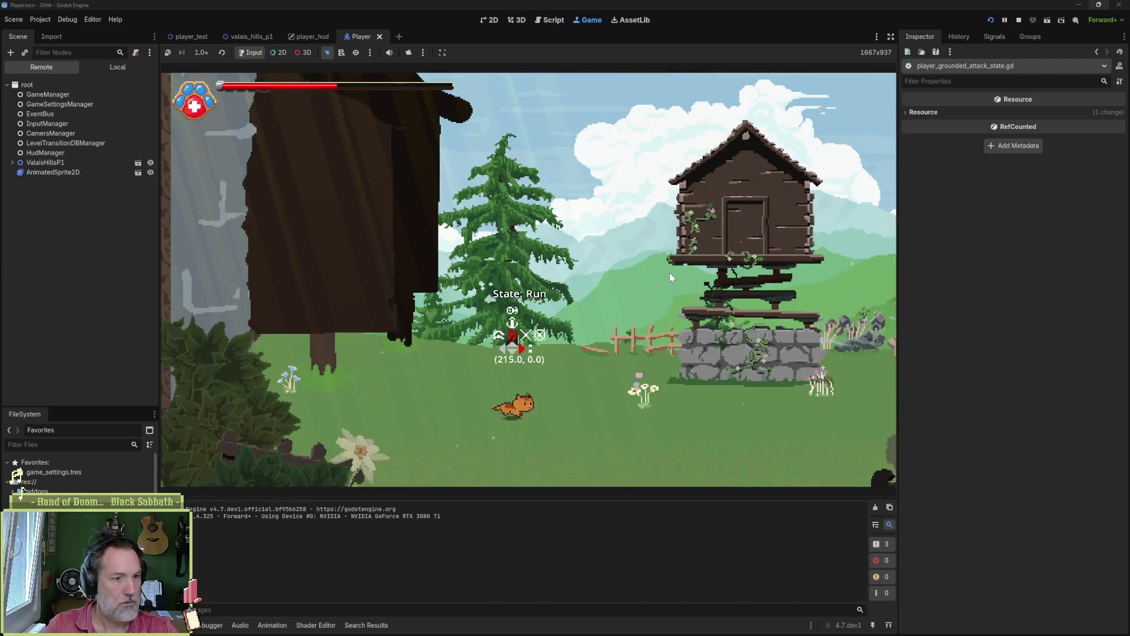
key("space")
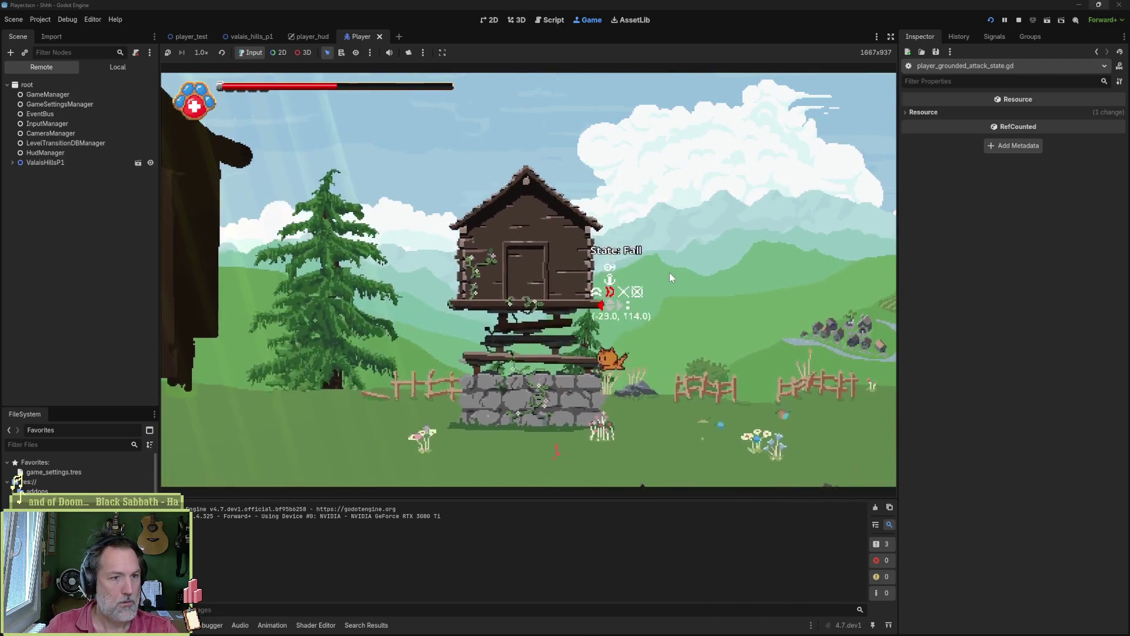
key("F8")
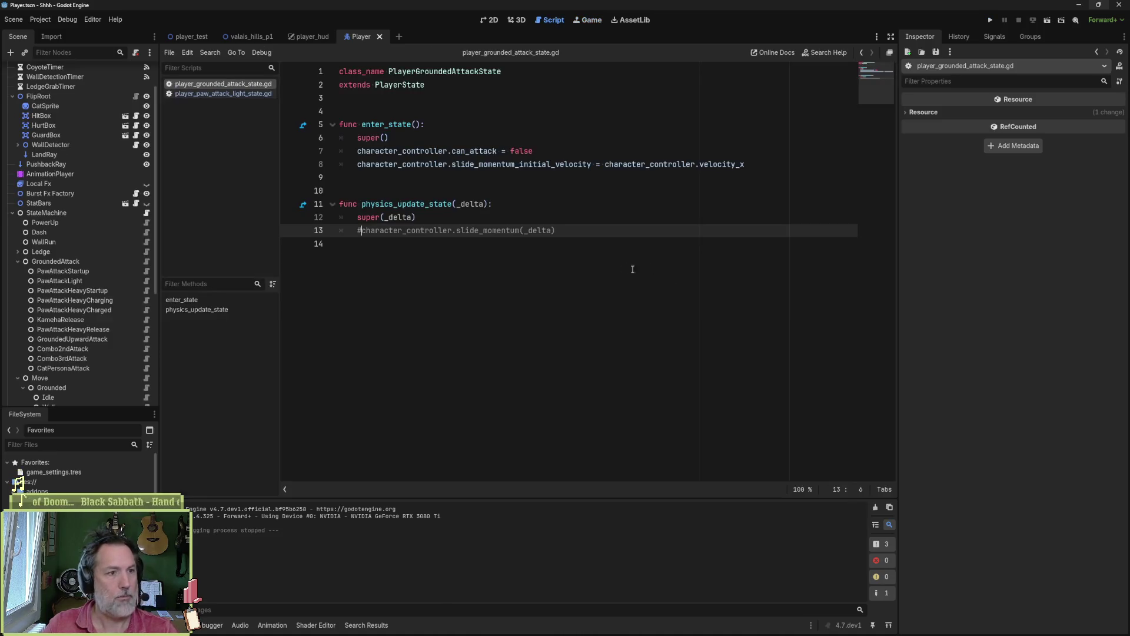
key("ctrl+k")
key("ctrl+s")
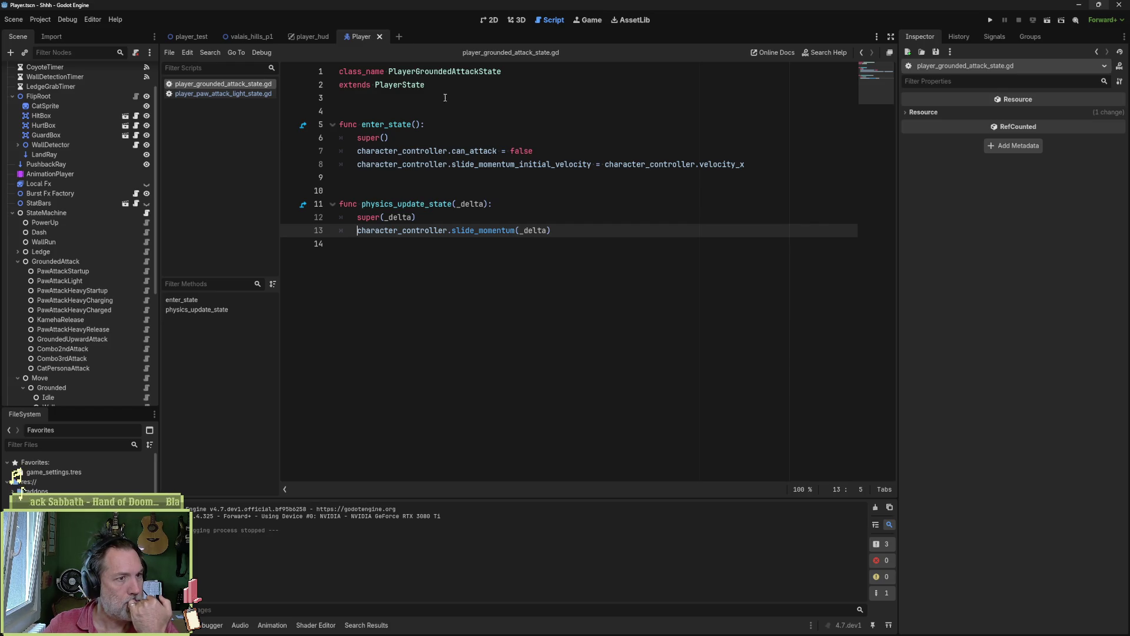
left_click(512, 151)
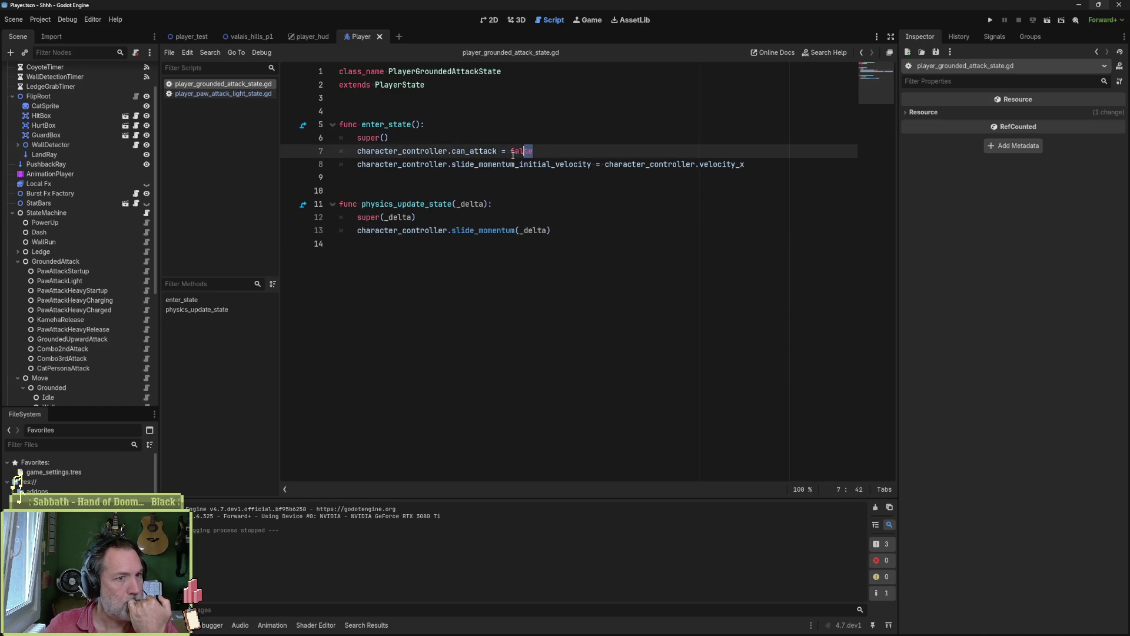
left_click_drag(449, 164, 746, 170)
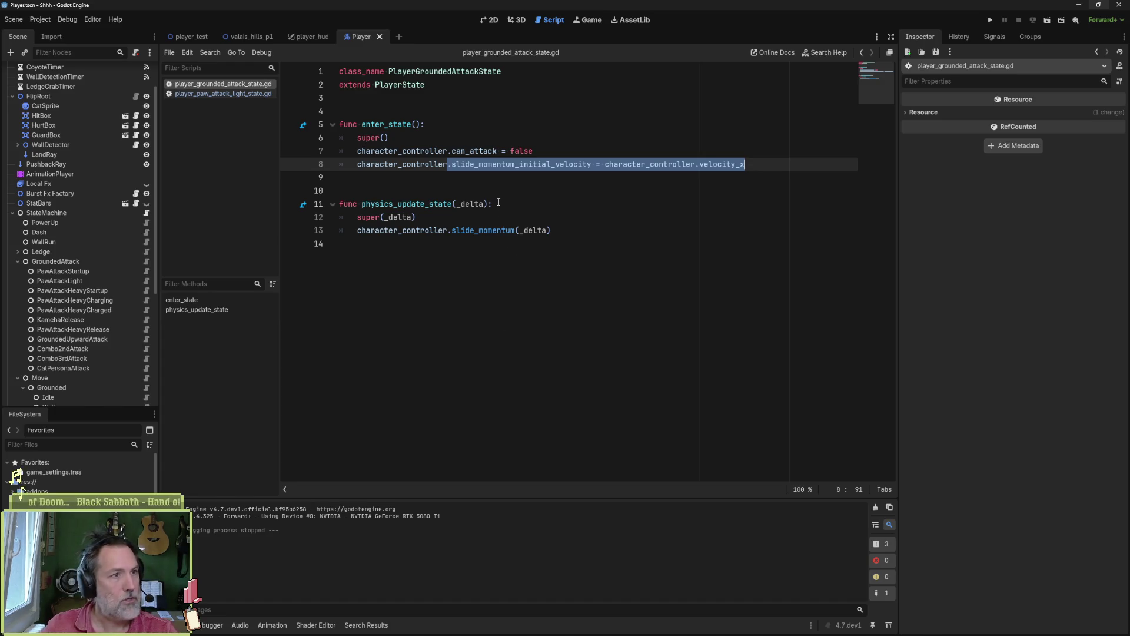
key("F5")
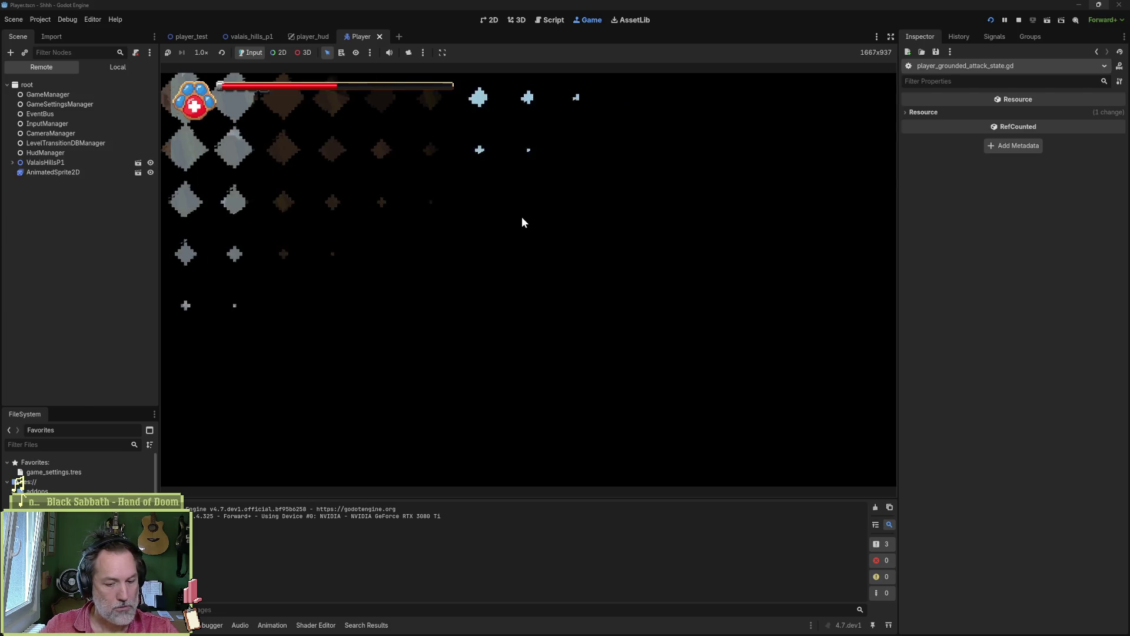
key("Right")
key("Right")
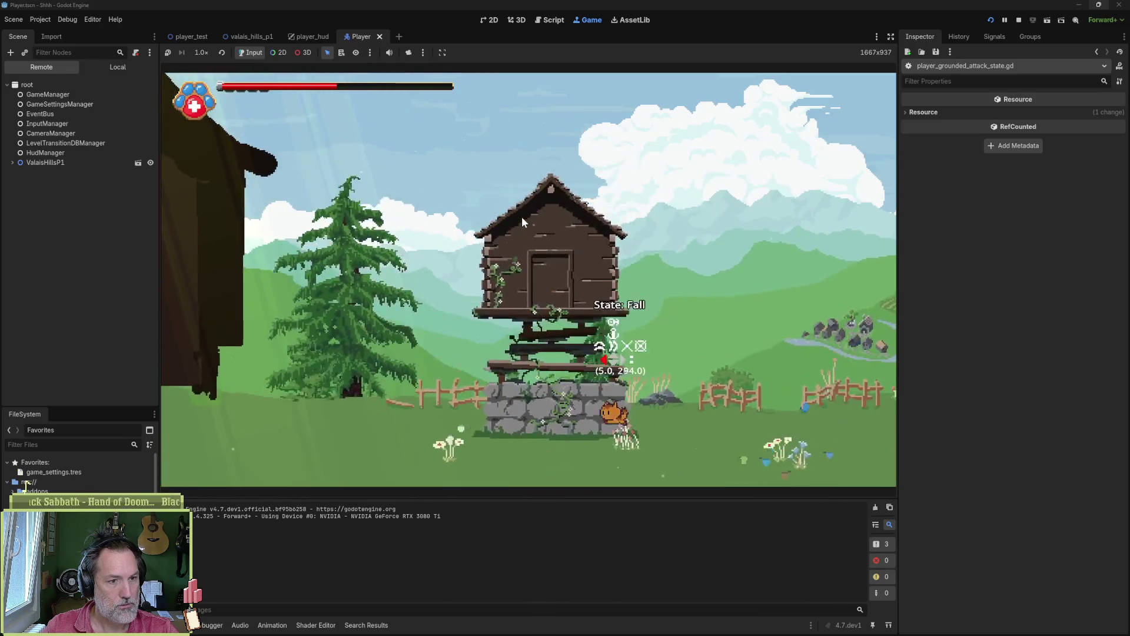
key("Left")
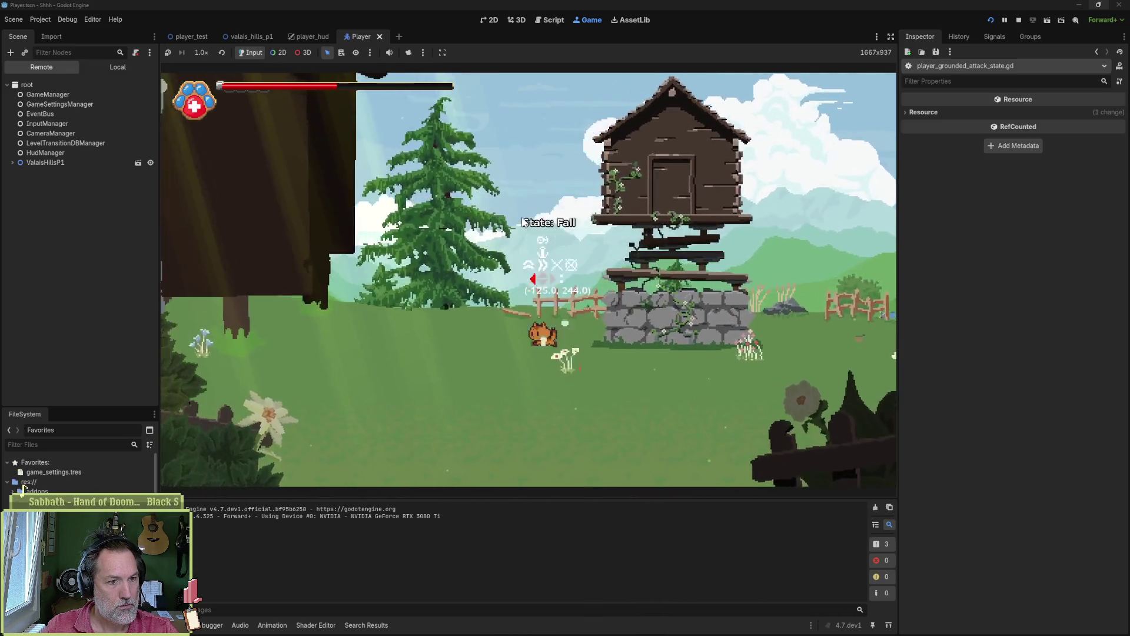
key("F8")
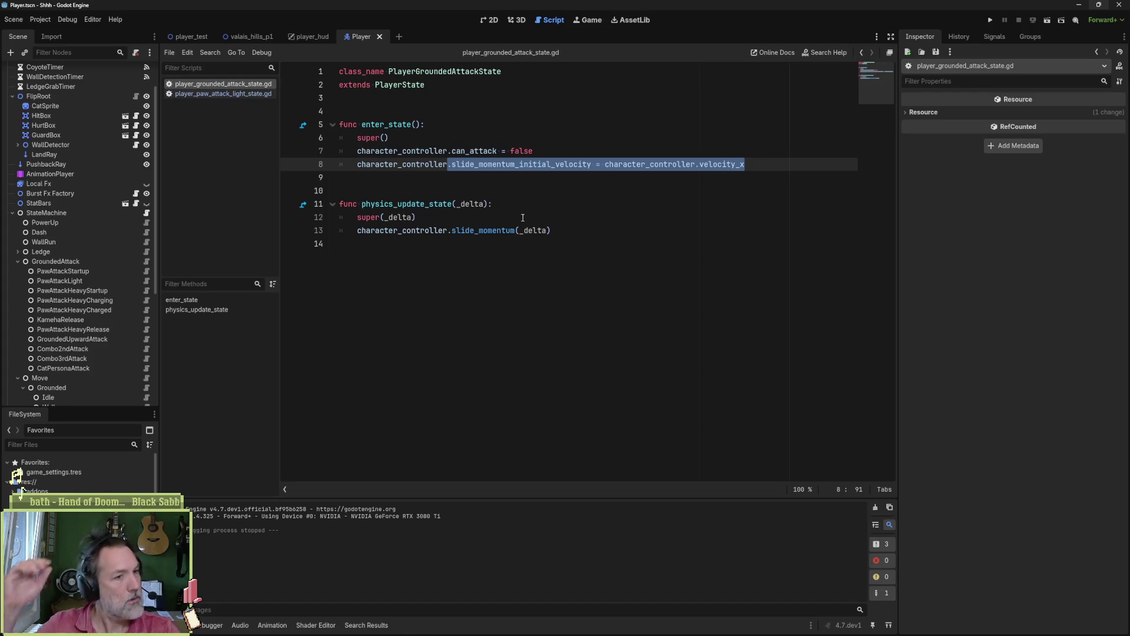
- Open the Move and Walk state scripts, then the PlayerGroundedState script Walk extends
double_click(419, 72)
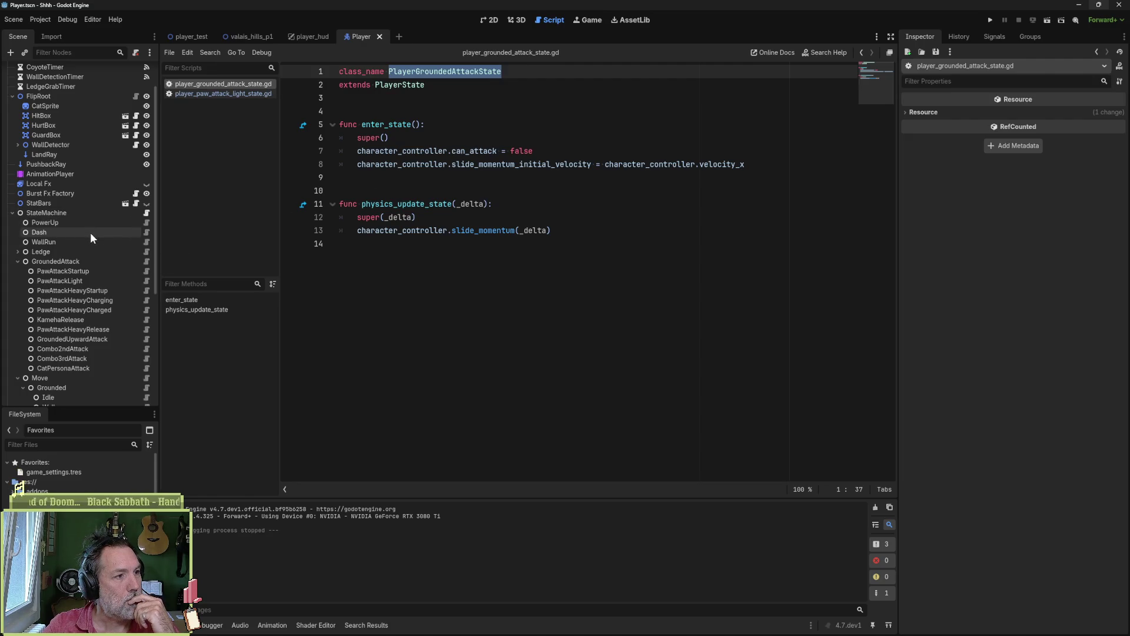
scroll(97, 277, "down", 4)
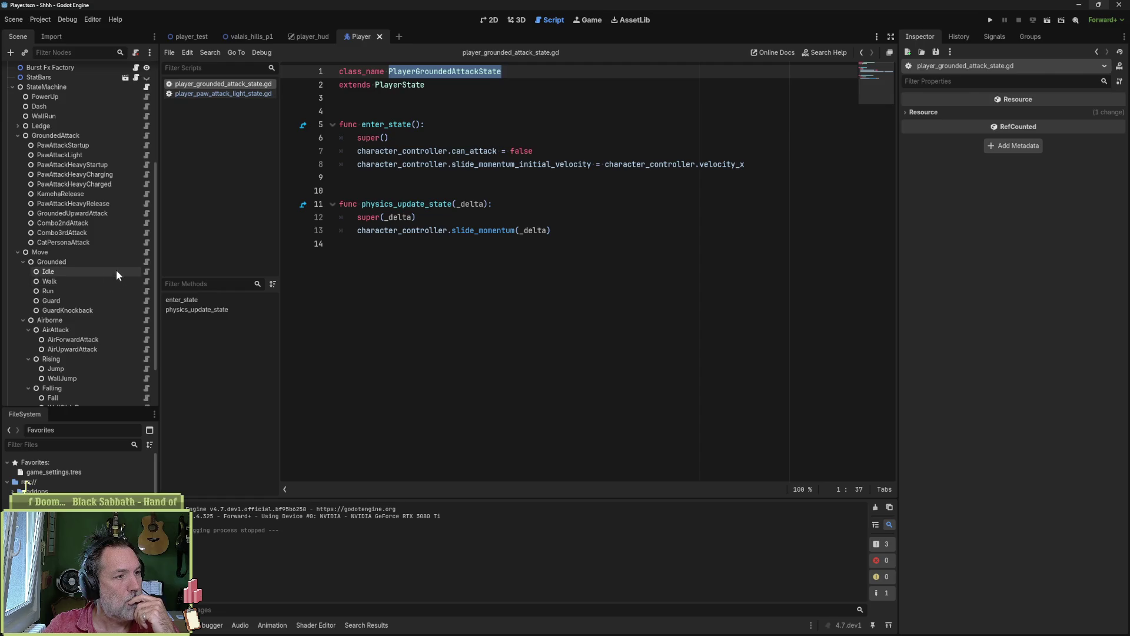
left_click(147, 255)
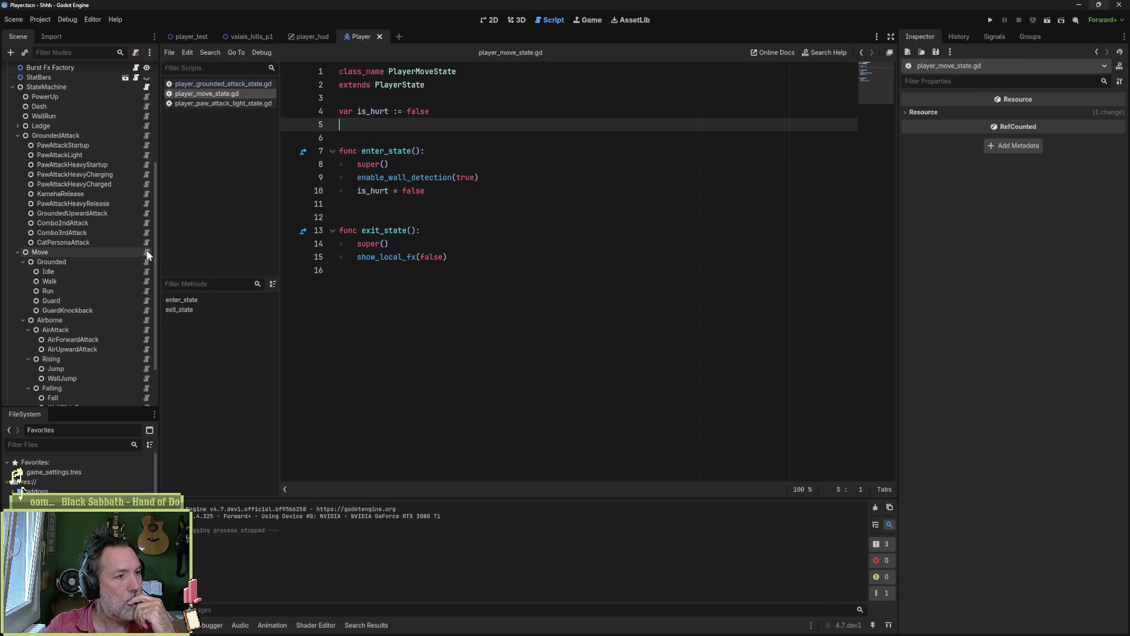
left_click(146, 282)
left_click(391, 151)
left_click(436, 85)
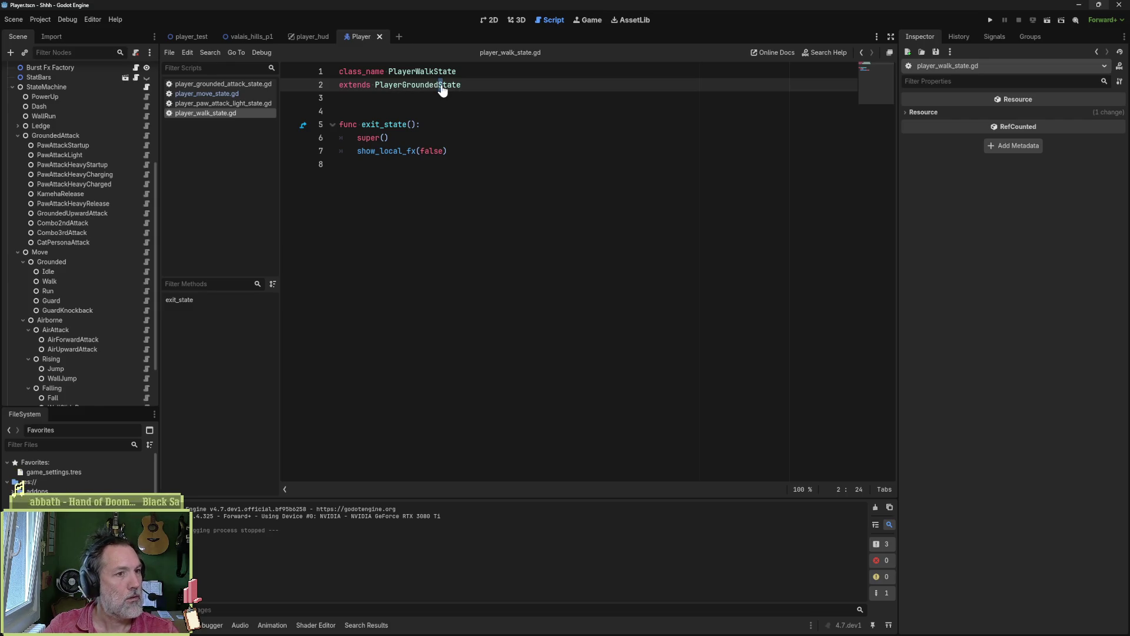
left_click(435, 84, "ctrl")
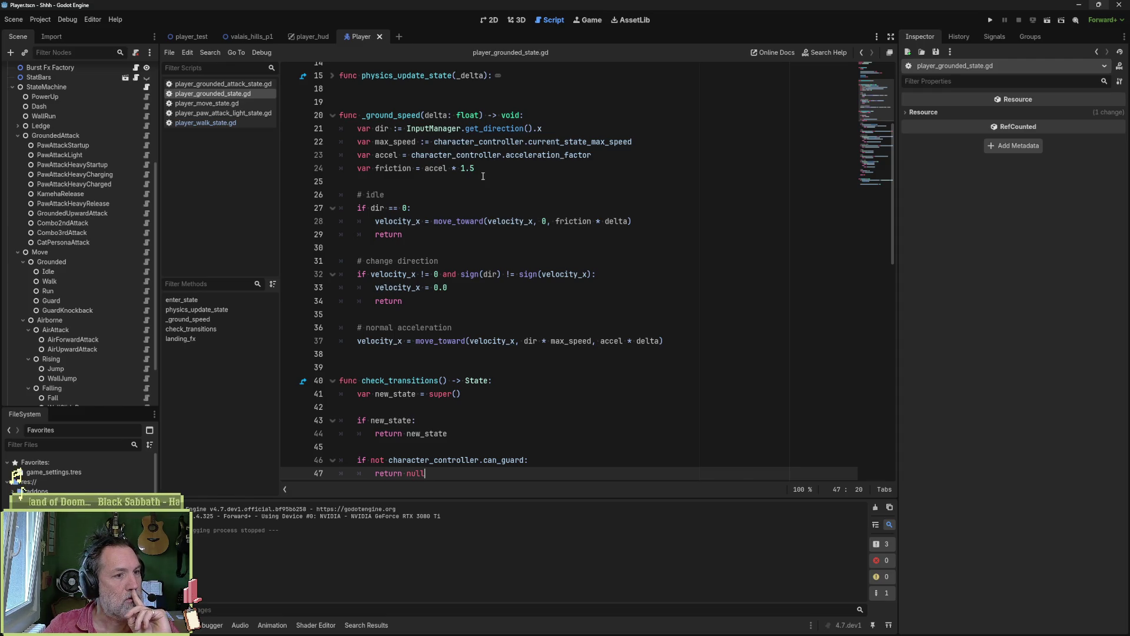
- Read the grounded state's enter_state function, direction and max_speed lines, and check_transitions
left_click(247, 299)
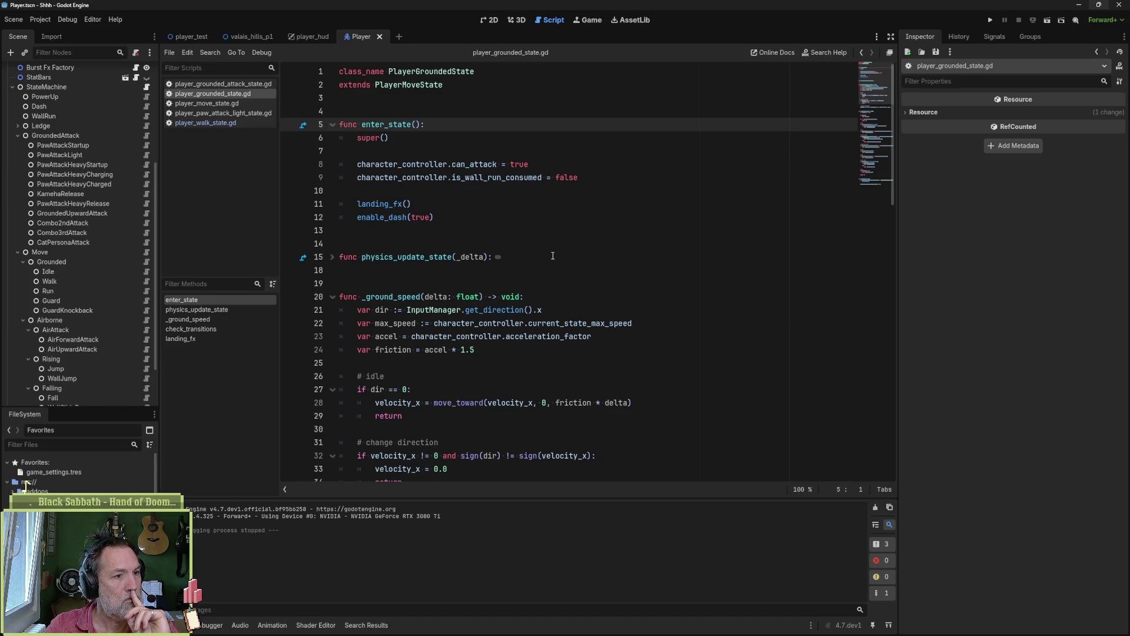
scroll(493, 274, "down", 2)
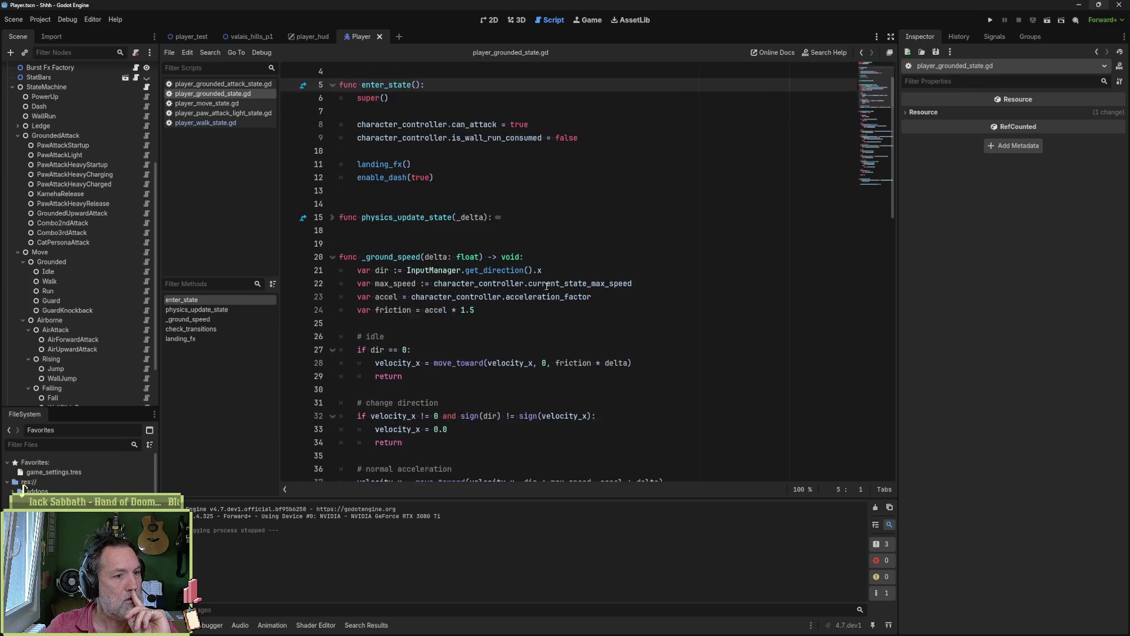
scroll(493, 273, "down", 2)
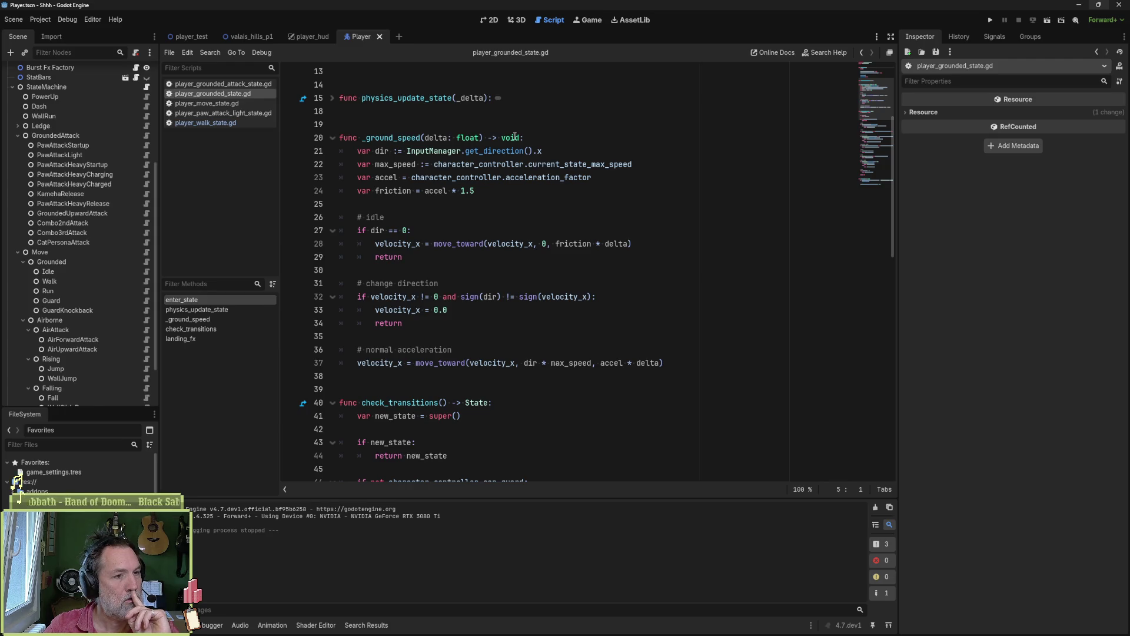
left_click(544, 151)
left_click(538, 164)
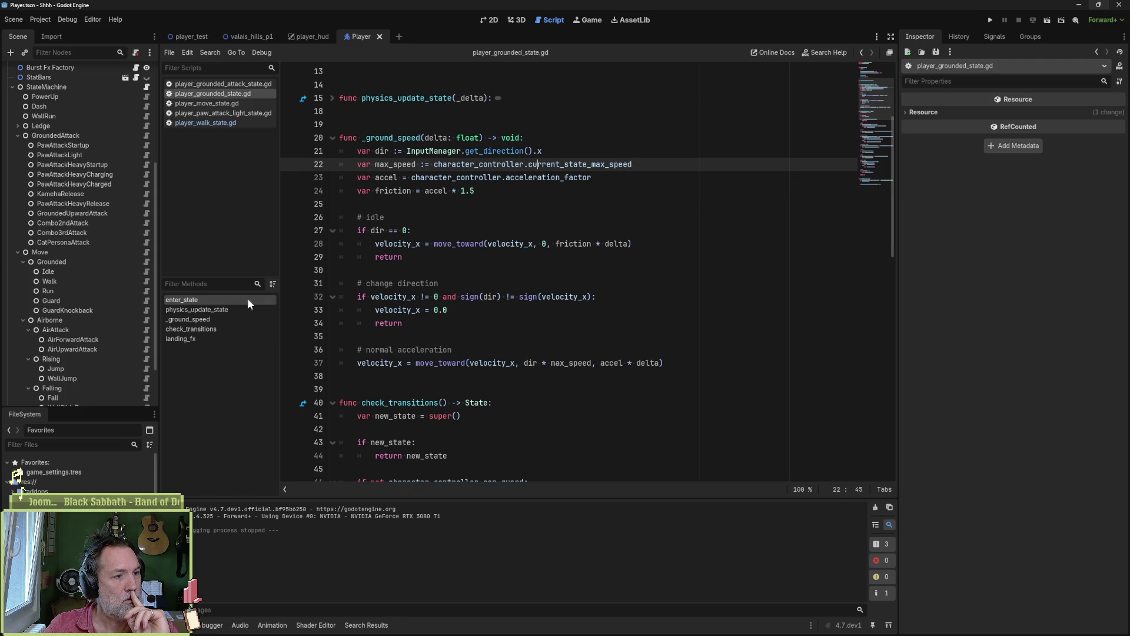
left_click(214, 328)
scroll(432, 314, "down", 5)
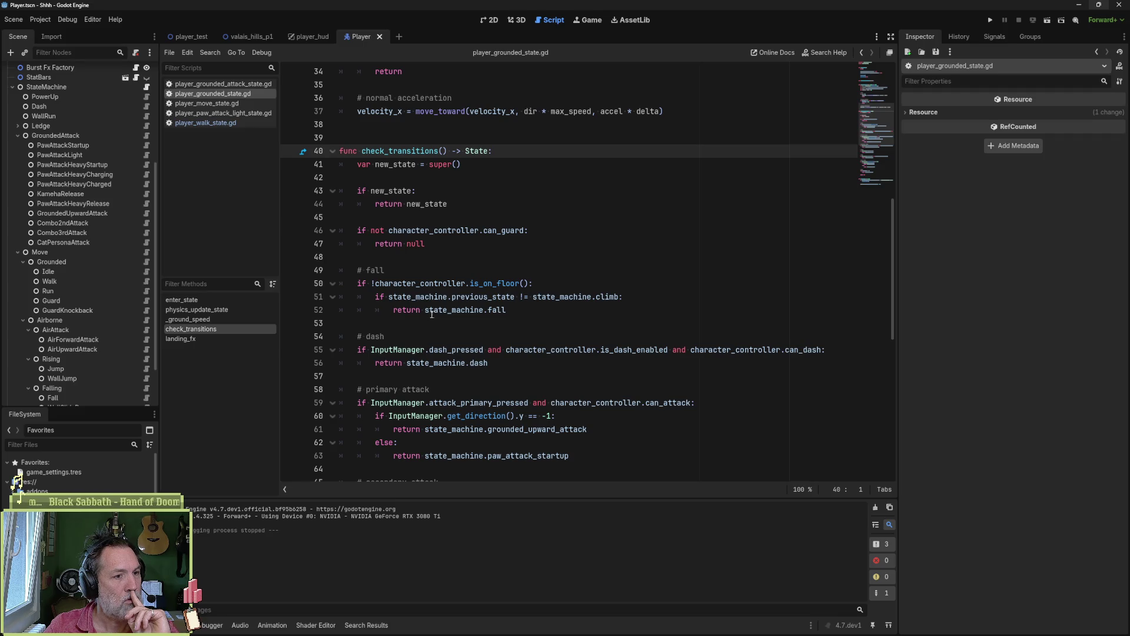
scroll(432, 314, "down", 2)
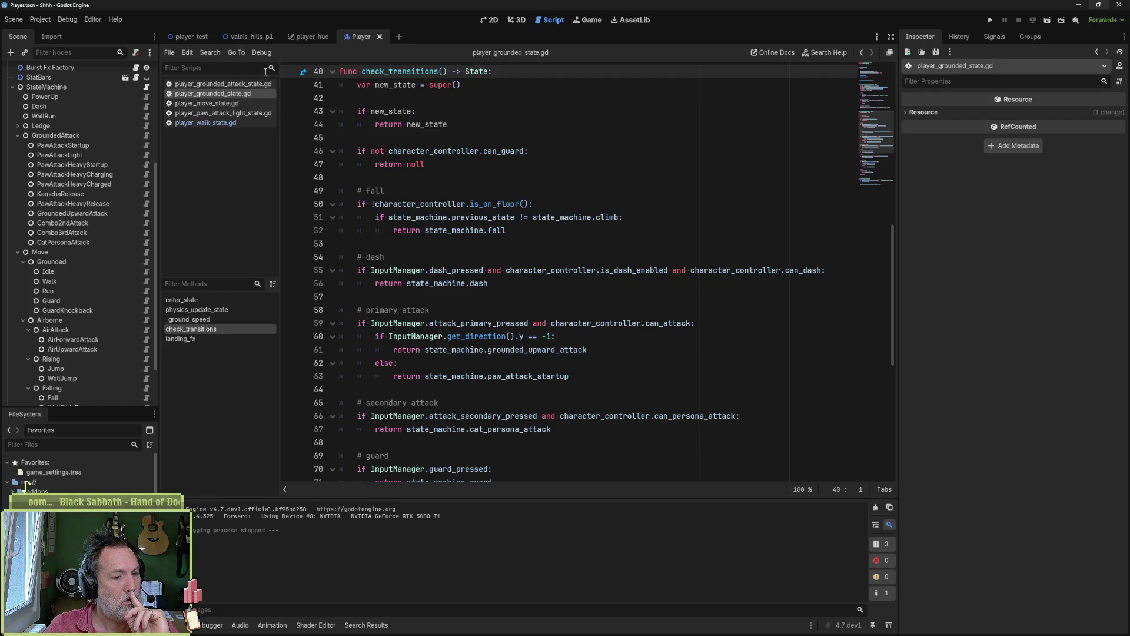
- Show valais_hills_p1 in the 2D view and select the Player node to view its properties
left_click(259, 35)
left_click(493, 19)
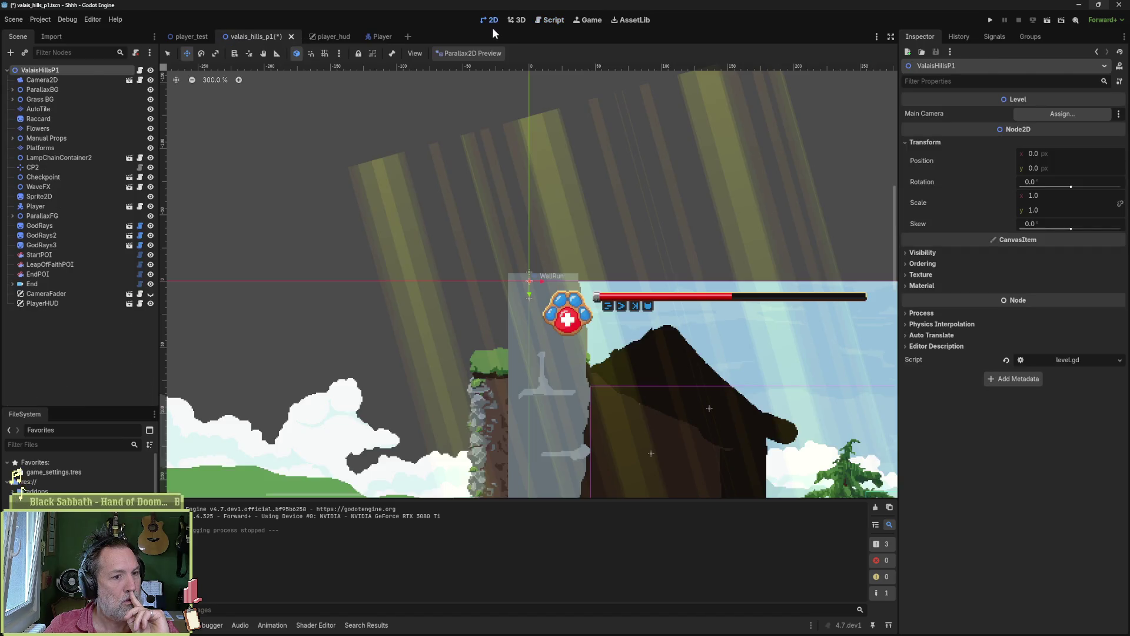
scroll(477, 246, "down", 5)
scroll(454, 281, "up", 3)
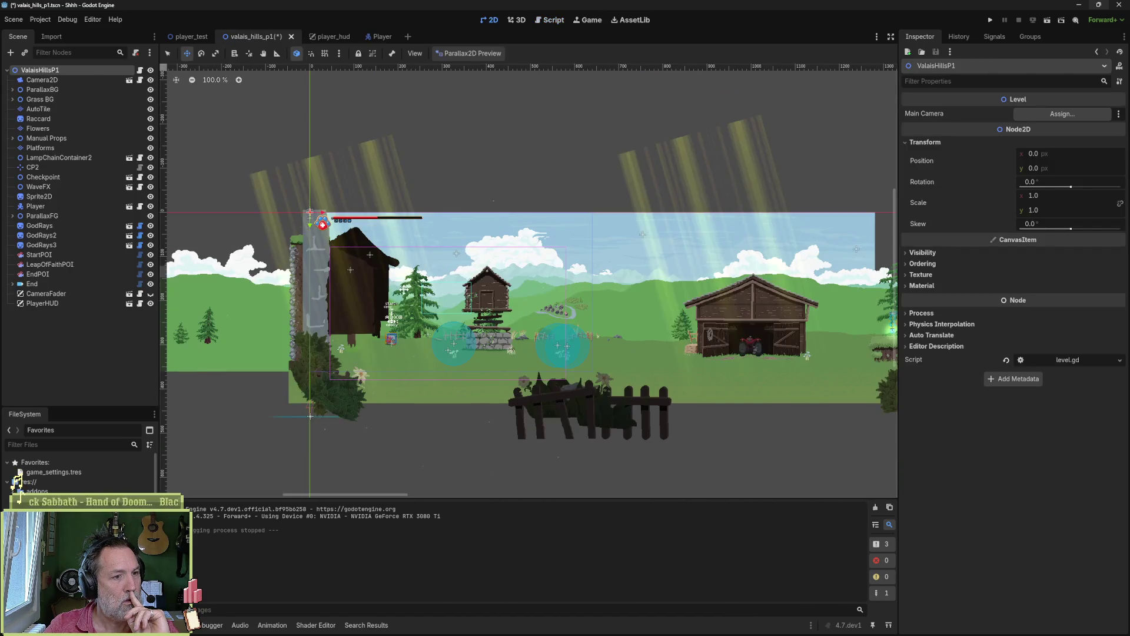
scroll(406, 288, "up", 3)
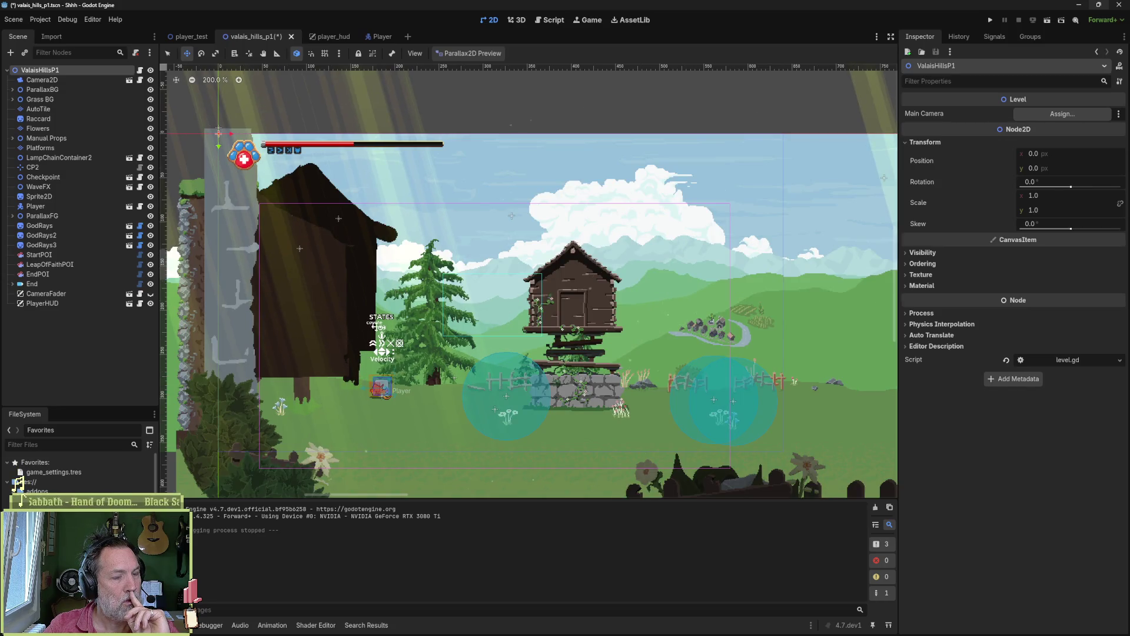
left_click(38, 206)
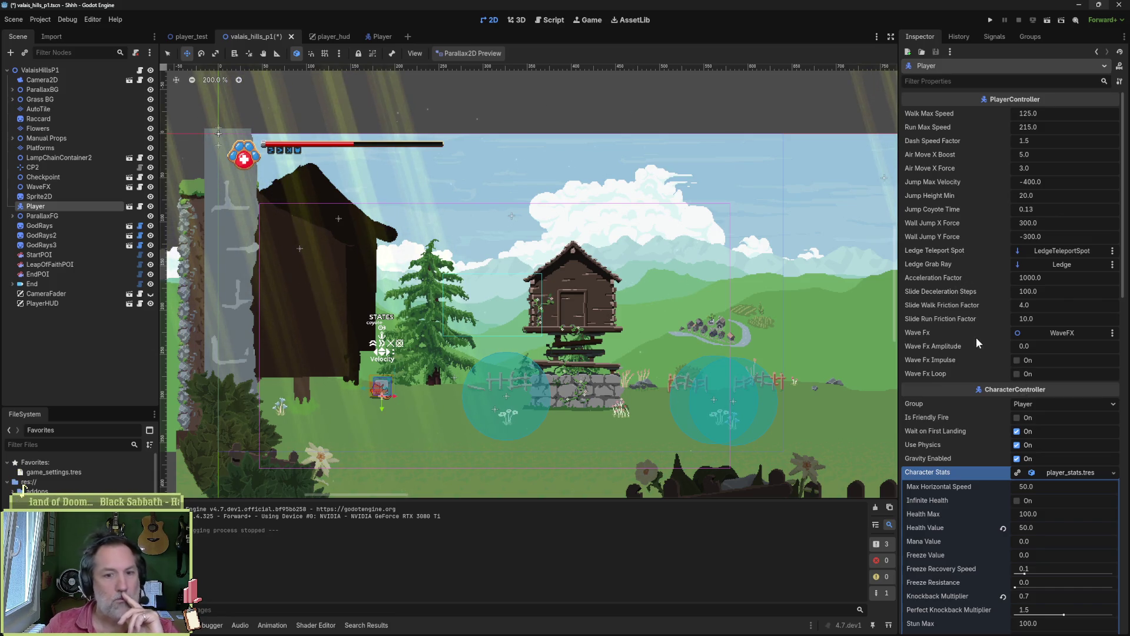
scroll(968, 347, "down", 6)
scroll(977, 442, "down", 4)
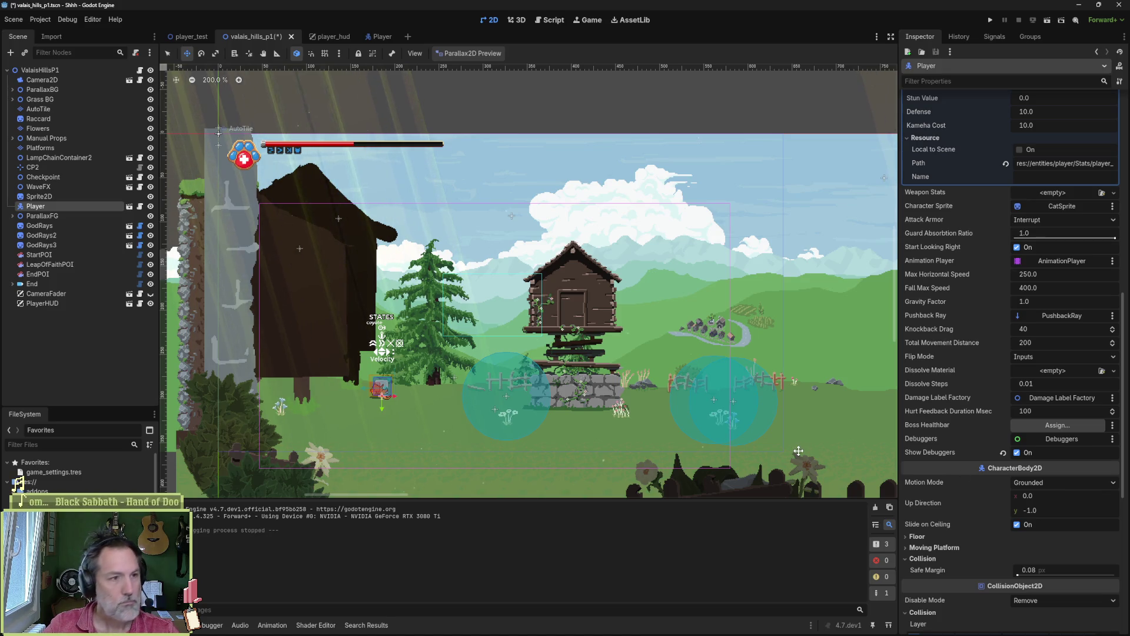
- Save and run the level, run the cat left and jump, then stop the game
key("F6")
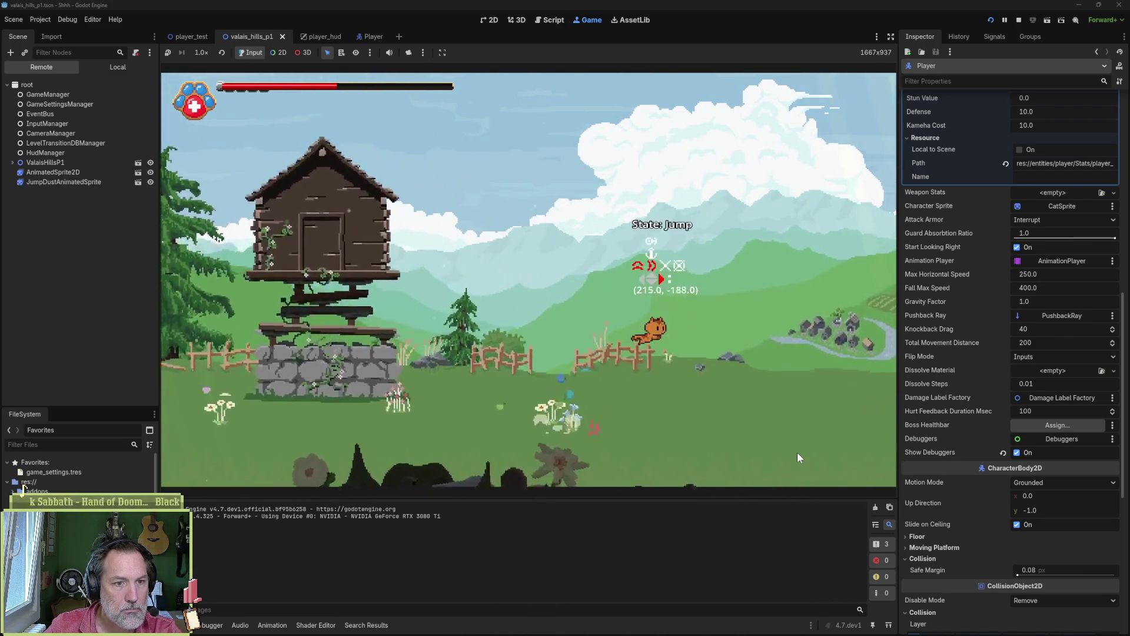
key("Left")
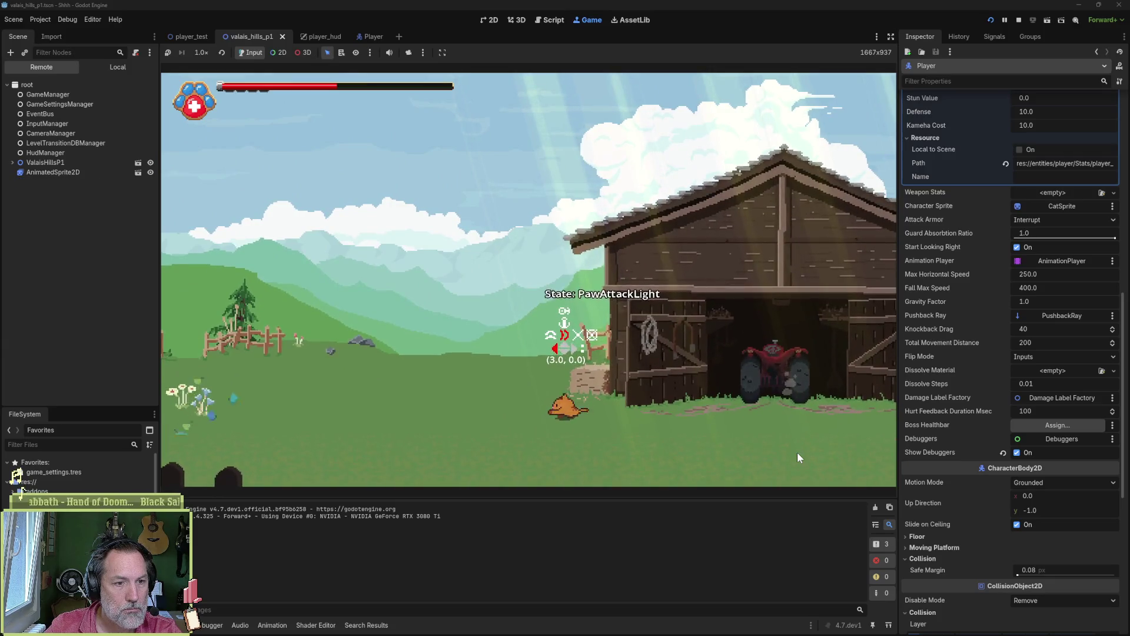
key("space")
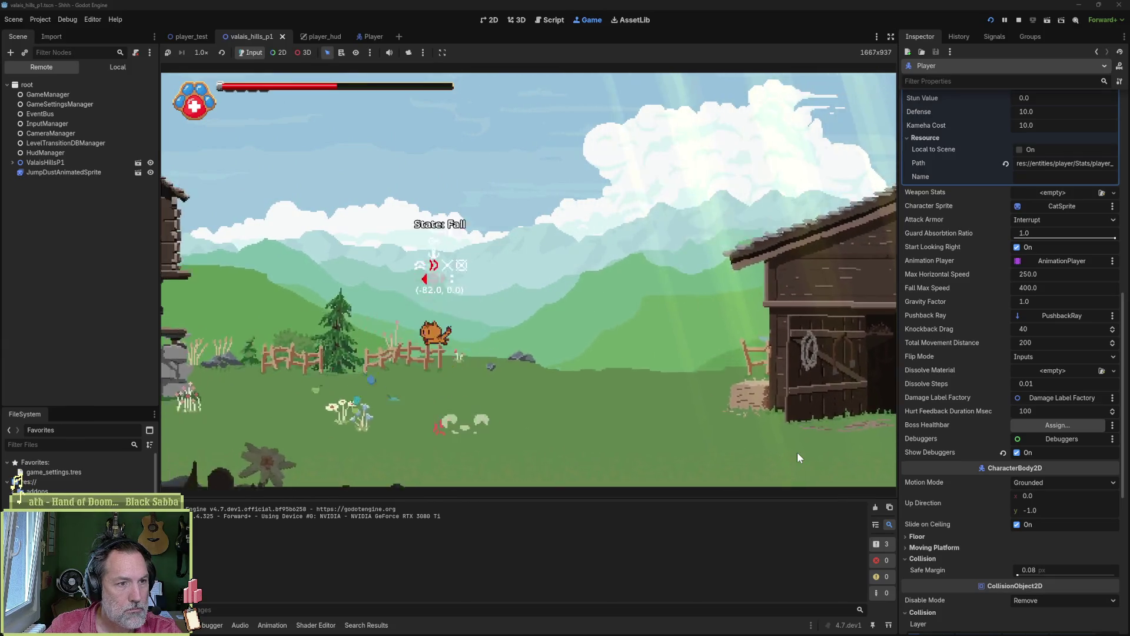
key("F8")
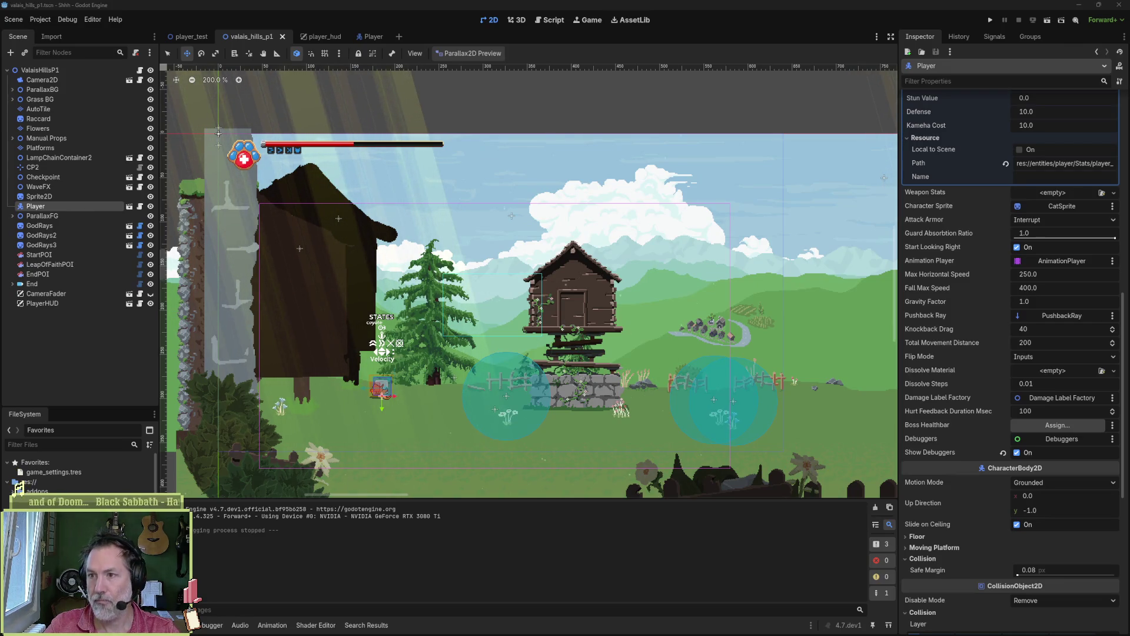
key("alt+Tab")
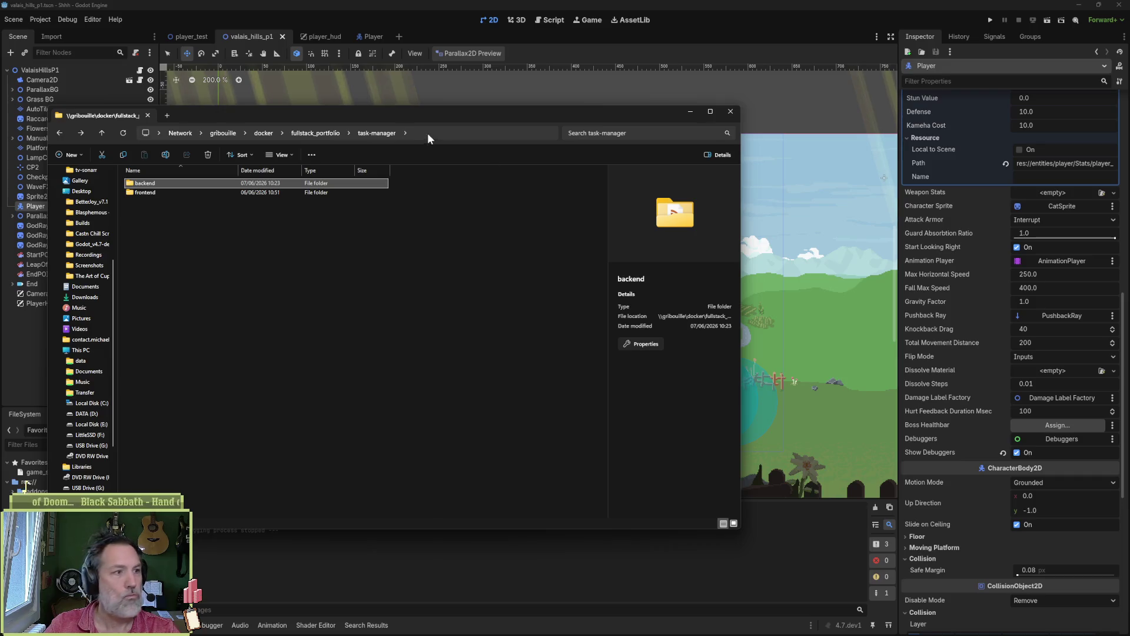
- Open the 2026-06-08_09-47-54.mp4 recording from the Desktop Recordings folder for playback
left_click(730, 111)
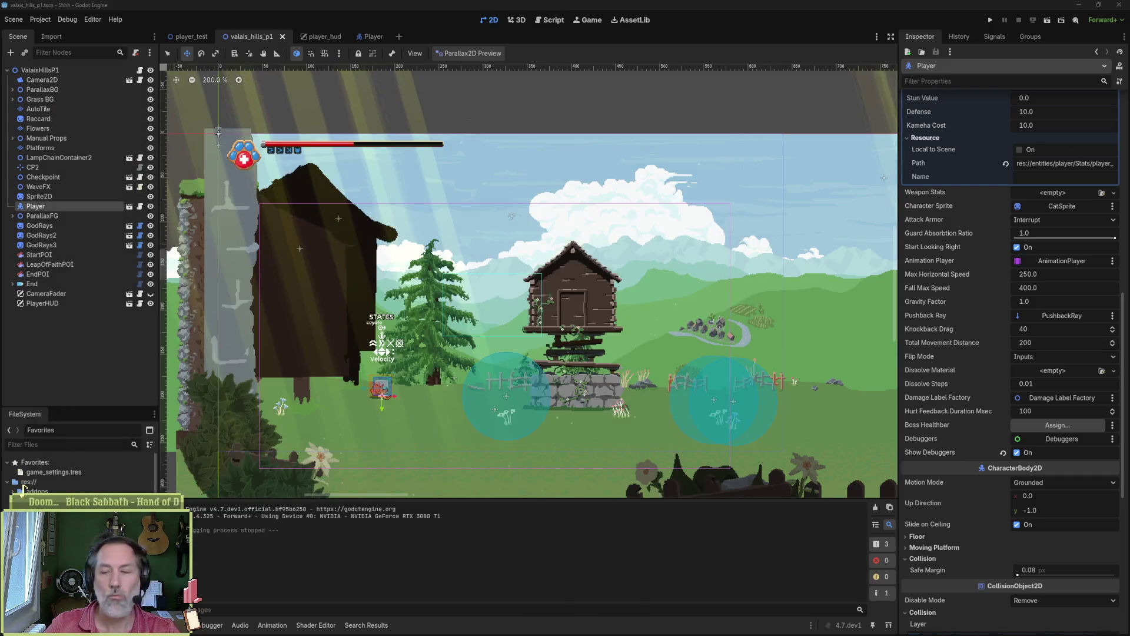
key("Print")
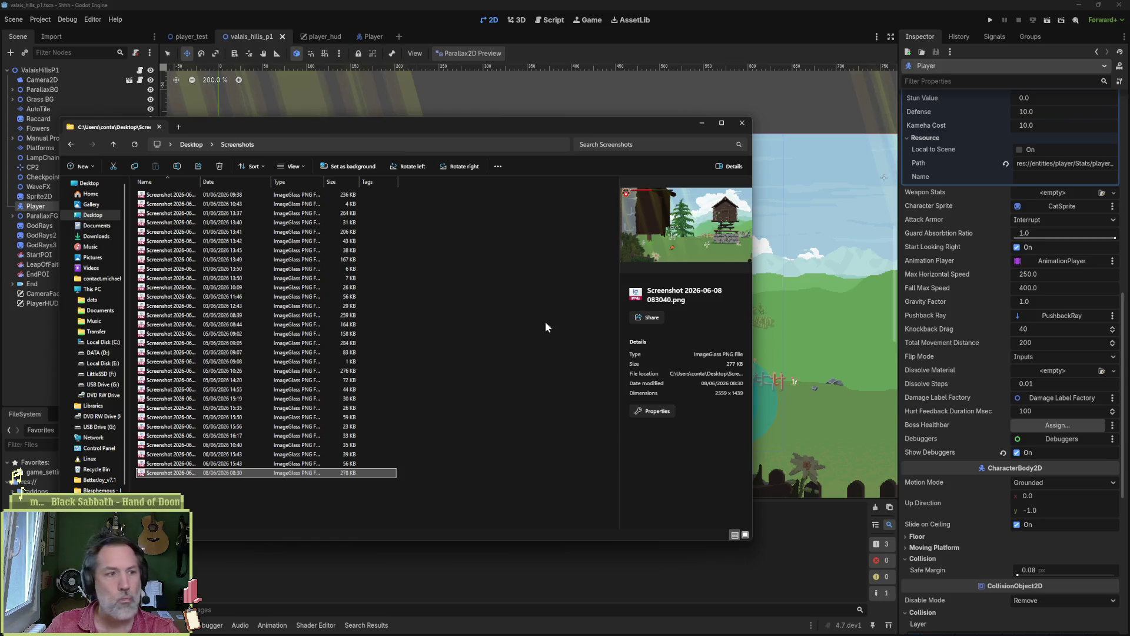
left_click(191, 145)
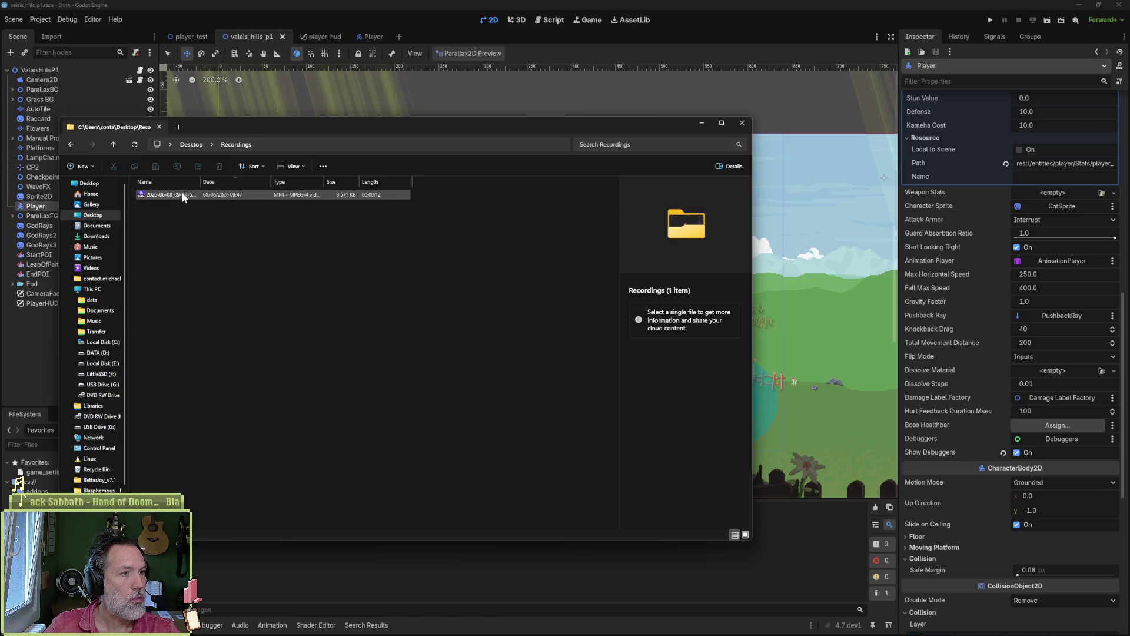
left_click(182, 194)
left_click(25, 484)
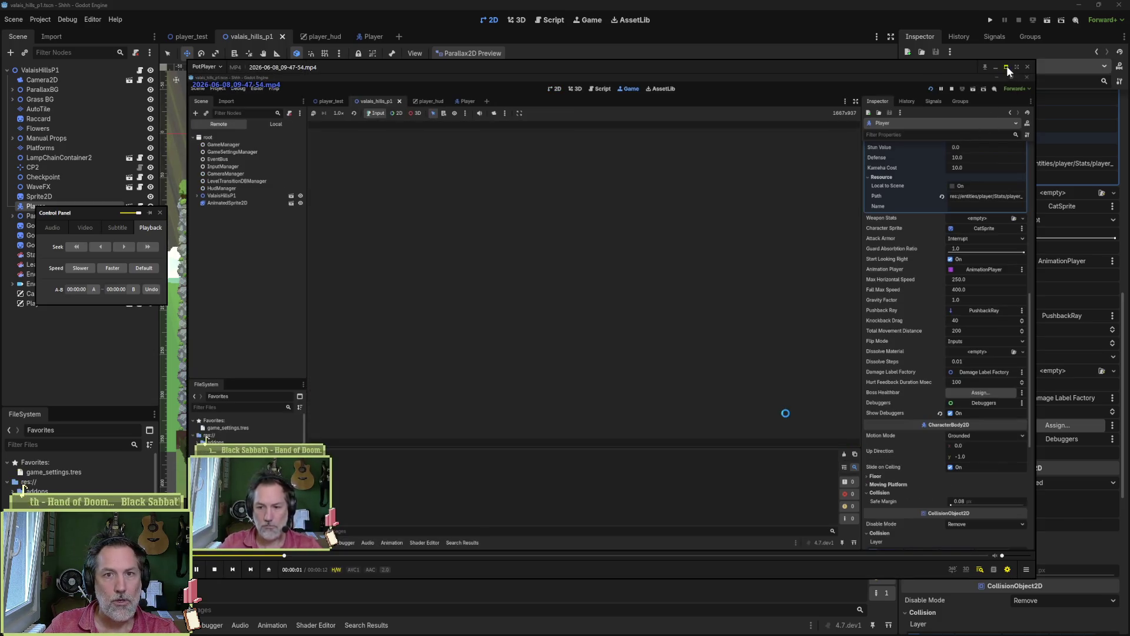
- Frame-step the fullscreen recording to where State turns Run to Jump (x-velocity -215 to -4), then close it
left_click(1006, 67)
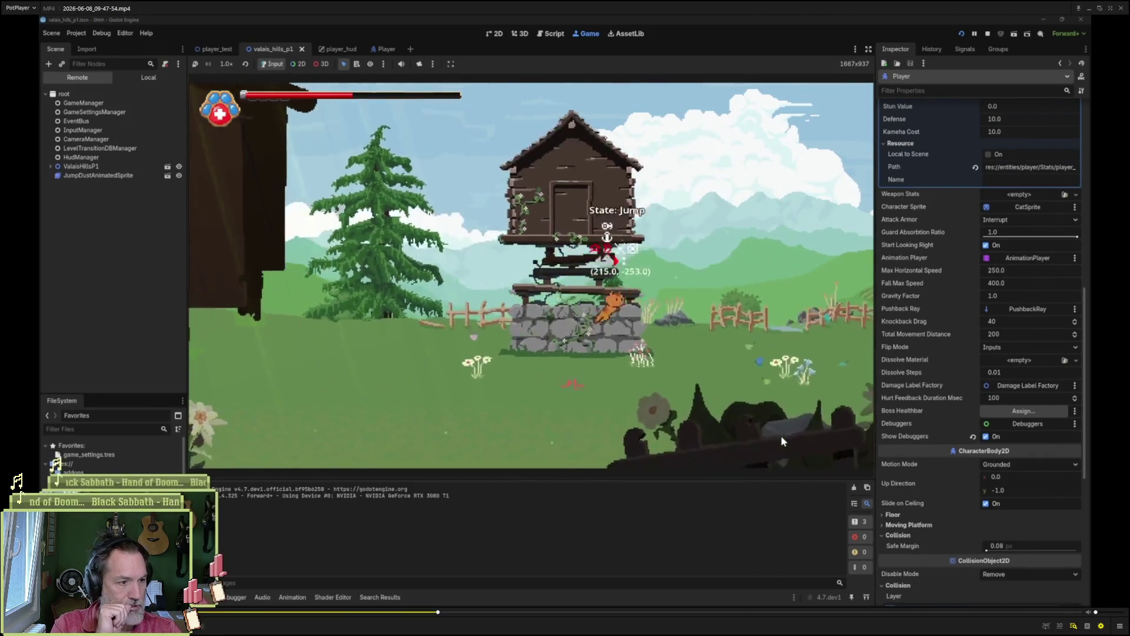
key("space")
key("space")
key("space")
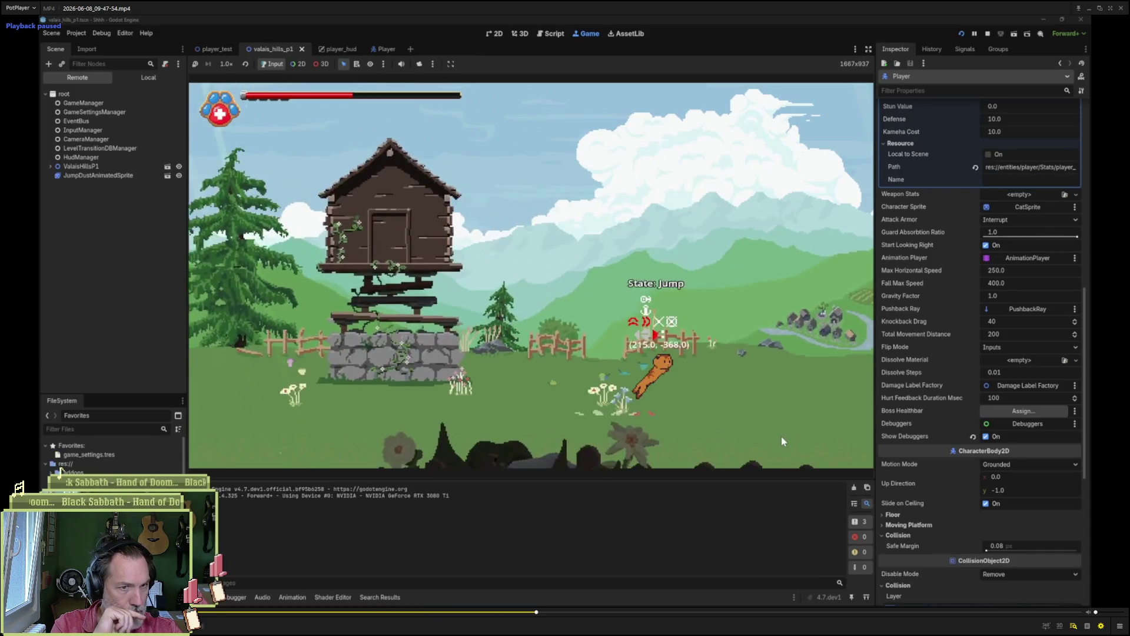
key("space")
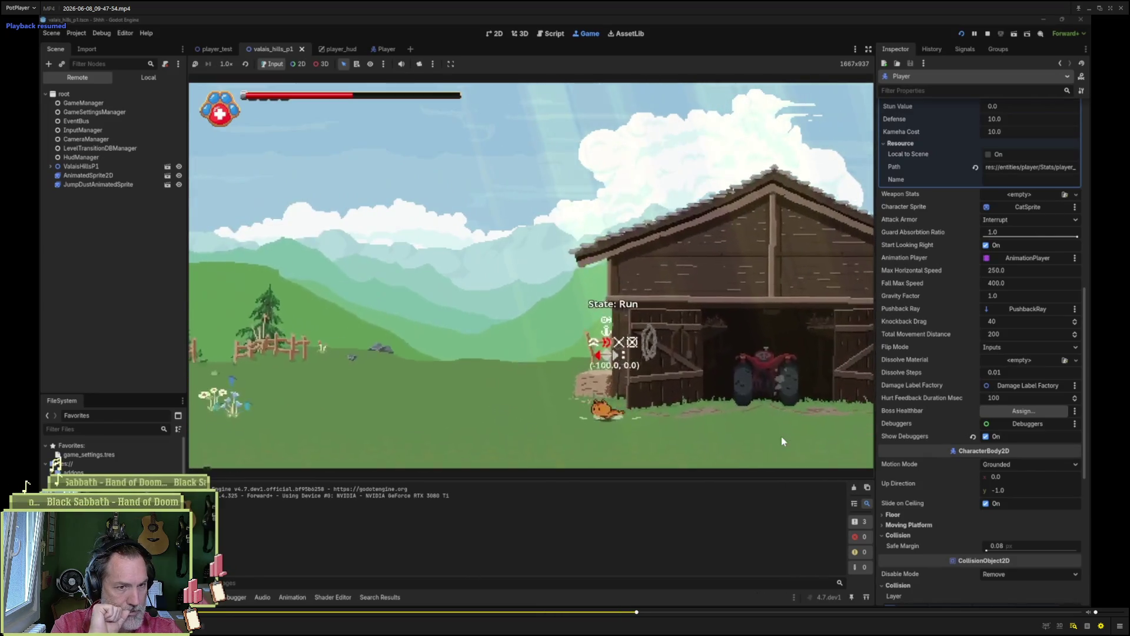
key("f")
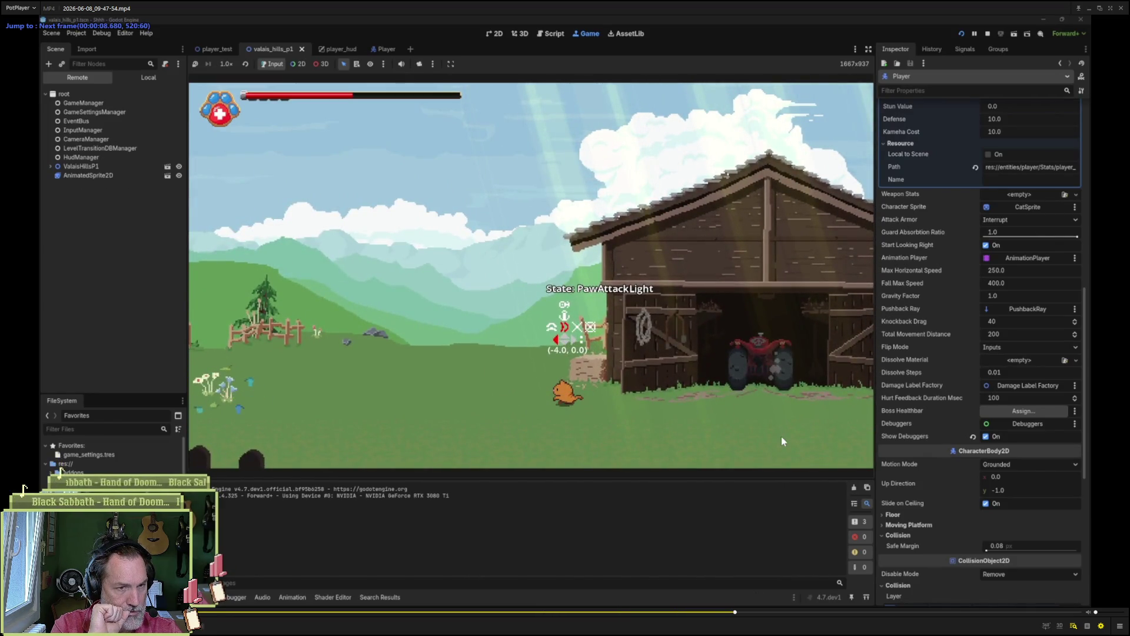
key("space")
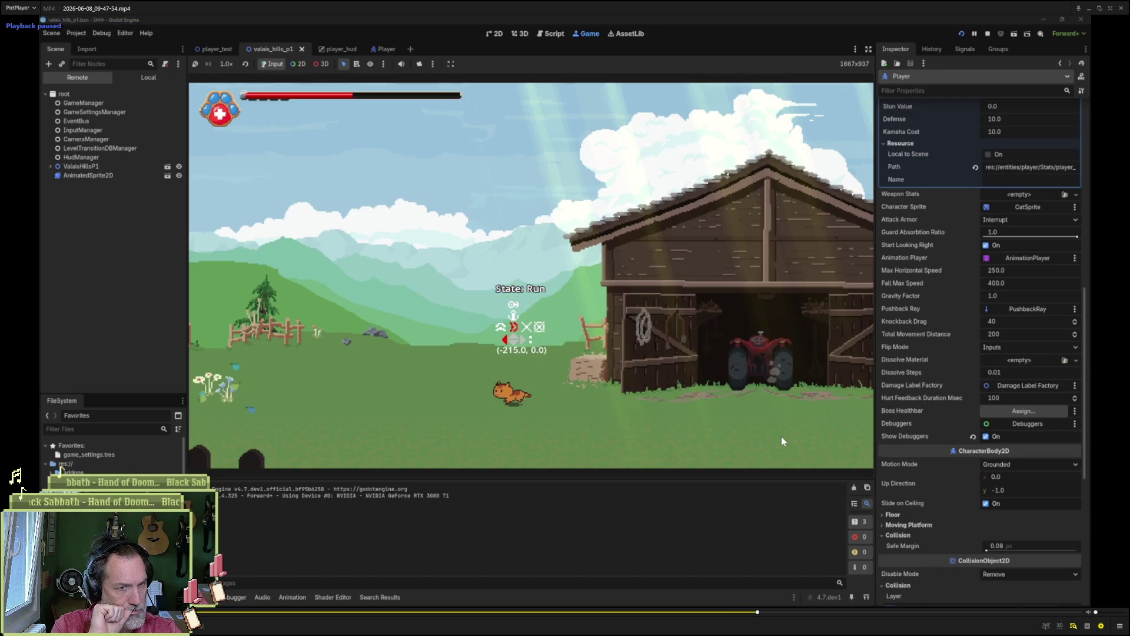
key("f")
key("f")
key("f")
key("d")
key("d")
key("d")
key("f")
key("f")
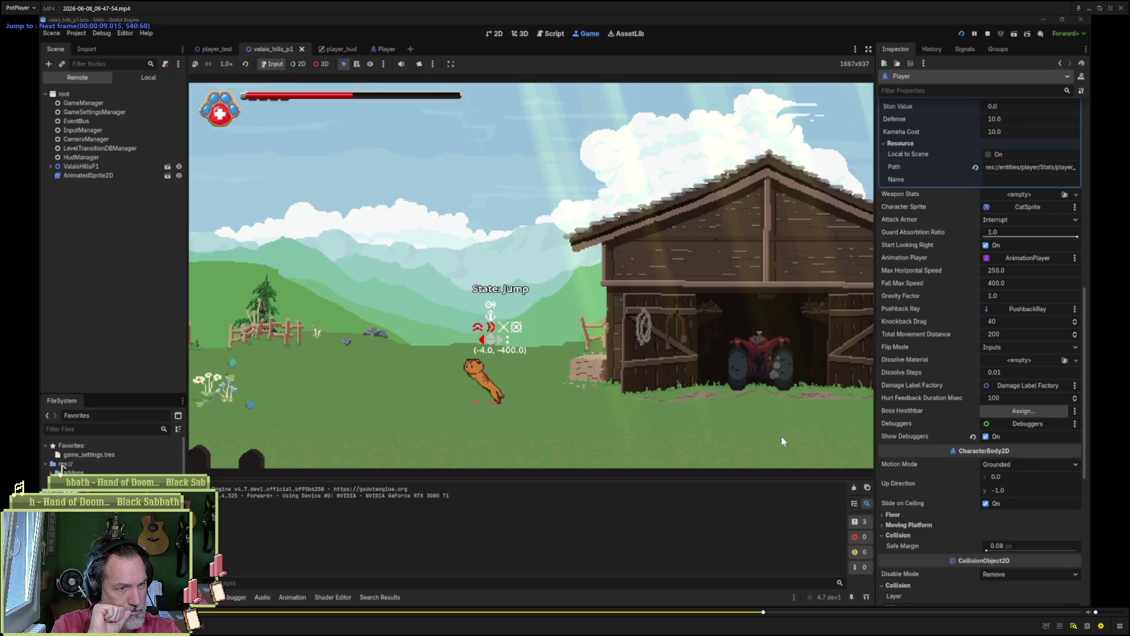
key("d")
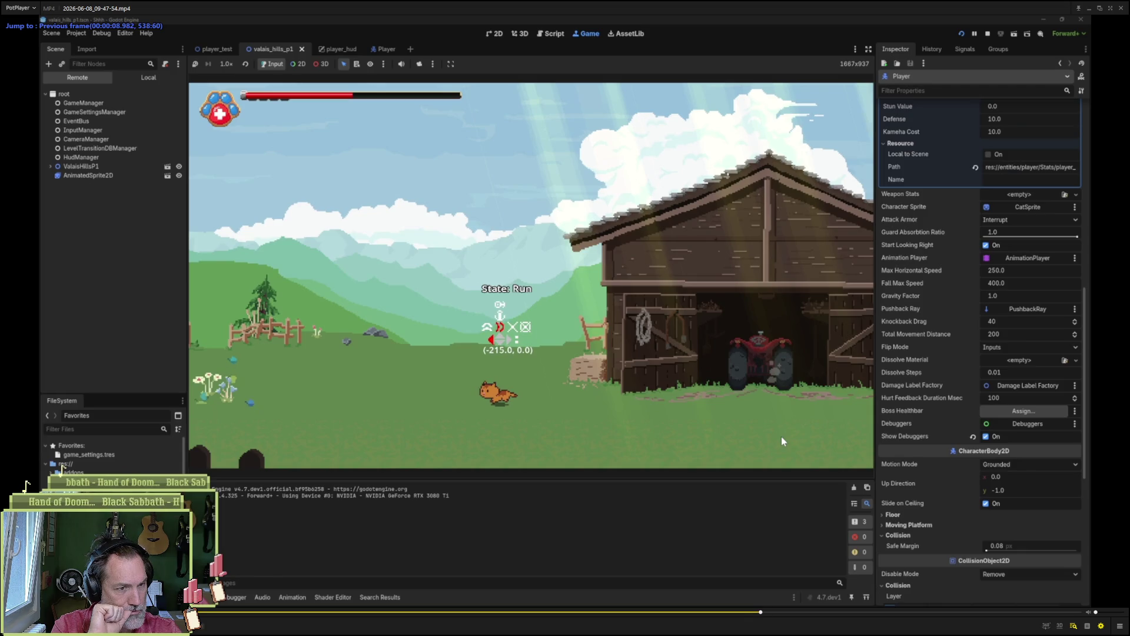
key("f")
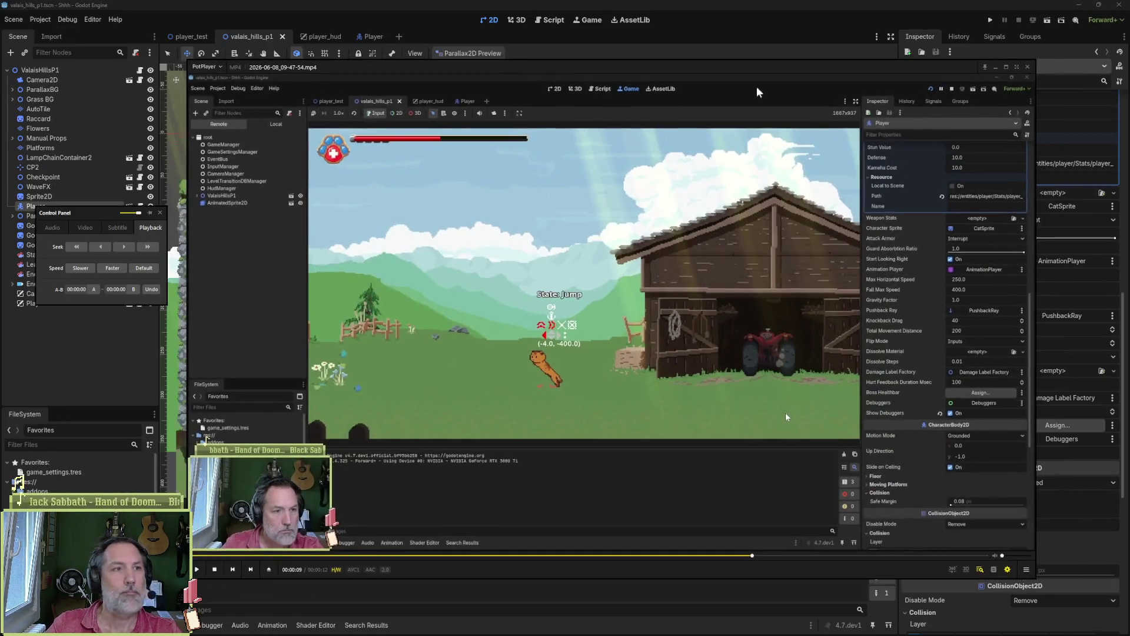
left_click(1110, 8)
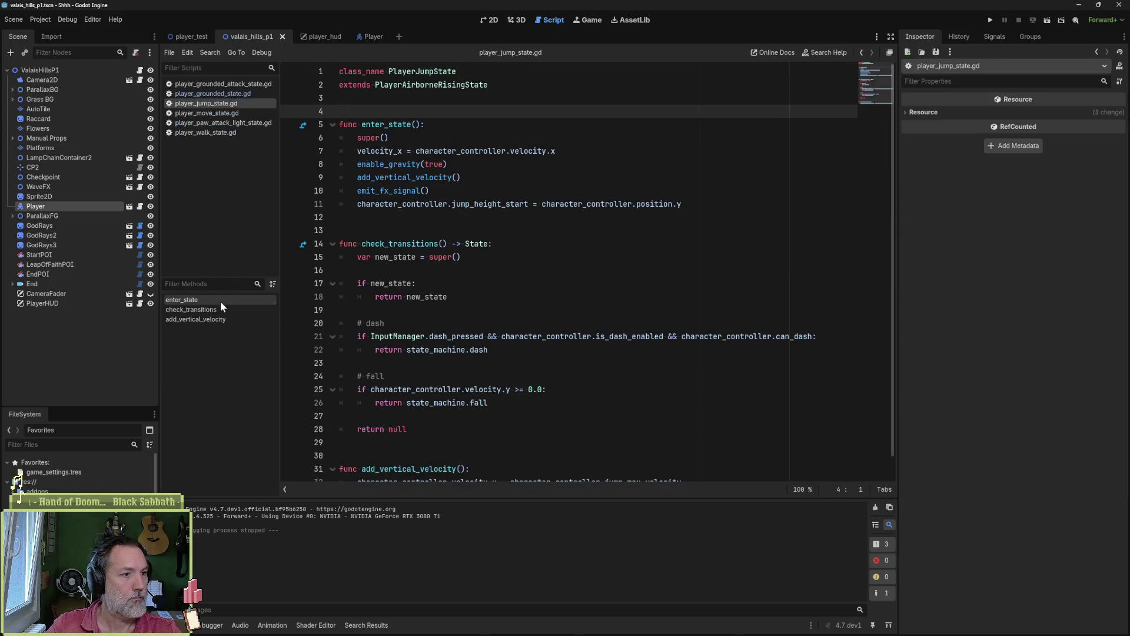
- In player_jump_state.gd's enter_state, select the character_controller.velocity.x expression on line 7
left_click(220, 301)
left_click_drag(553, 146, 366, 152)
left_click(556, 150)
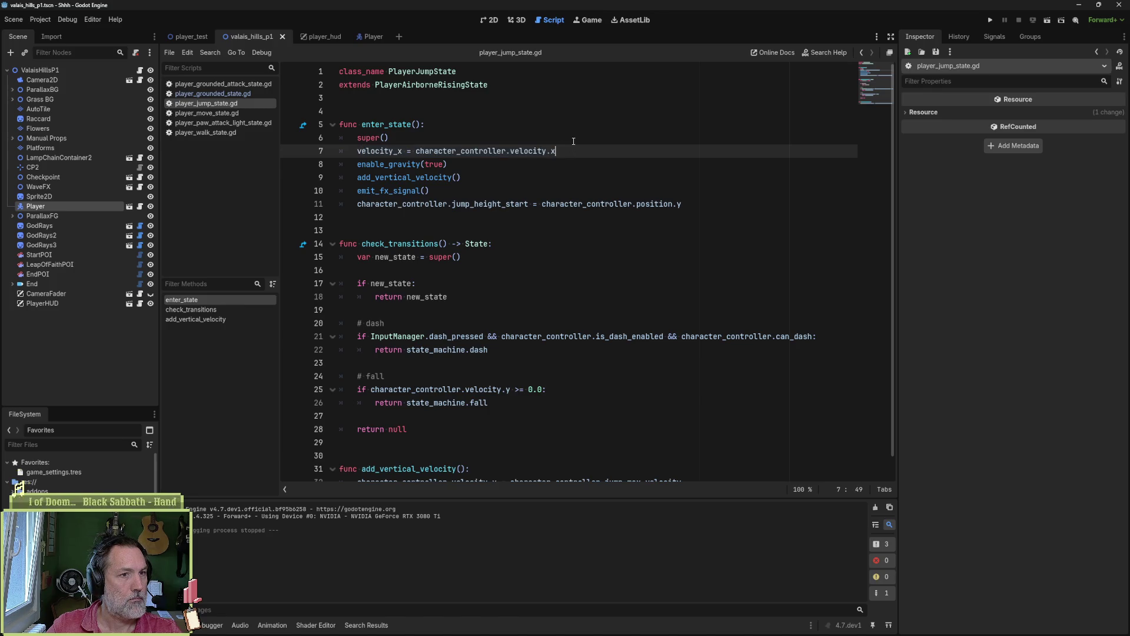
key("ctrl+shift+Left")
key("ctrl+shift+Left")
key("ctrl+c")
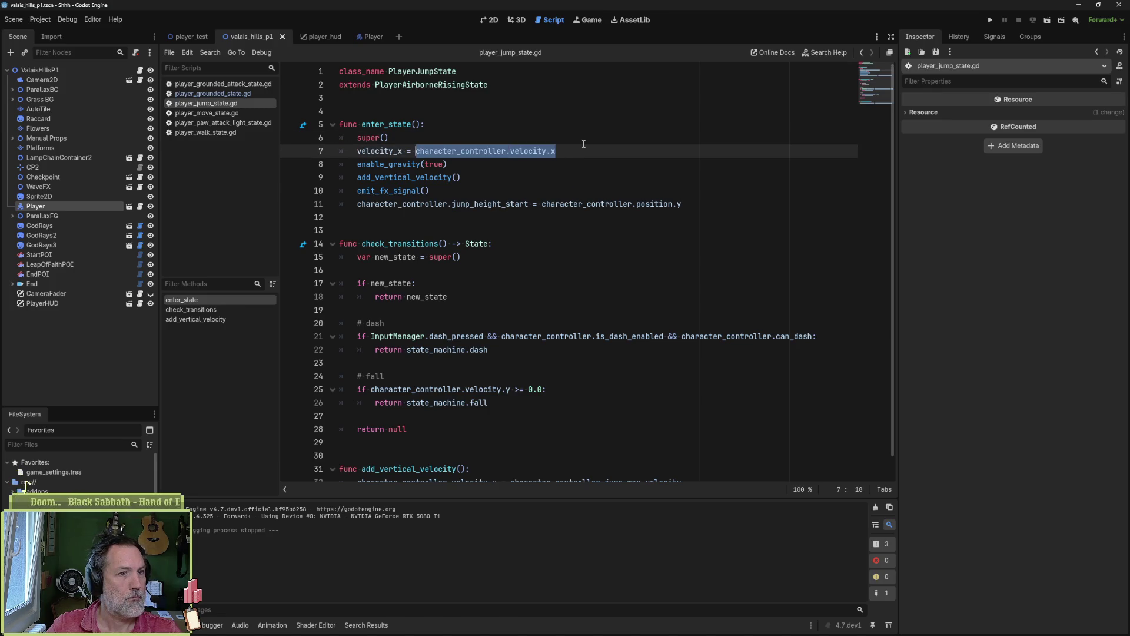
key("ctrl+Right")
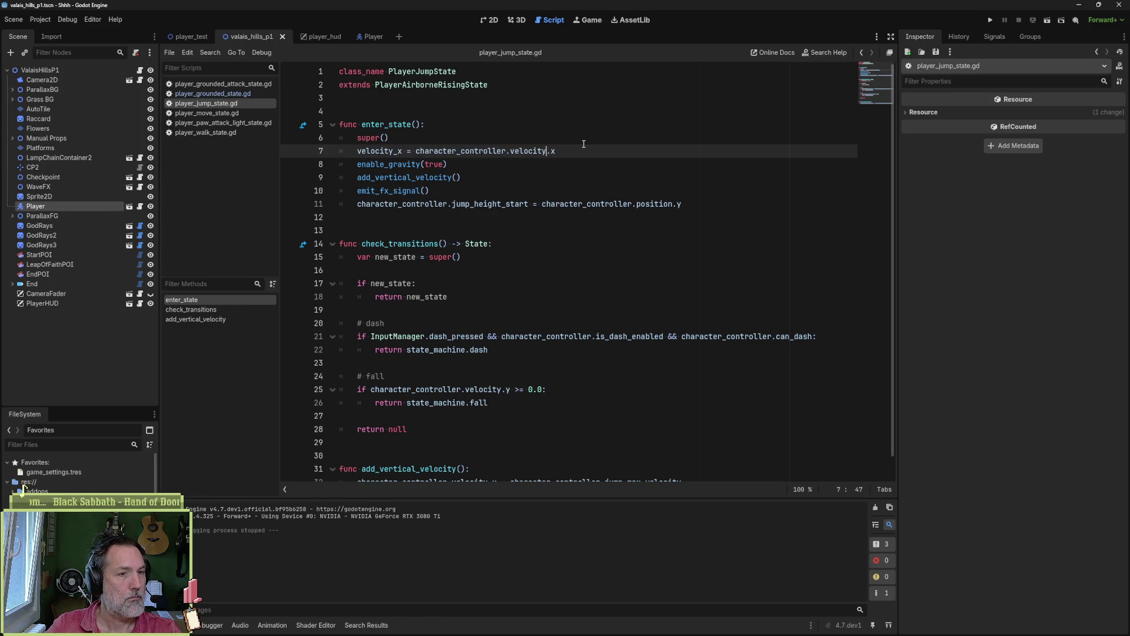
- Add print_debug(self, " character_controller.velocity.x: ", character_controller.velocity.x) as line 8
key("Return")
type("pla")
key("BackSpace")
key("BackSpace")
key("BackSpace")
key("Escape")
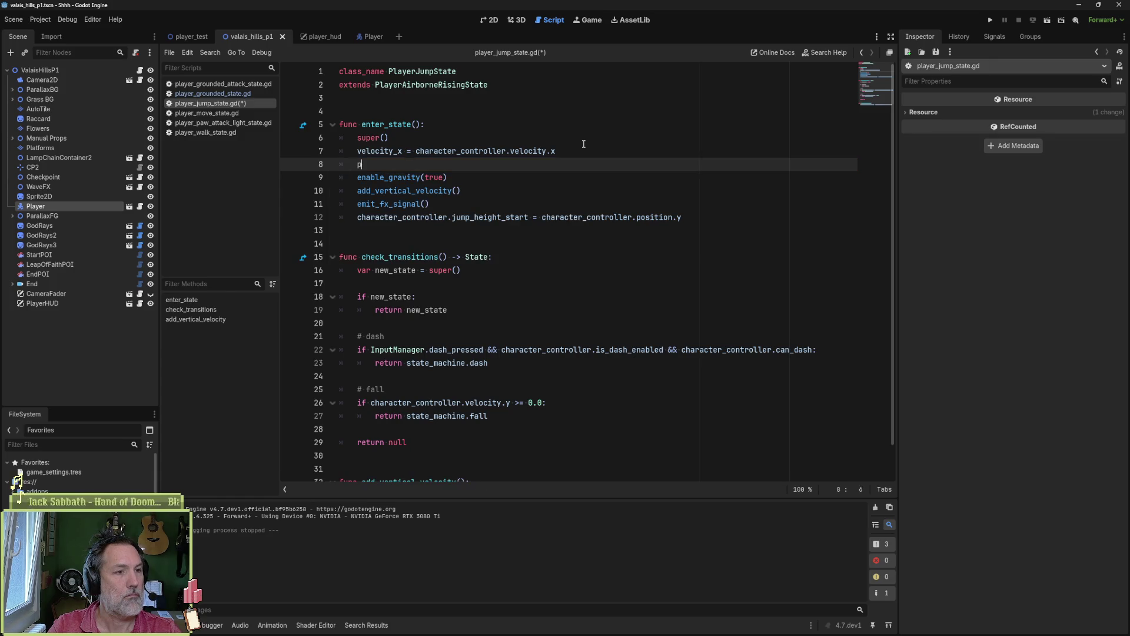
type("rint_debug(")
key("Return")
type("sefl")
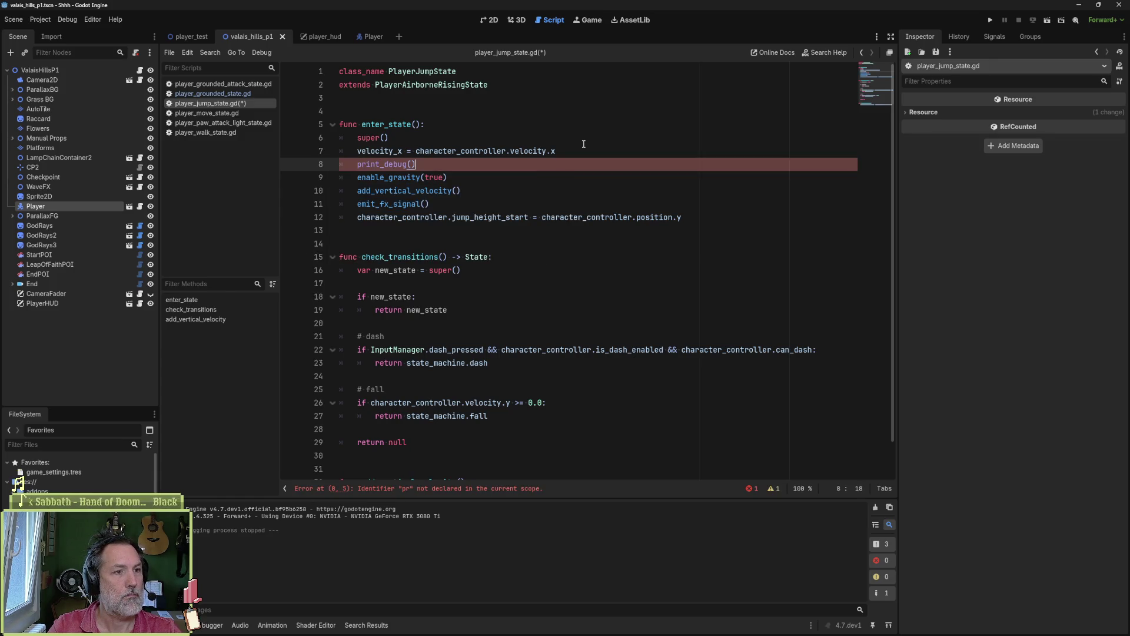
type(", ")
type("lf,")
key("ctrl+v")
type(": ")
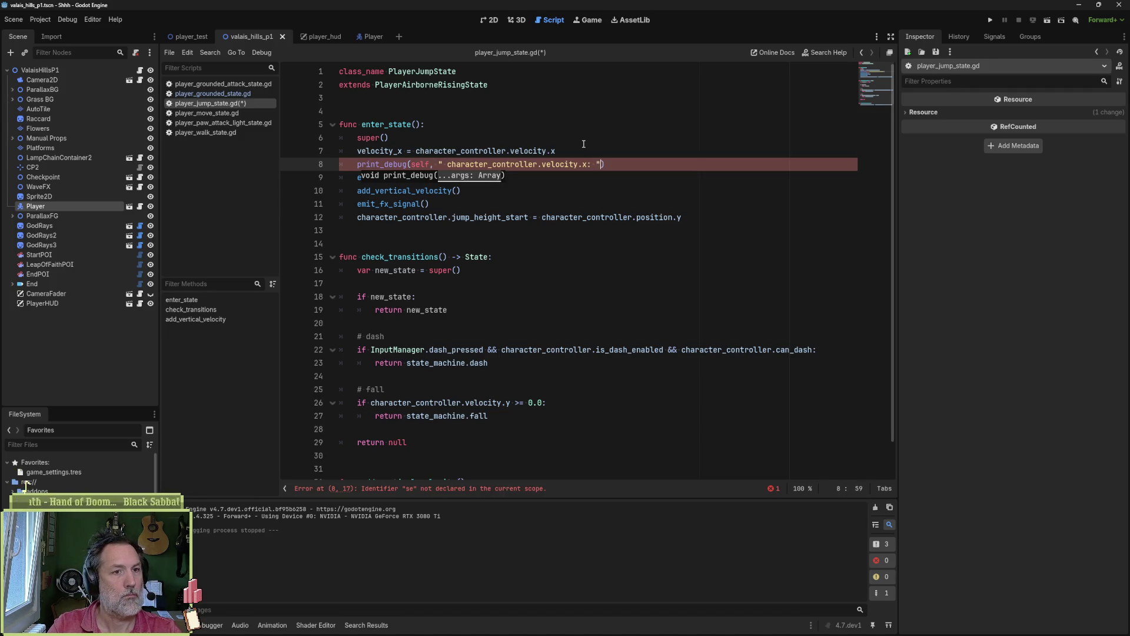
type("\",")
key("ctrl+v")
- Run the game, jump right and left to log 215 and -215, then stop it
key("F6")
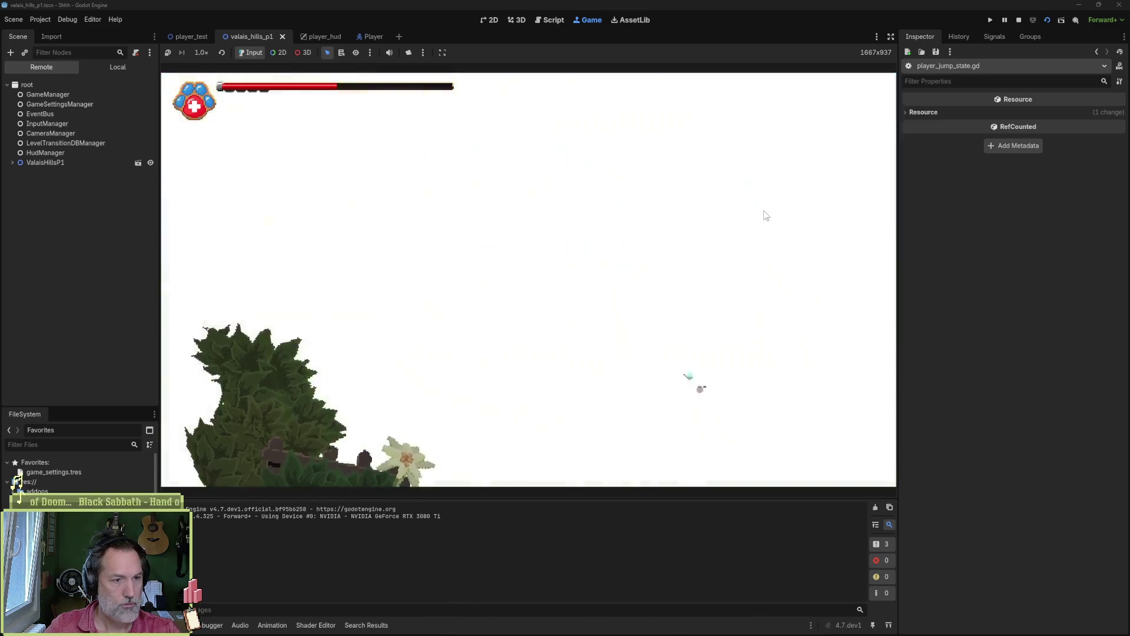
key("Right")
key("space")
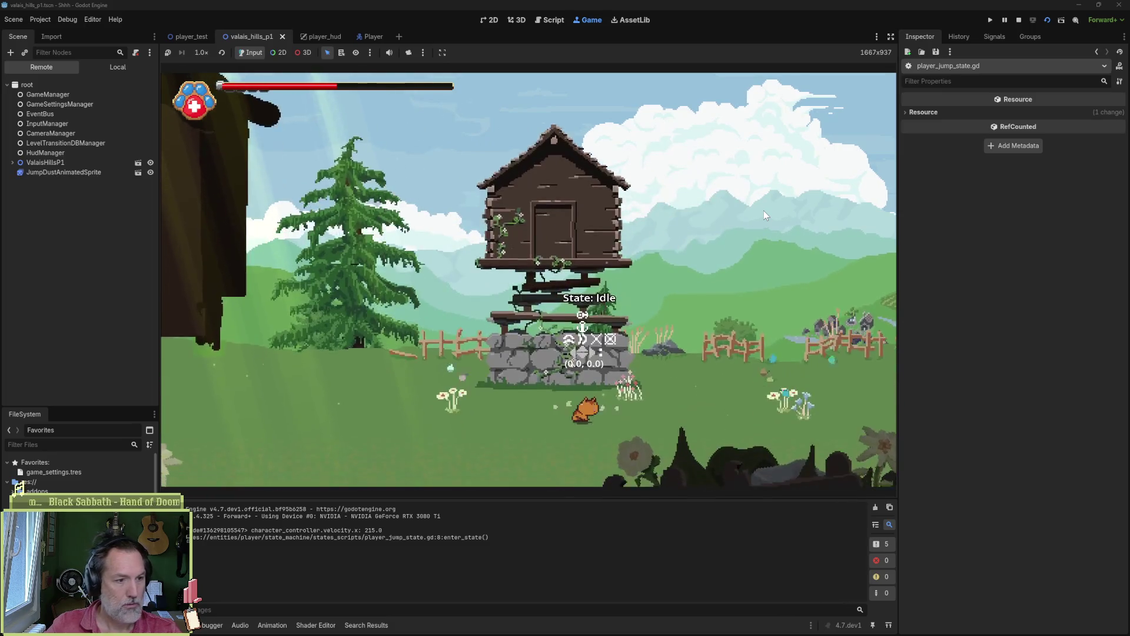
key("Left")
key("space")
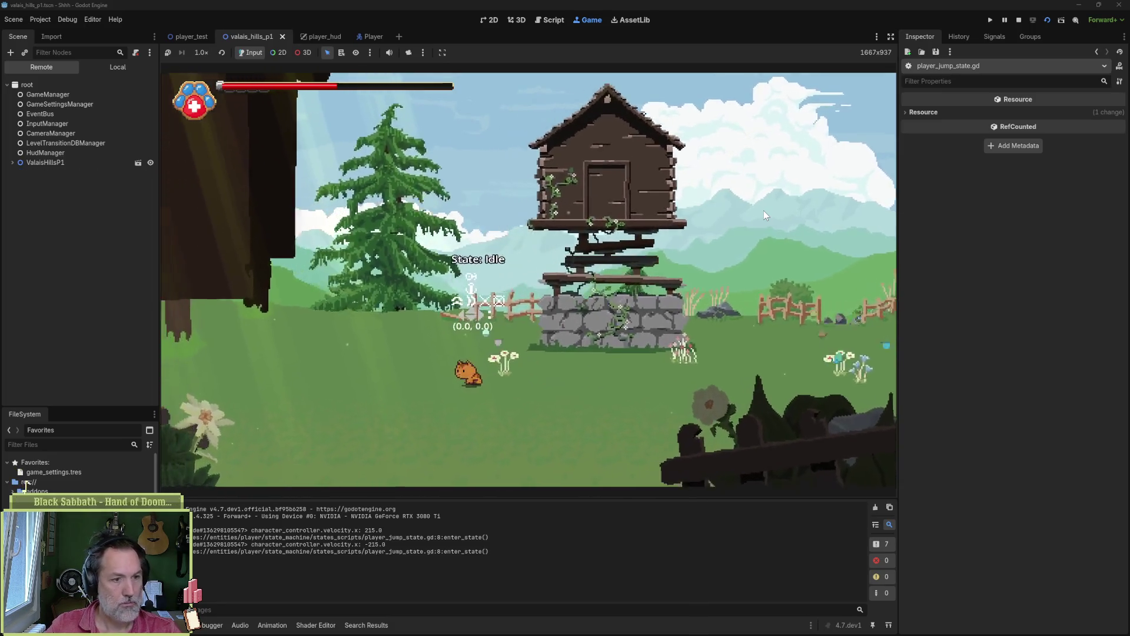
key("F8")
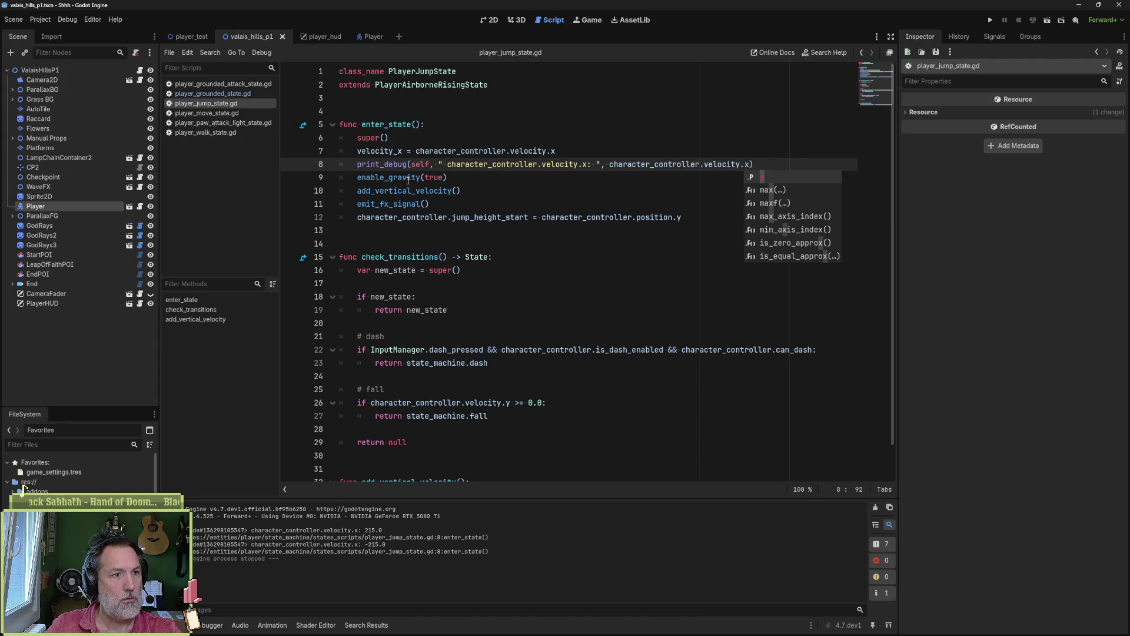
- Follow enter_state up through the airborne and move states to the base PlayerState script
left_click(569, 172)
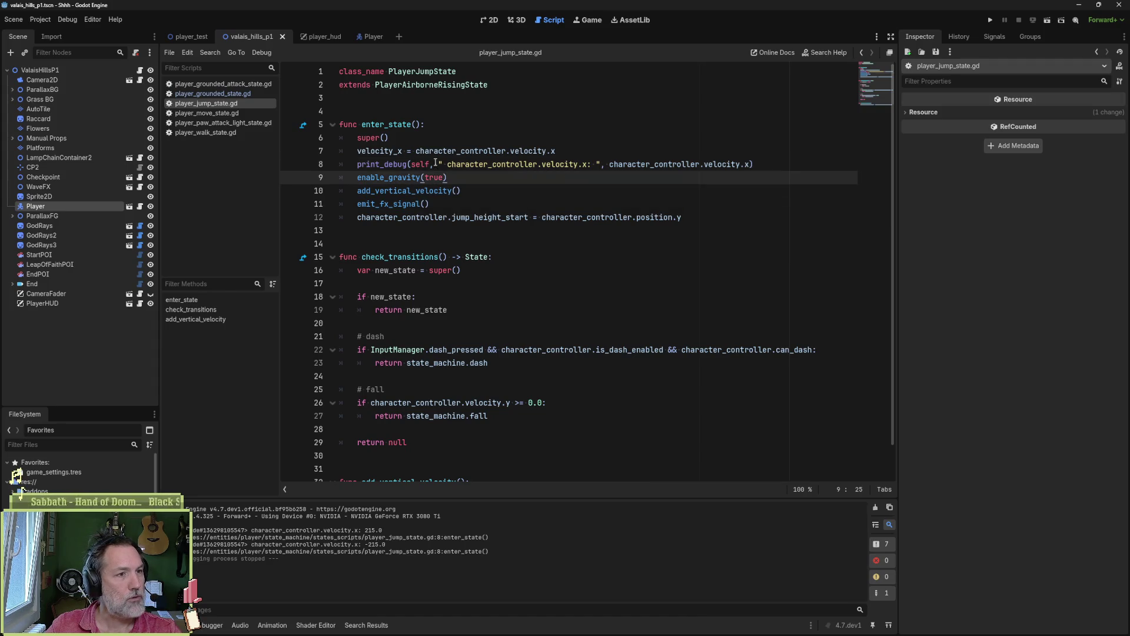
left_click(302, 125)
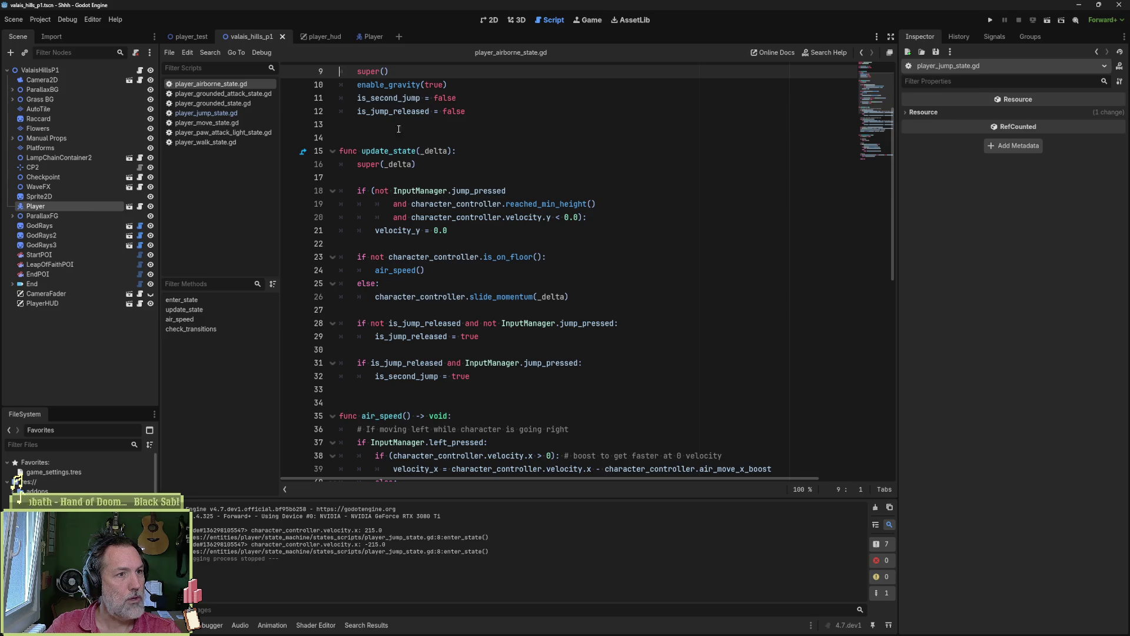
left_click(302, 138)
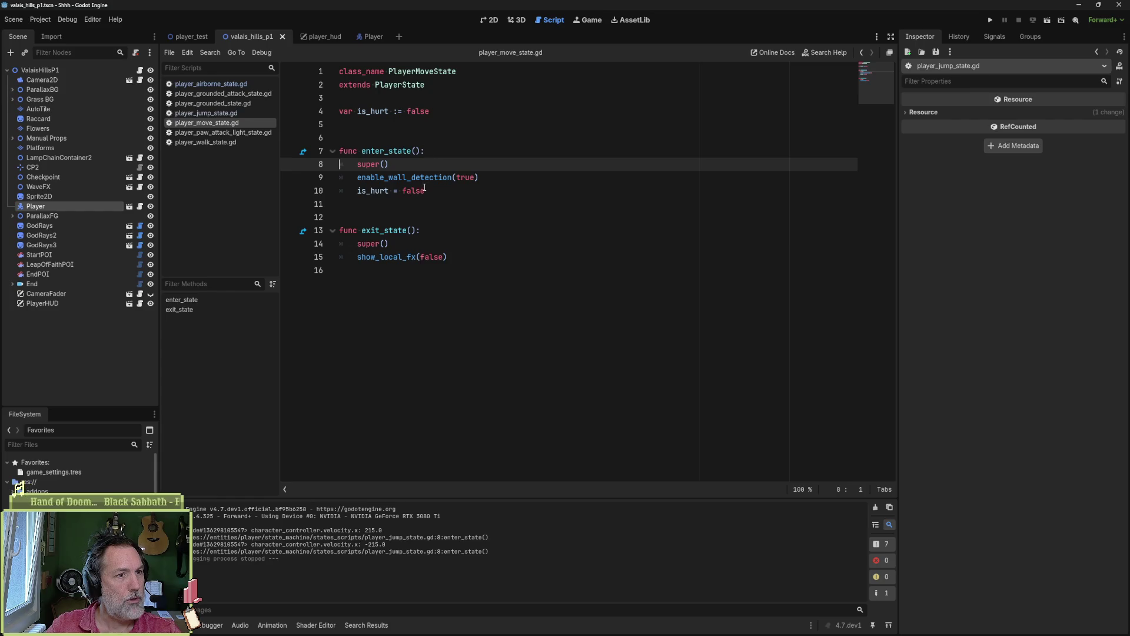
left_click(303, 153)
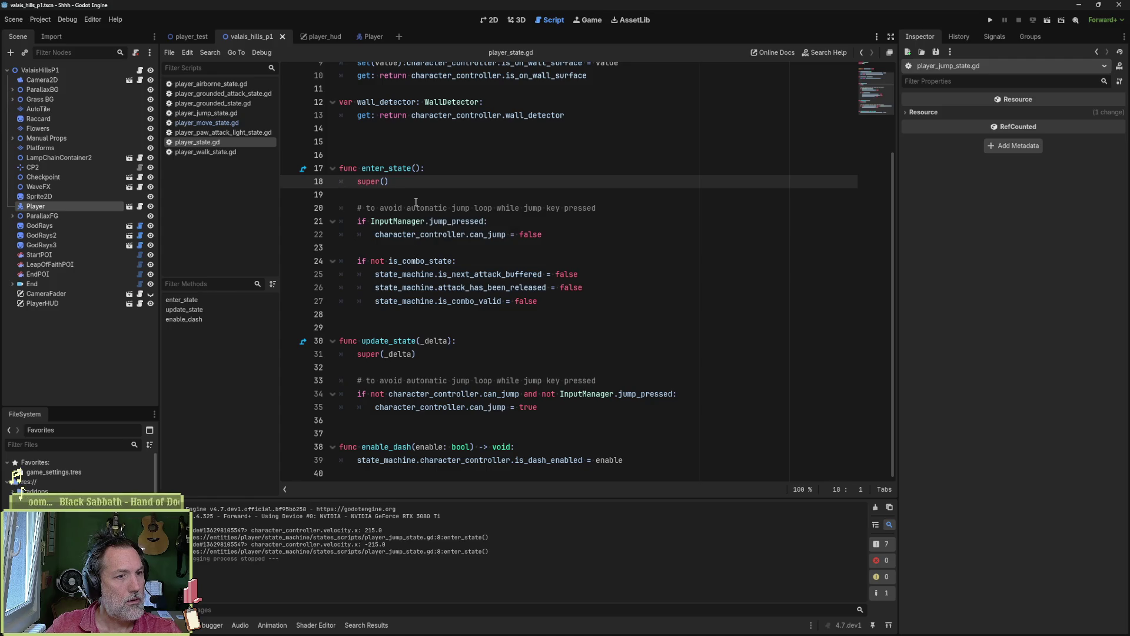
scroll(848, 100, "up", 3)
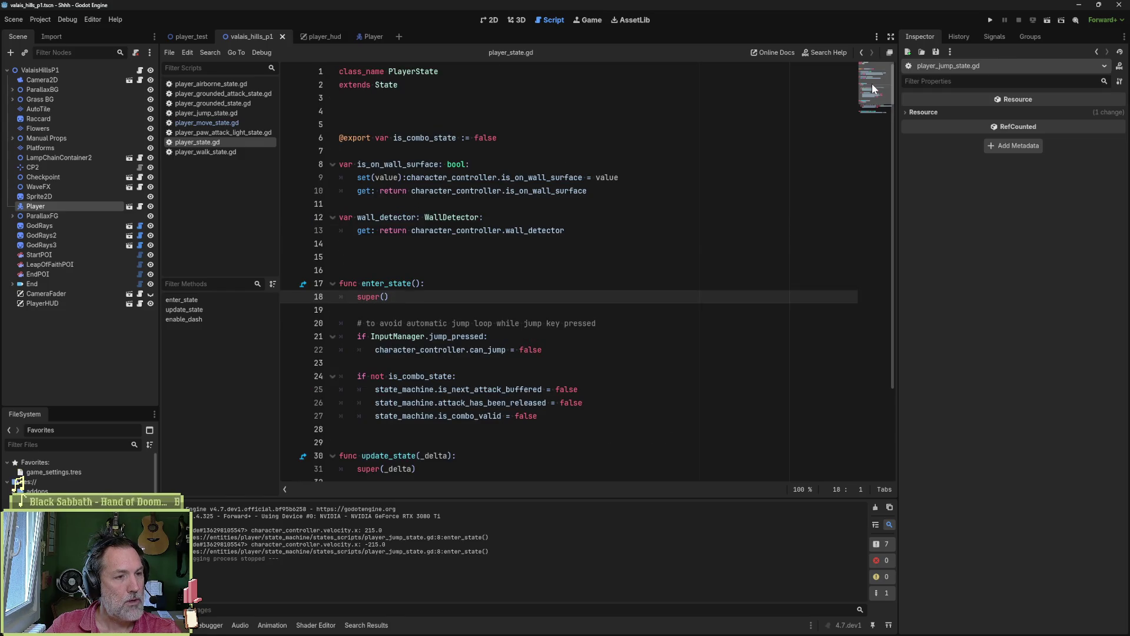
- Remove the extra blank lines near the top of player_state.gd and before enter_state
left_click(459, 115)
key("Delete")
key("Delete")
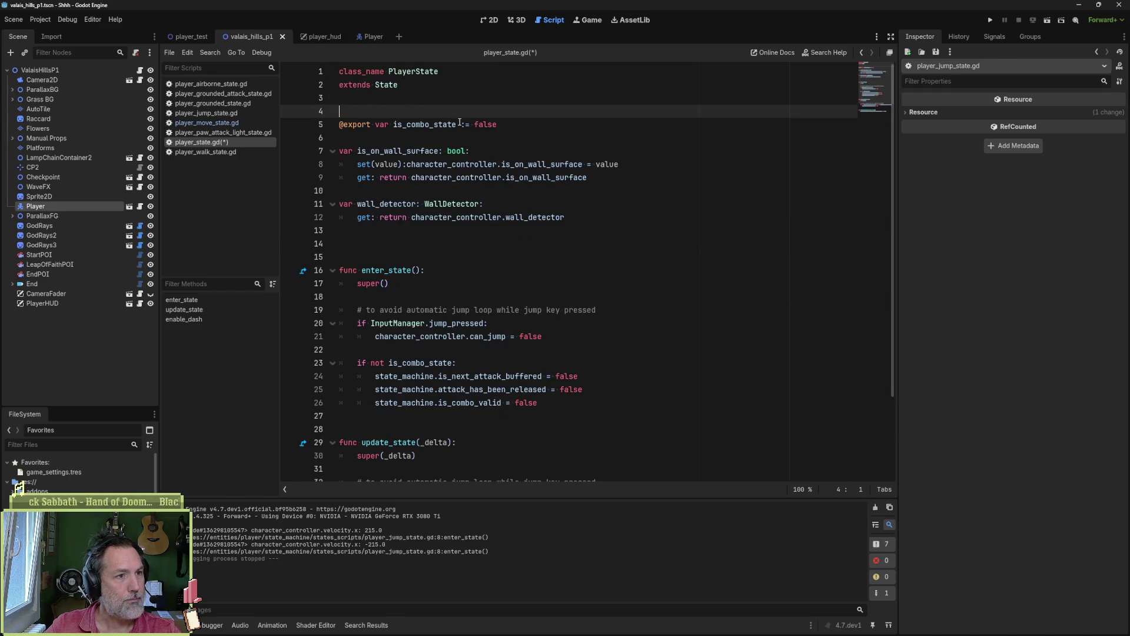
key("Down")
key("Down")
key("Down")
key("Delete")
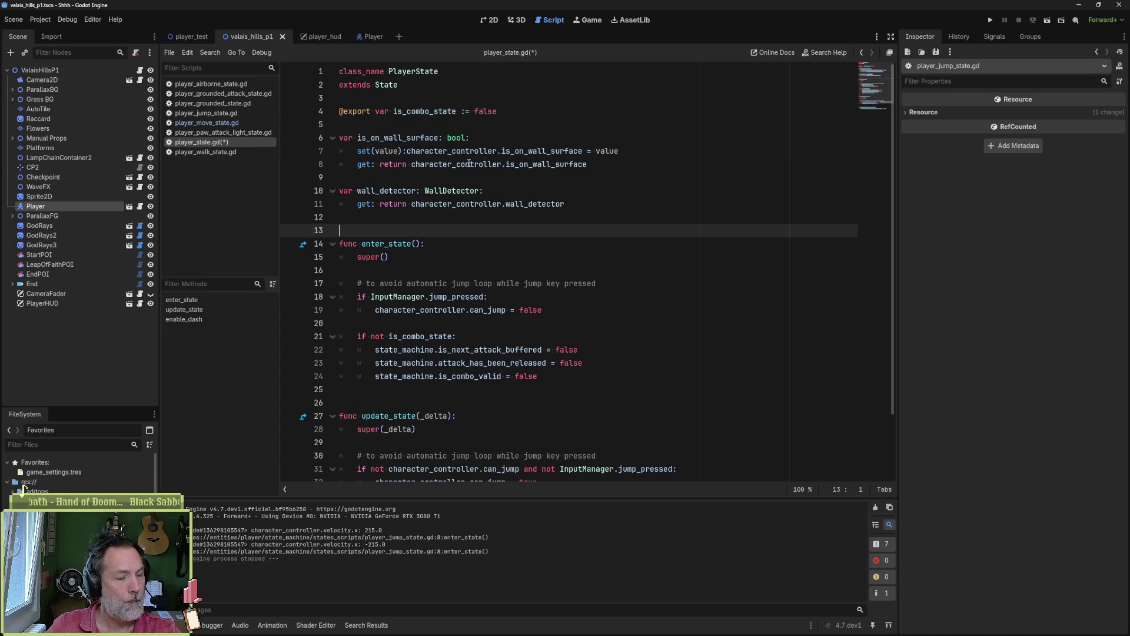
key("Down")
key("Down")
key("Down")
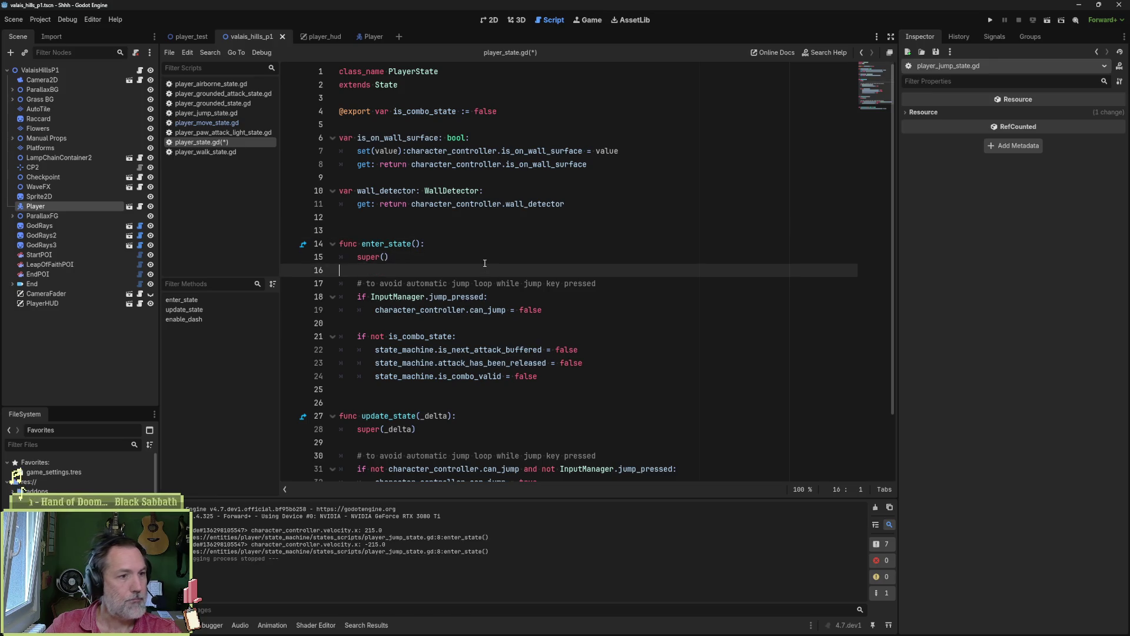
- Add print_debug(self, " player speed: ", velocity_x) in enter_state and run the level
type("print_debug(")
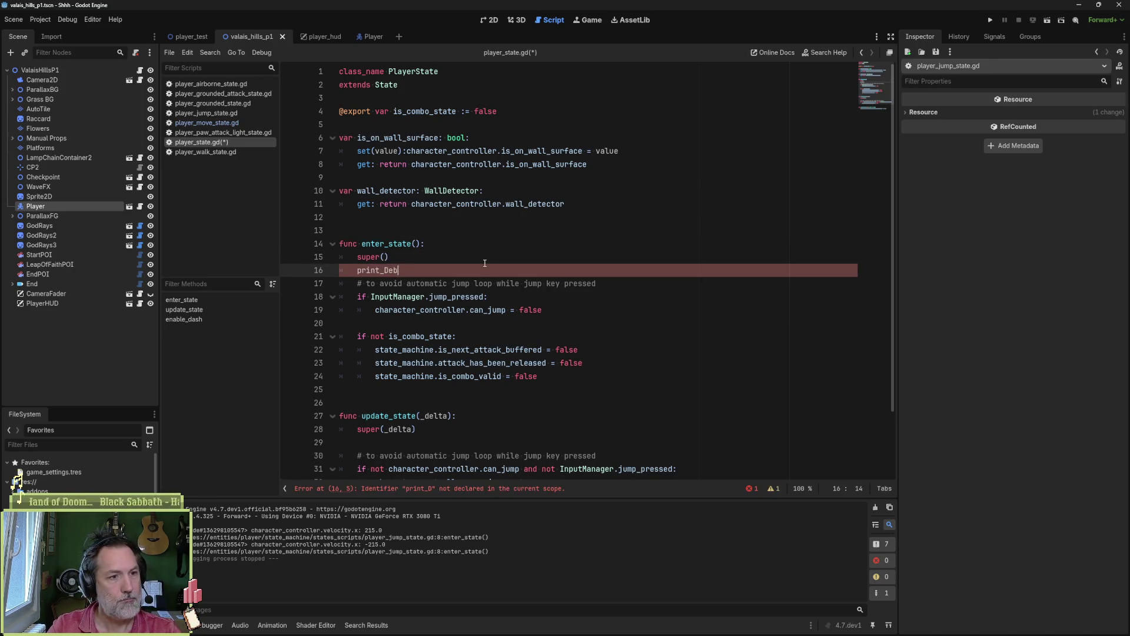
type("self, \" ")
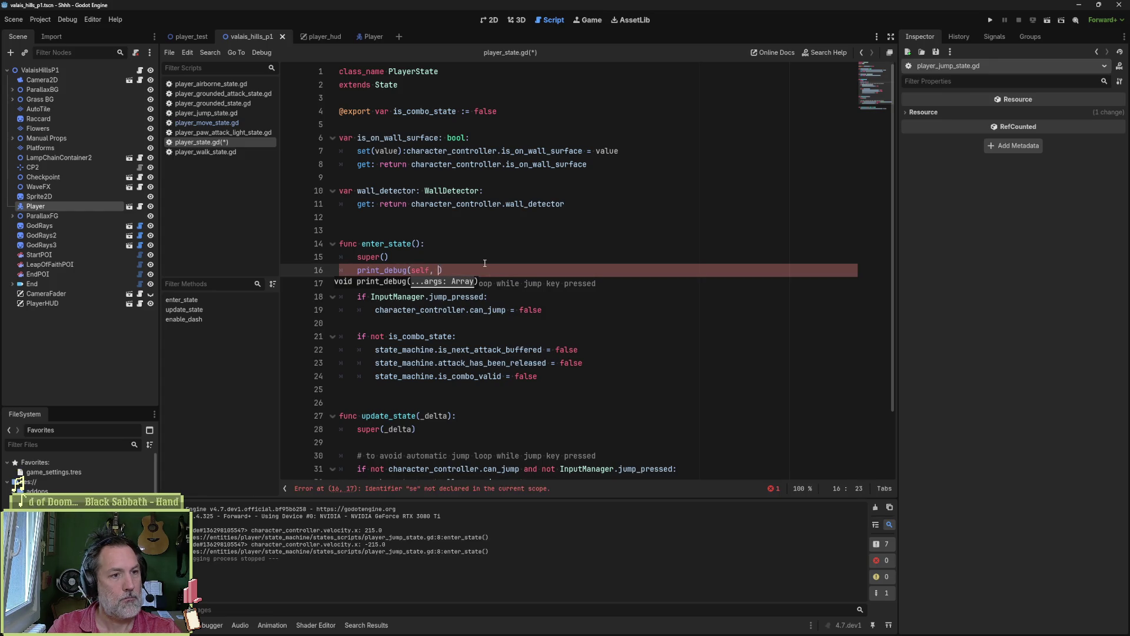
type("player speed: ")
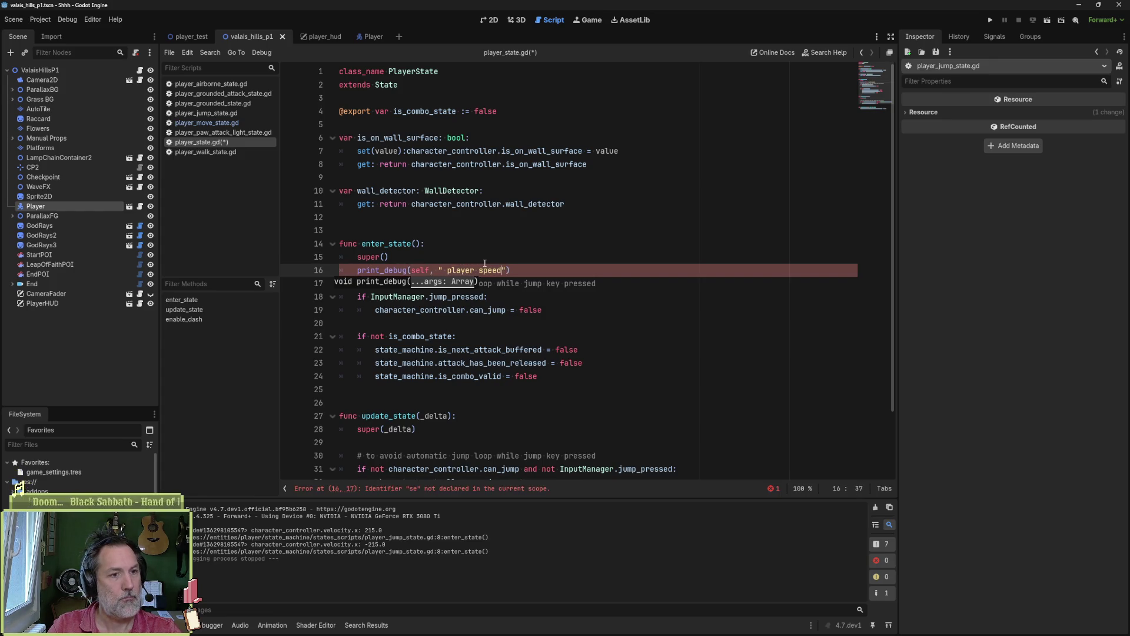
type("\",")
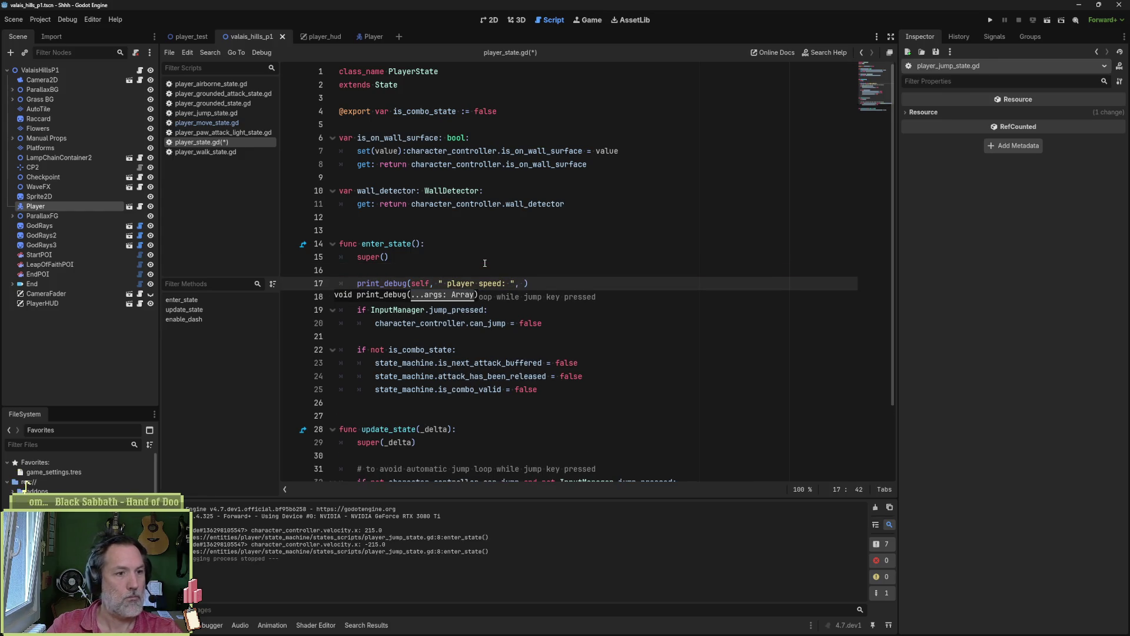
key("ctrl+z")
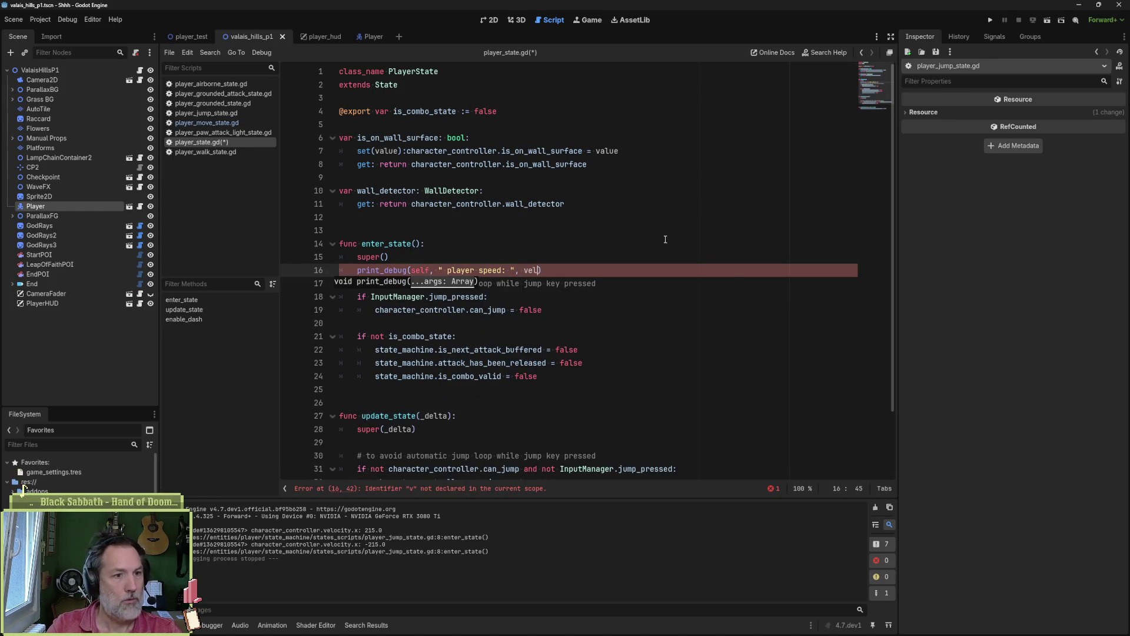
type("vel")
key("BackSpace")
key("BackSpace")
key("BackSpace")
type("ch")
key("BackSpace")
key("BackSpace")
type("velocity_x")
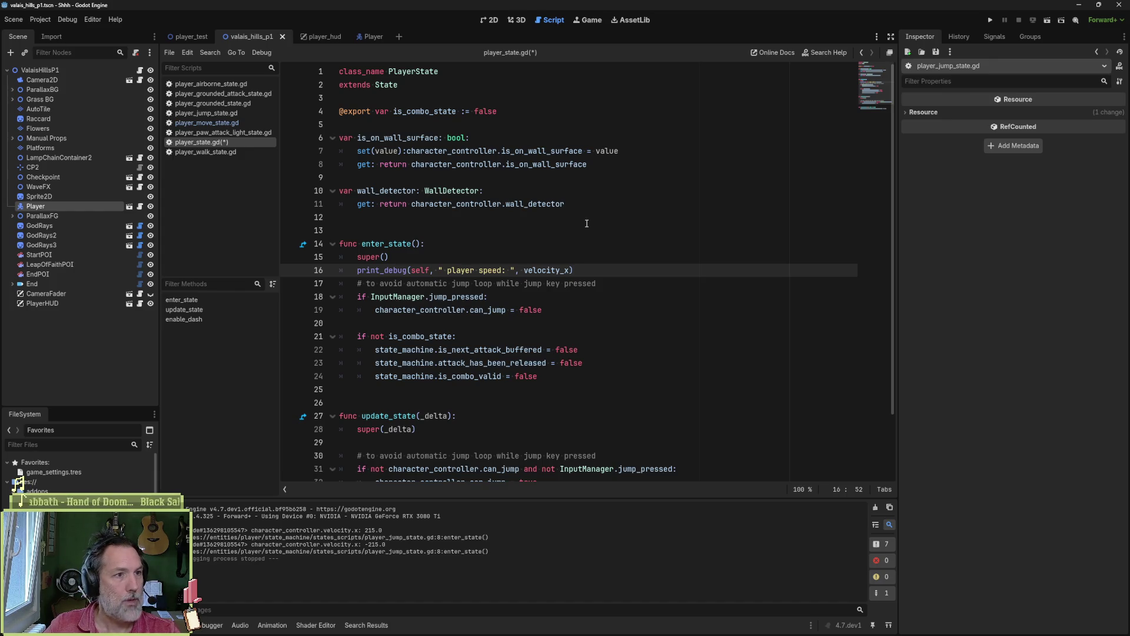
key("F6")
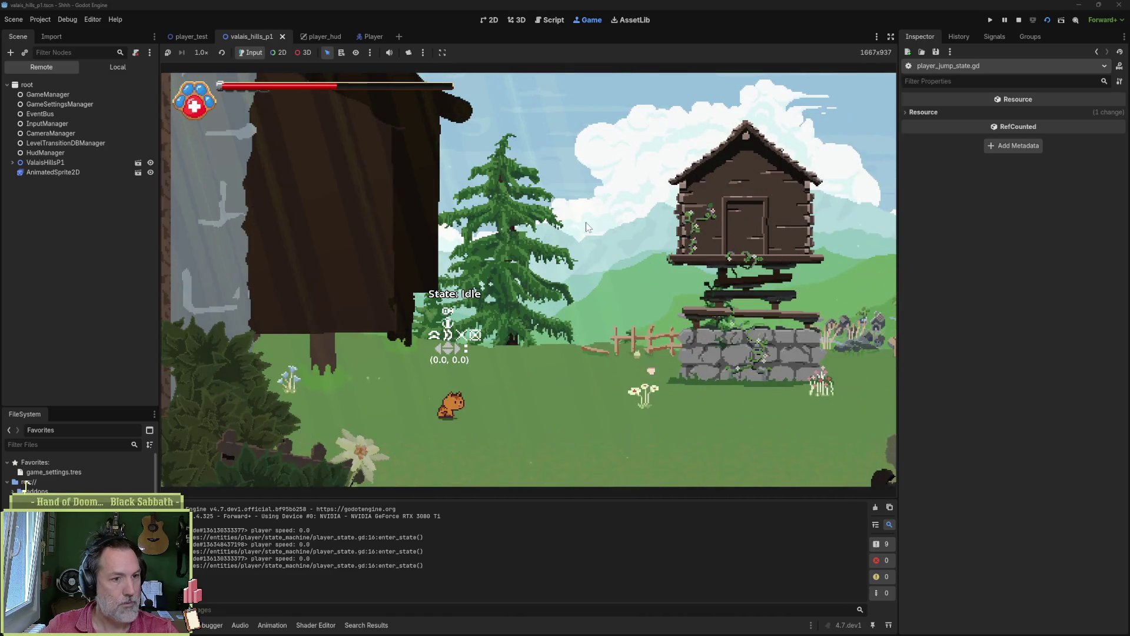
- Make the cat run right, jump and paw-attack while speeds are logged
key("Right")
key("space")
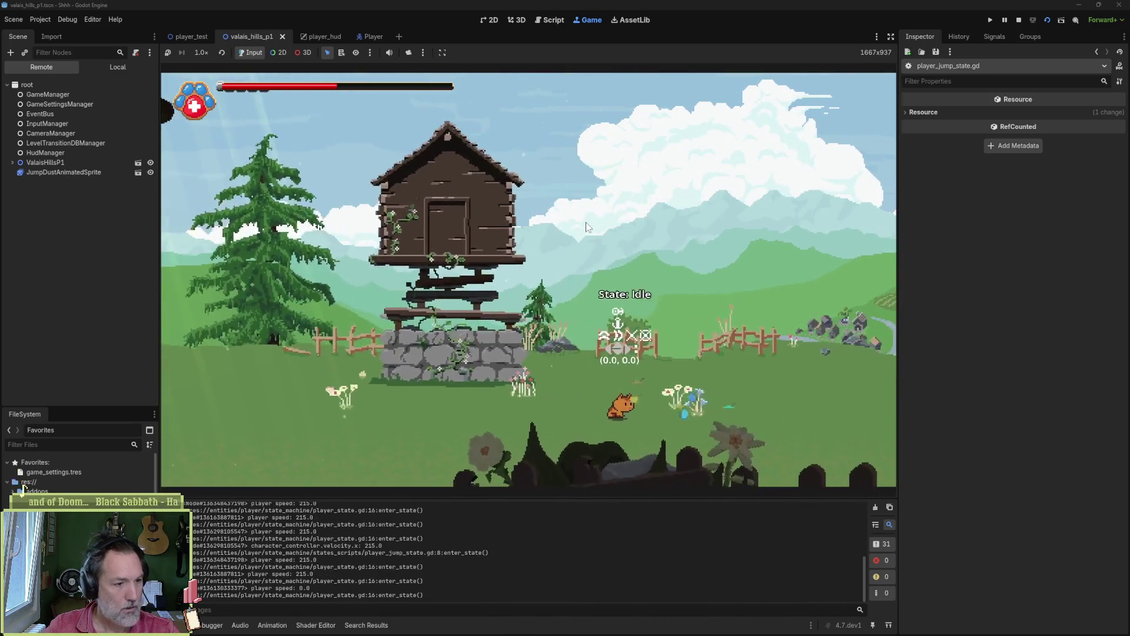
key("Right")
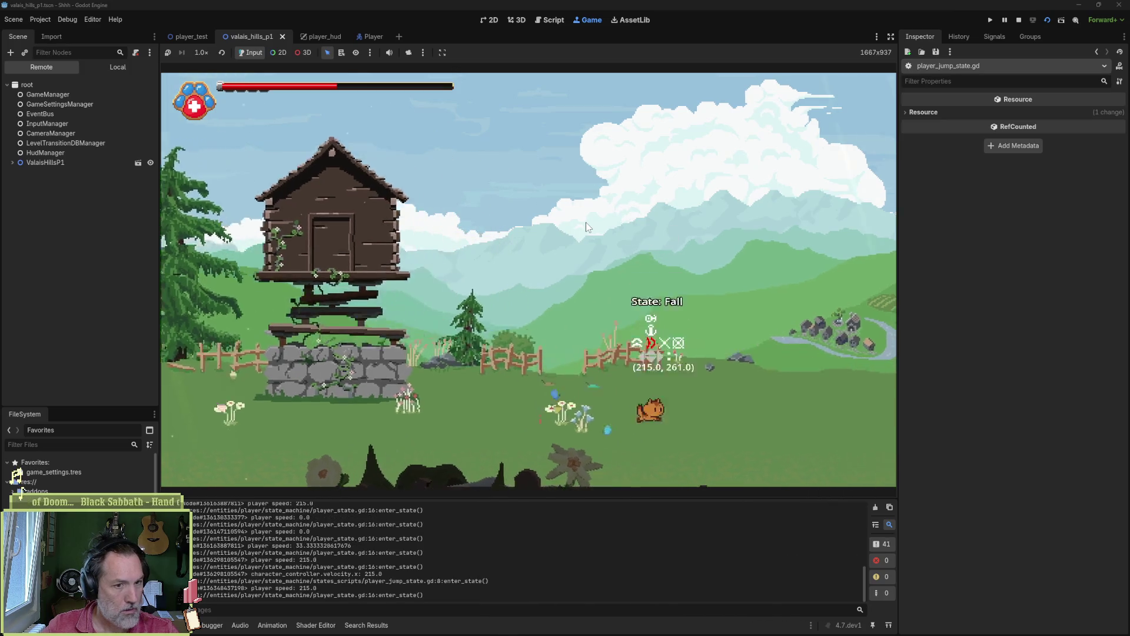
left_click(585, 222)
key("Right")
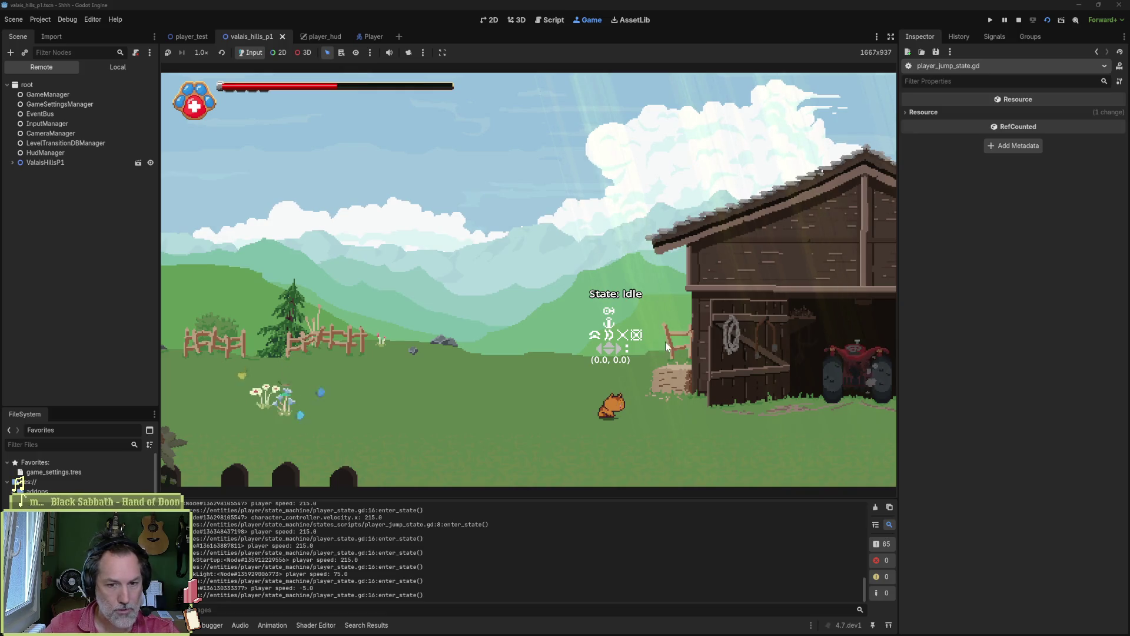
- Clear the Output, run left with a jump, then stop the game
left_click(876, 507)
key("Left")
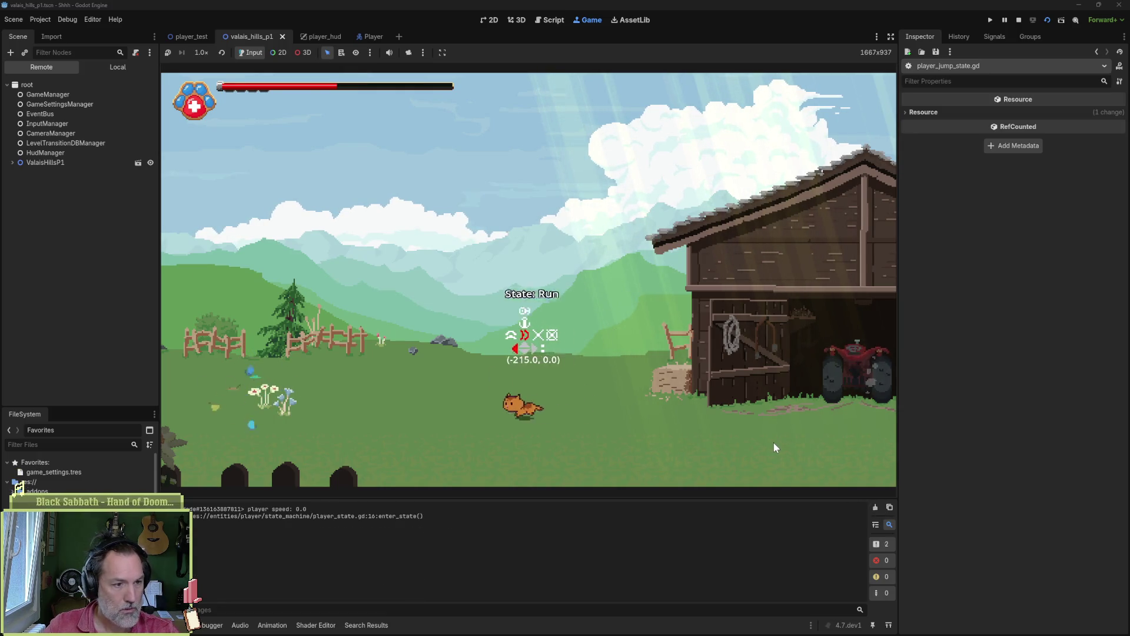
key("space")
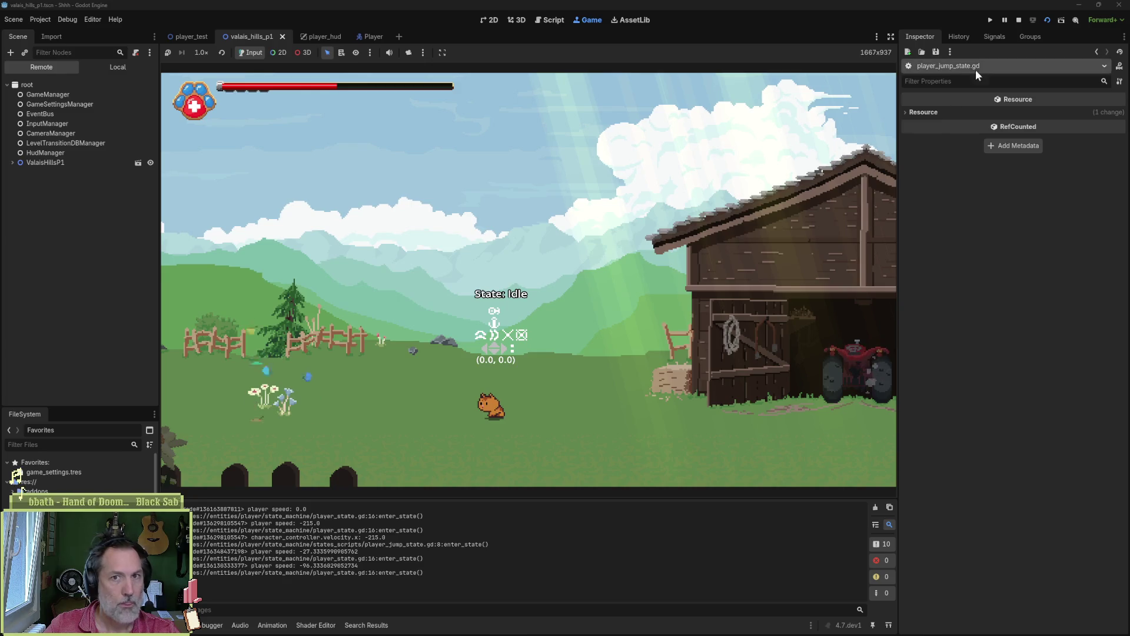
left_click(1019, 21)
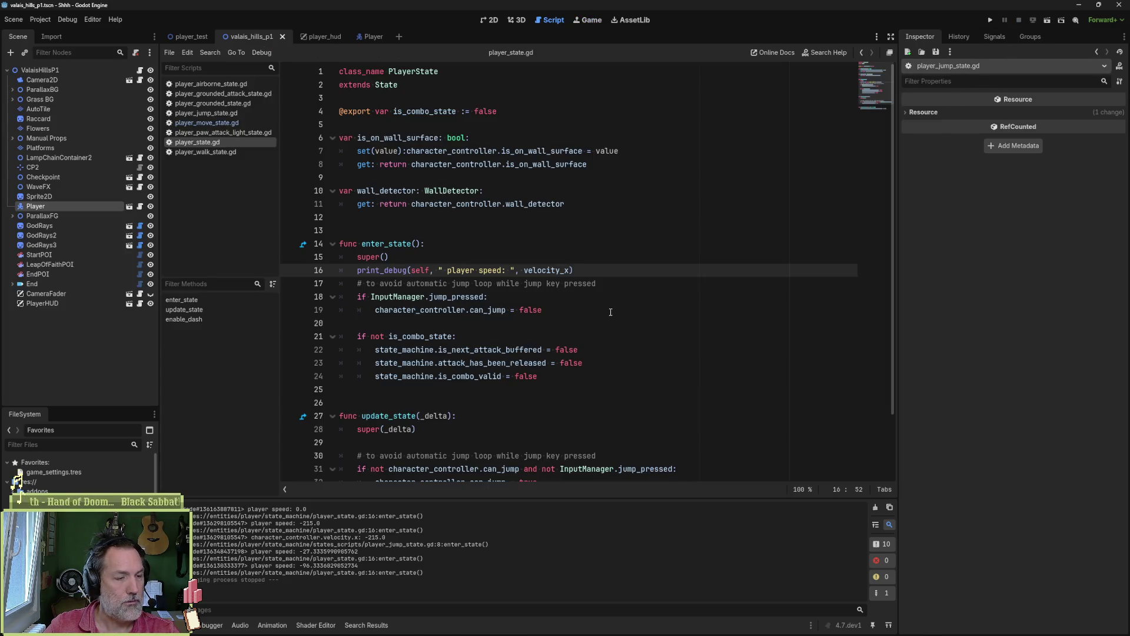
- Go to velocity_x in state.gd line 30, then to its property in character_controller.gd line 78
left_click(545, 271, "ctrl")
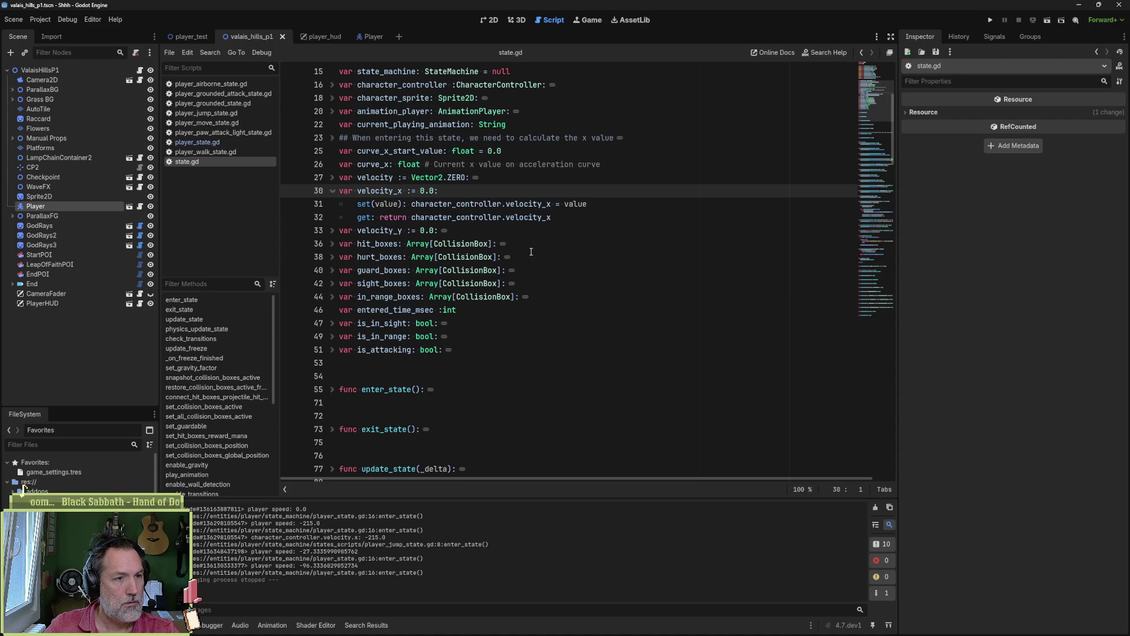
mouse_move(576, 205)
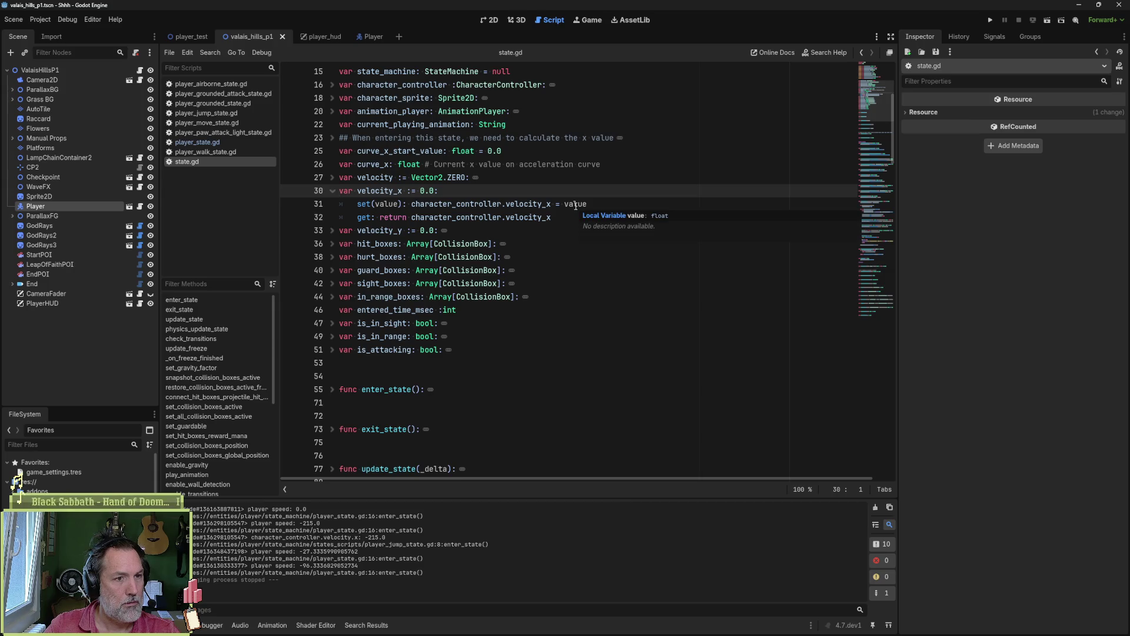
left_click(536, 205, "ctrl")
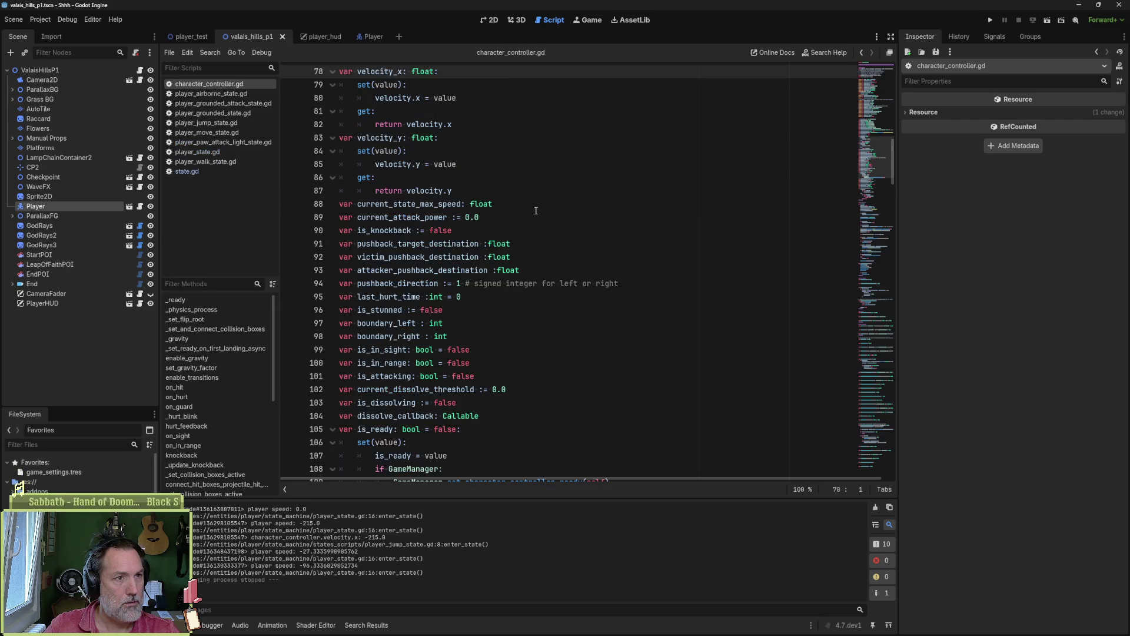
- Switch to the Player scene, showing Run Max Speed 215.0 and Max Horizontal Speed 50.0
scroll(539, 212, "up", 2)
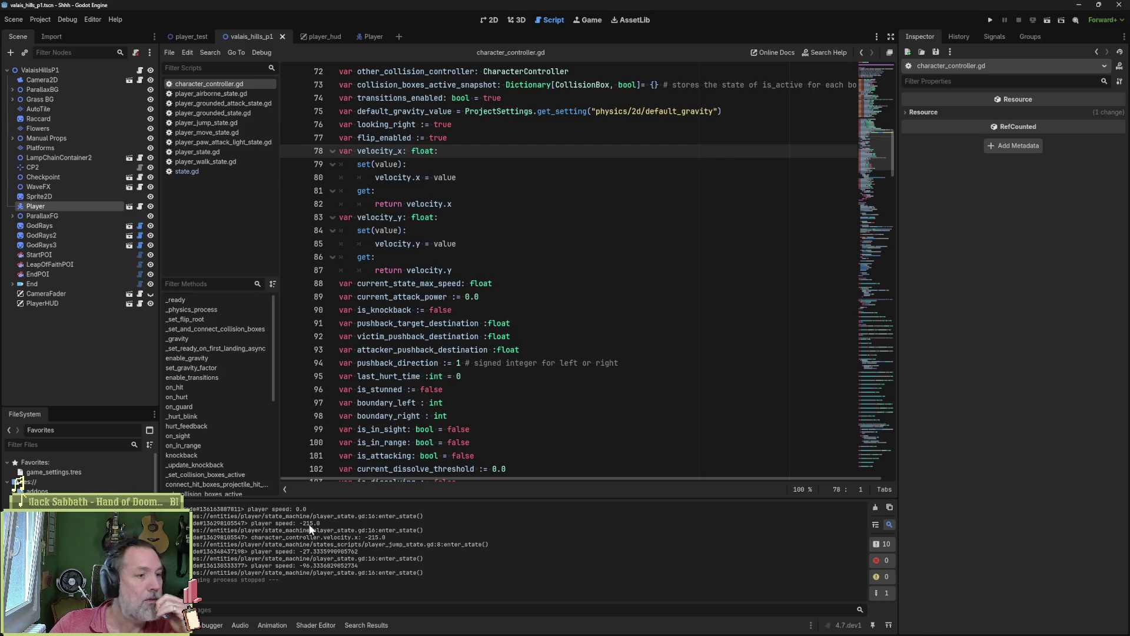
left_click(362, 36)
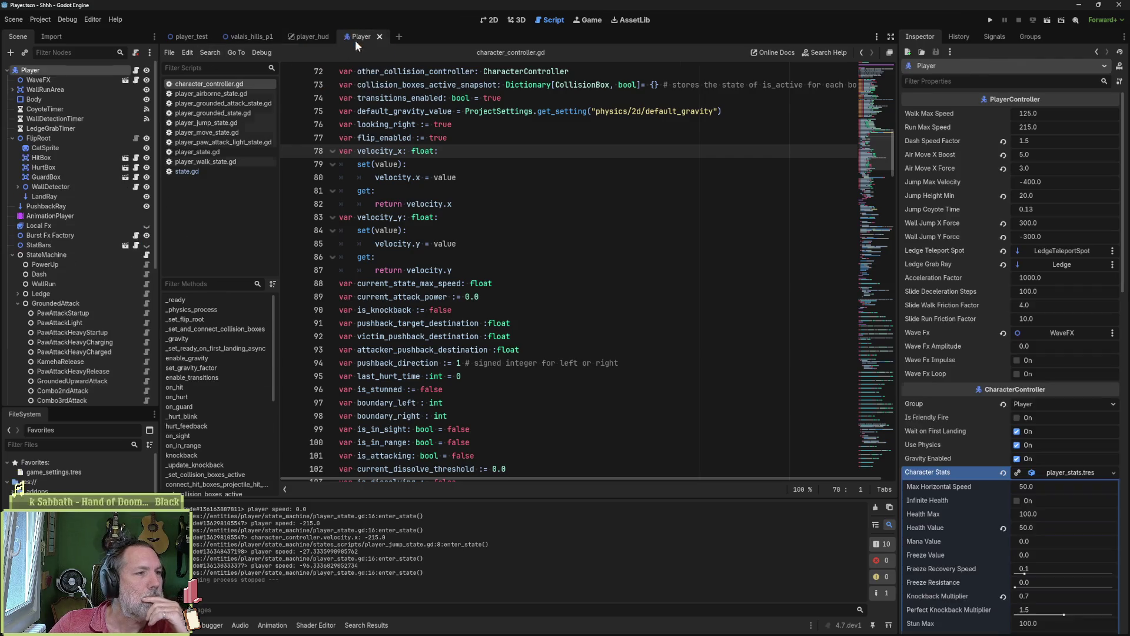
- Inspect the Run, Jump, Fall and PawAttackStartup states' properties, then open player_run_state.gd
scroll(86, 280, "down", 3)
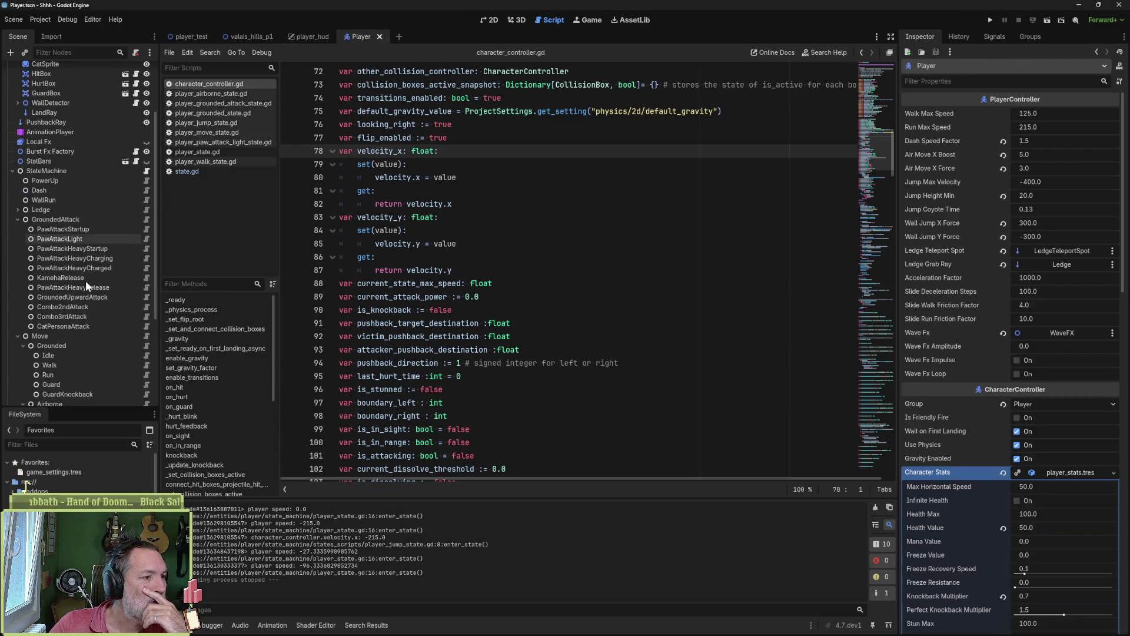
left_click(117, 332)
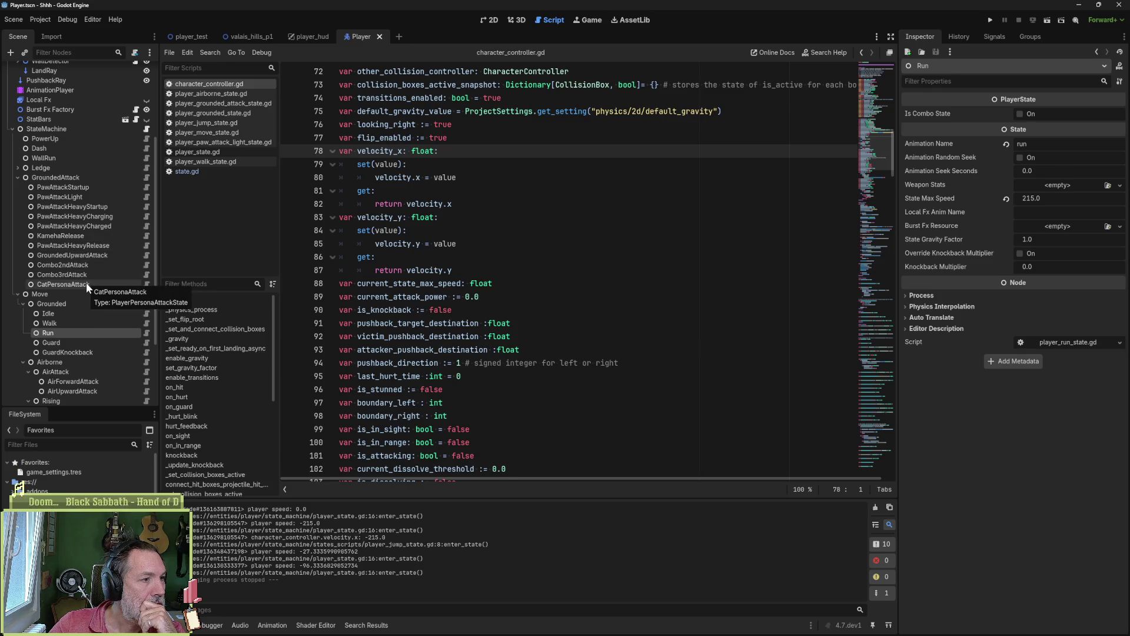
scroll(86, 286, "down", 1)
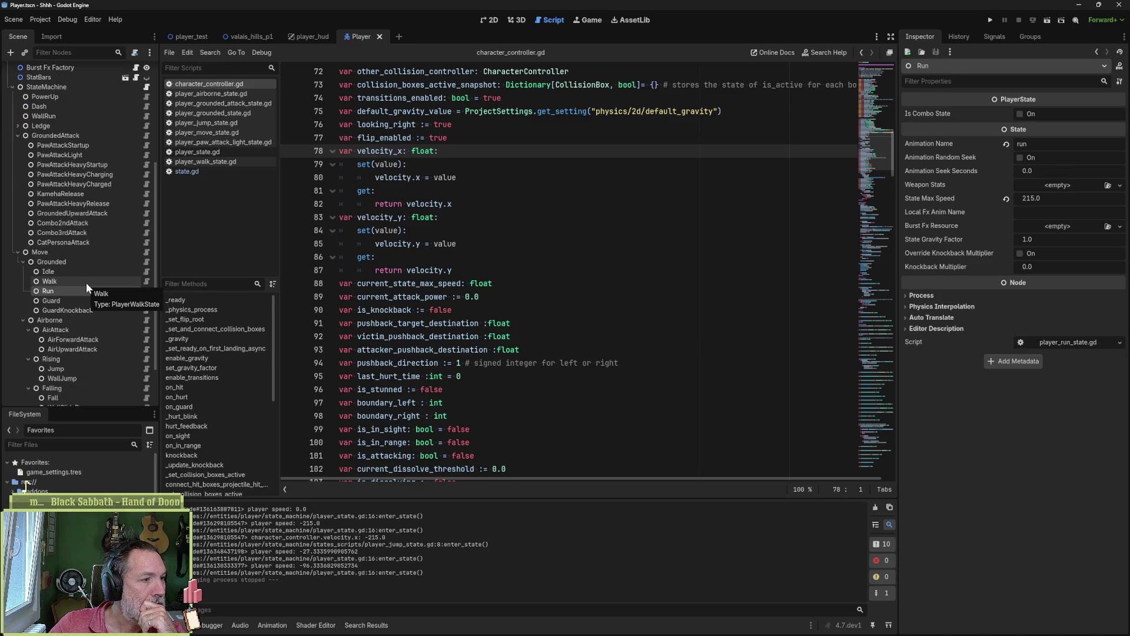
scroll(86, 282, "down", 1)
left_click(94, 326)
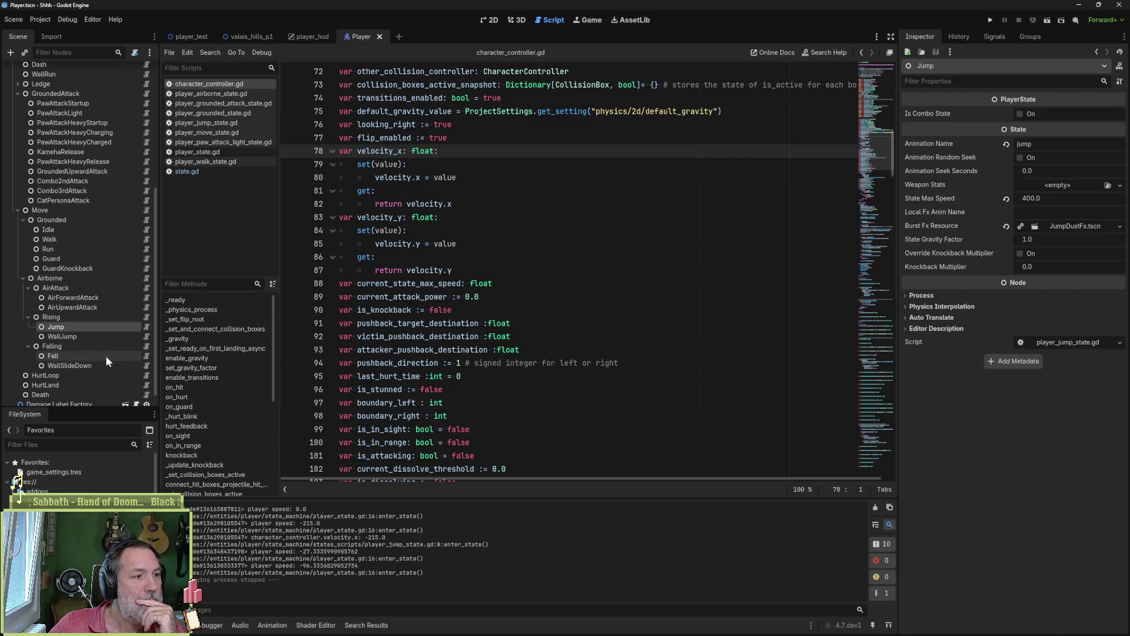
left_click(59, 355)
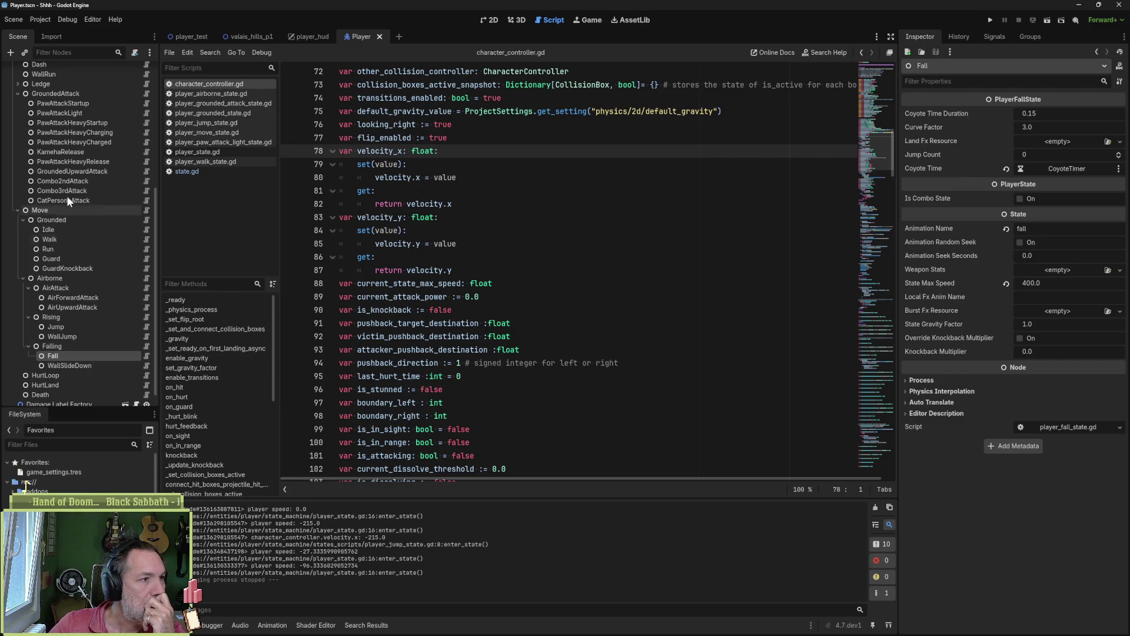
left_click(61, 103)
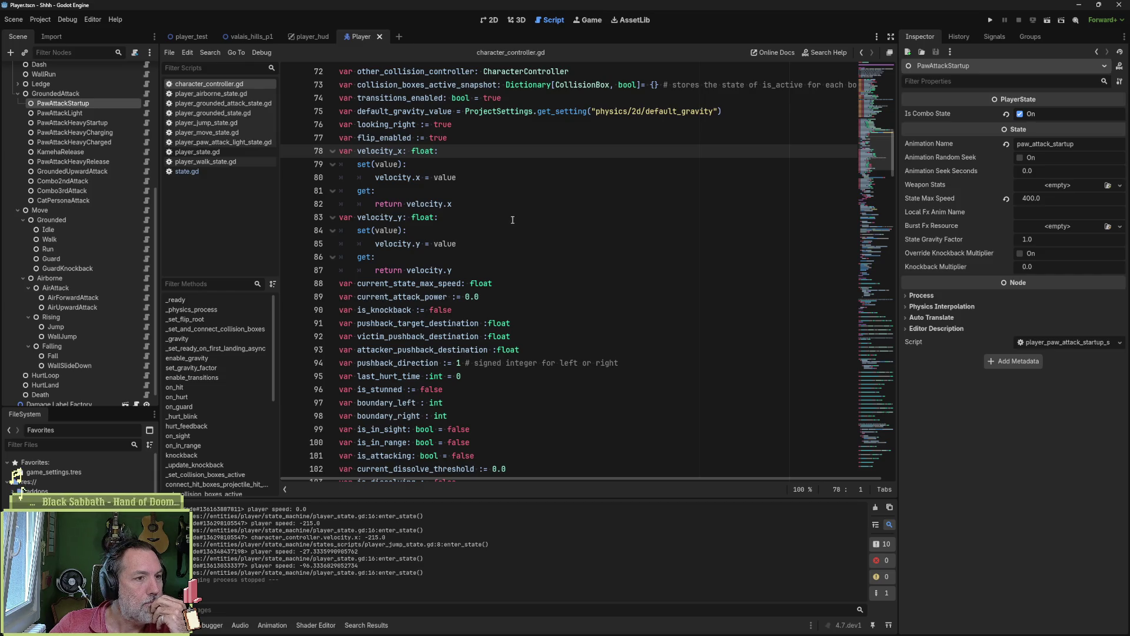
left_click(442, 165)
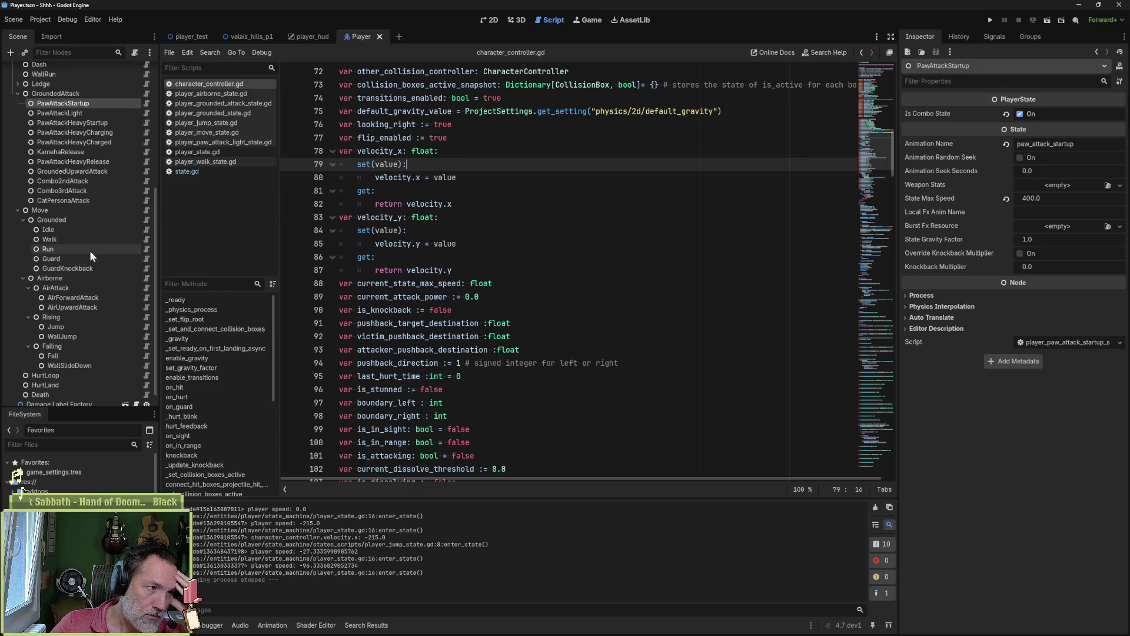
left_click(146, 249)
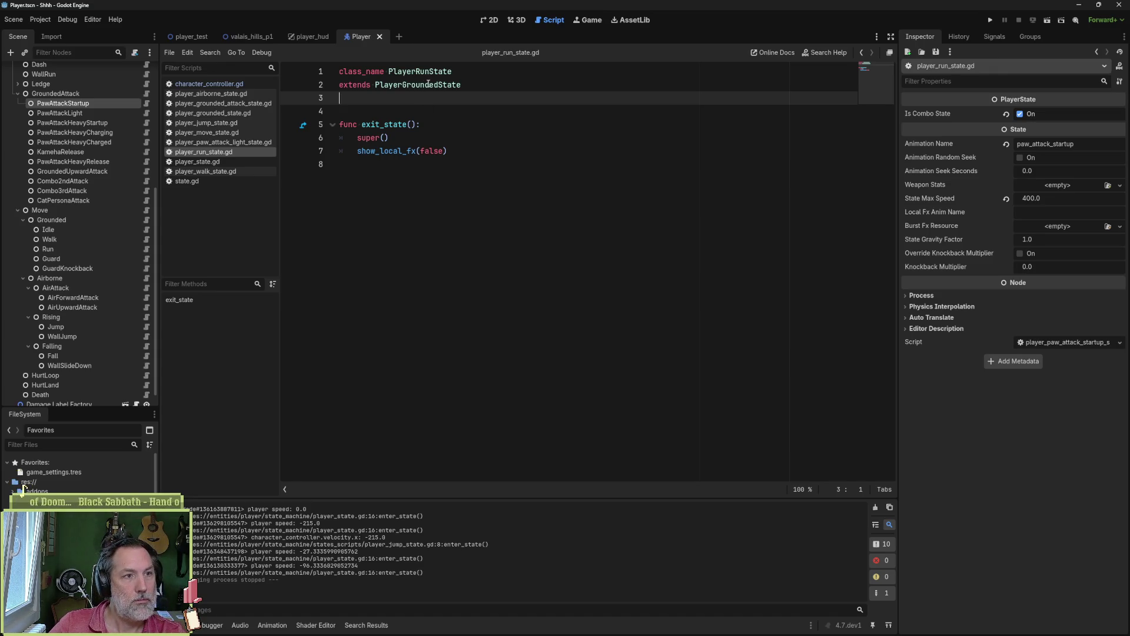
- Open player_grounded_state.gd at enter_state and run the game until the line-8 breakpoint halts it
left_click(430, 86)
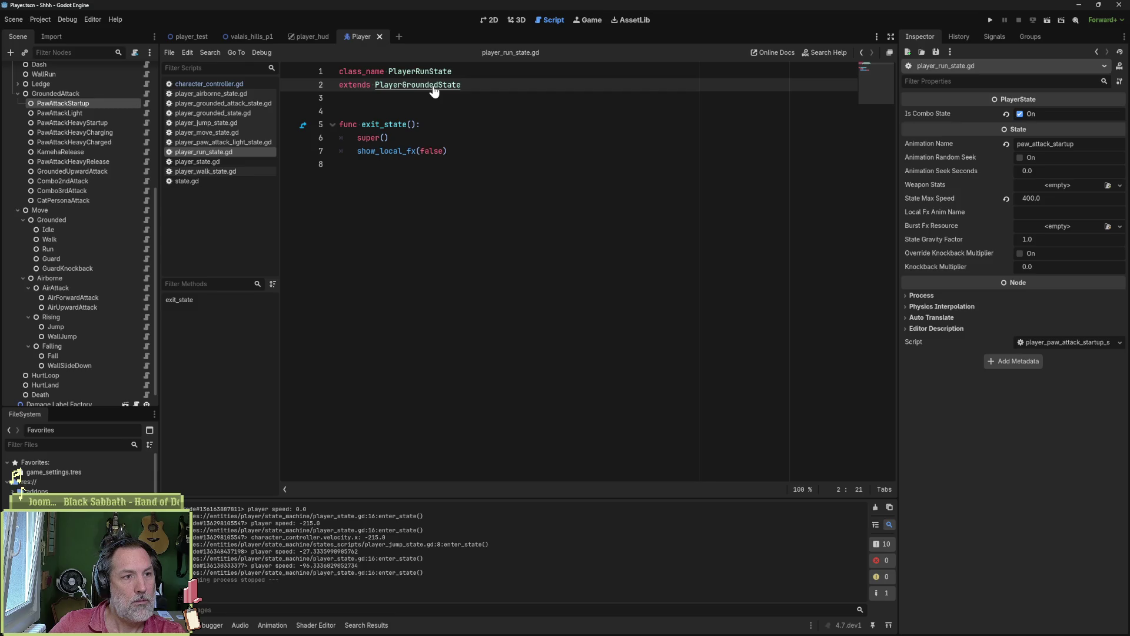
left_click(434, 89, "ctrl")
left_click(217, 301)
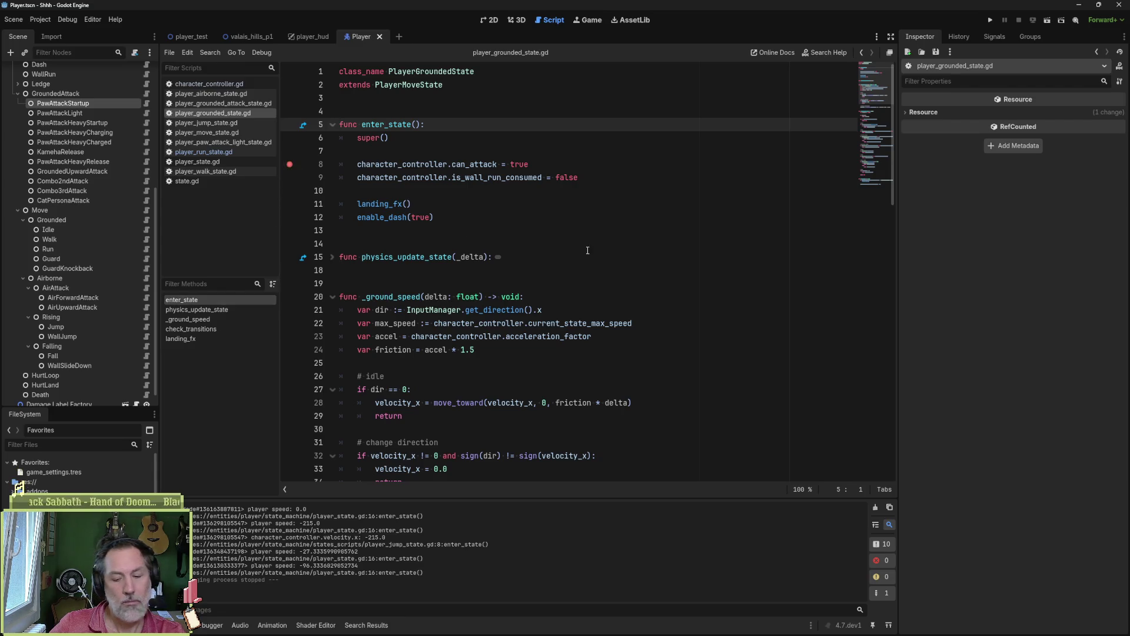
key("F5")
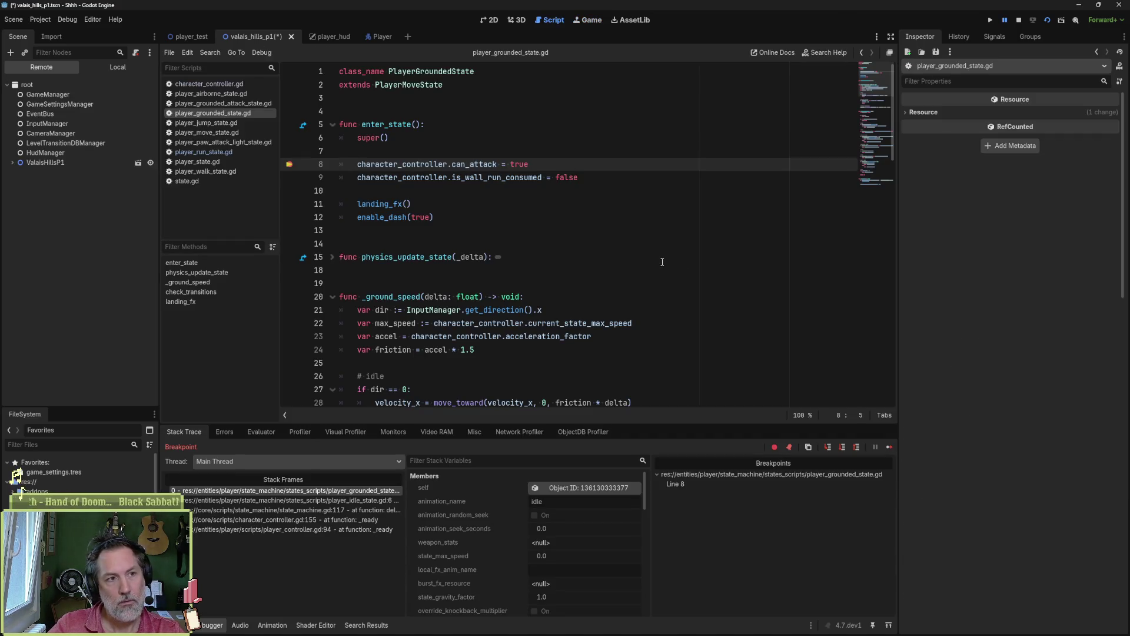
- Replace the grounded line-8 breakpoint with one on line 6 of player_jump_state.gd, rerun and jump
left_click(887, 447)
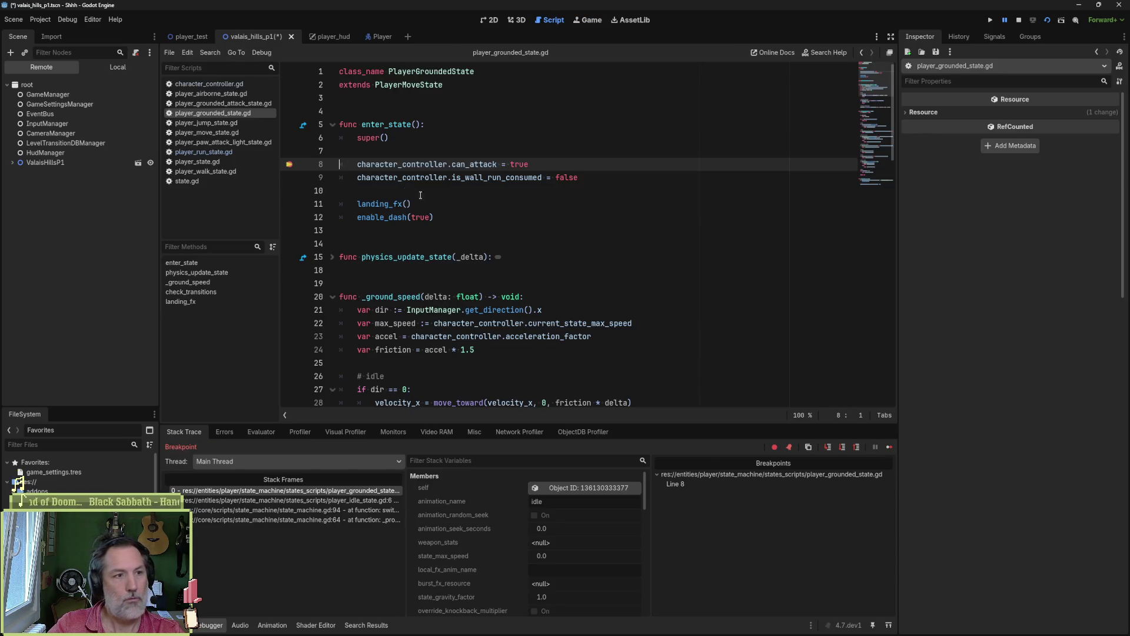
left_click(292, 165)
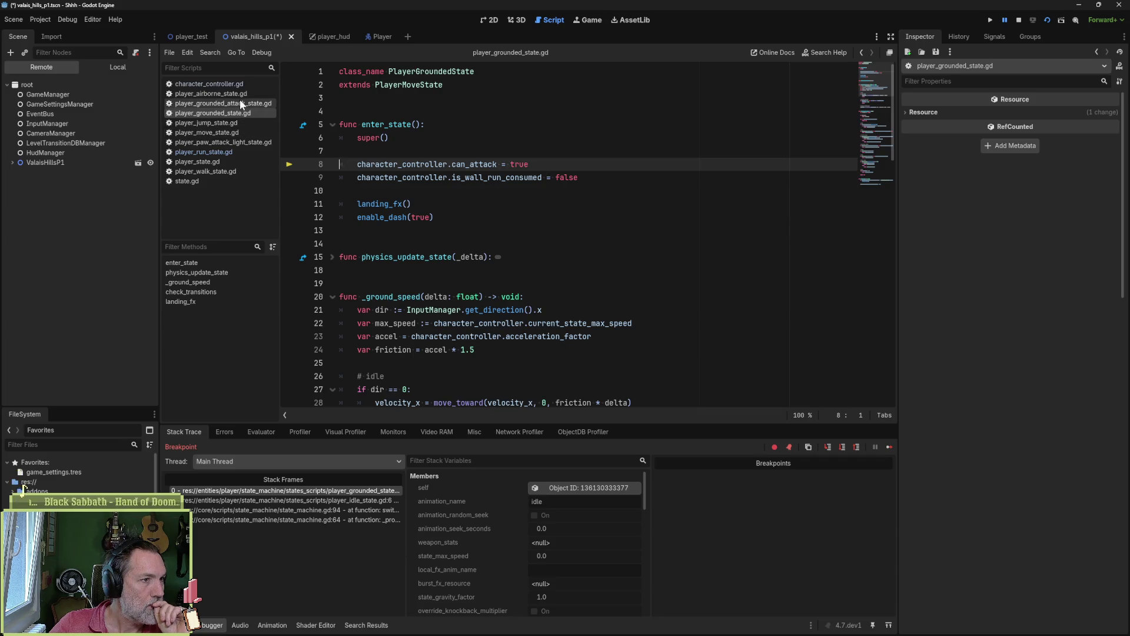
left_click(233, 142)
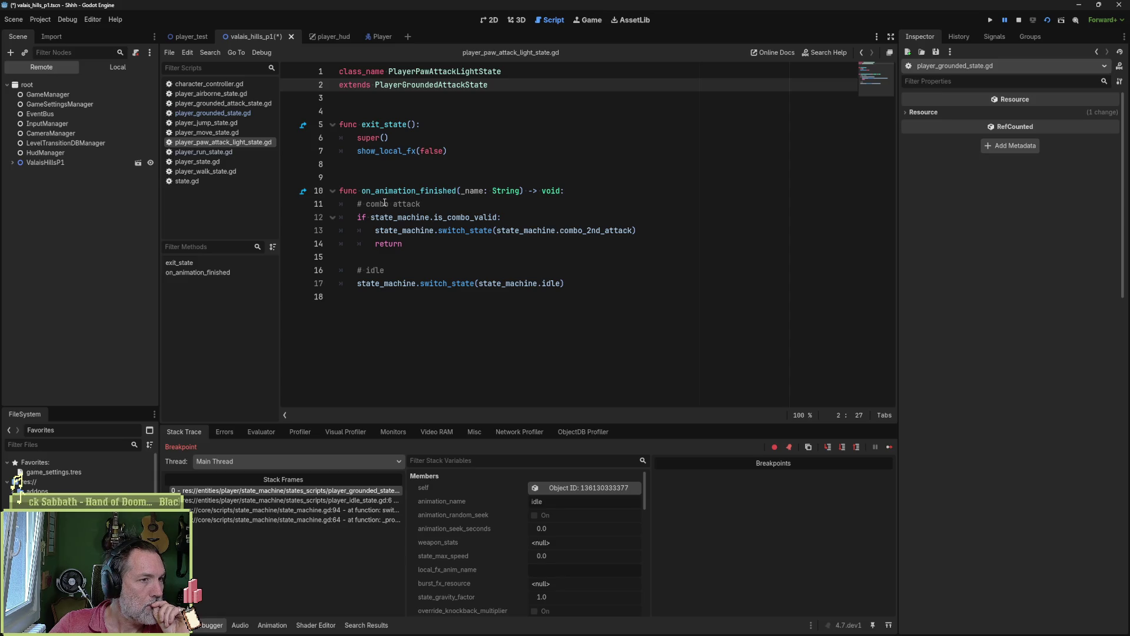
key("alt+Left")
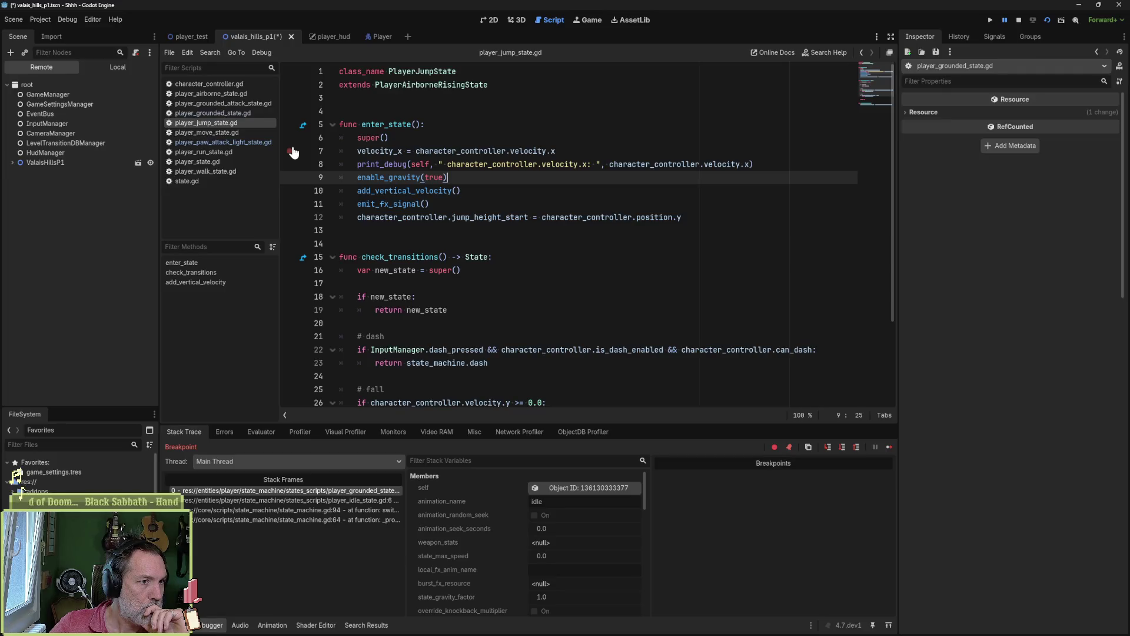
left_click(291, 139)
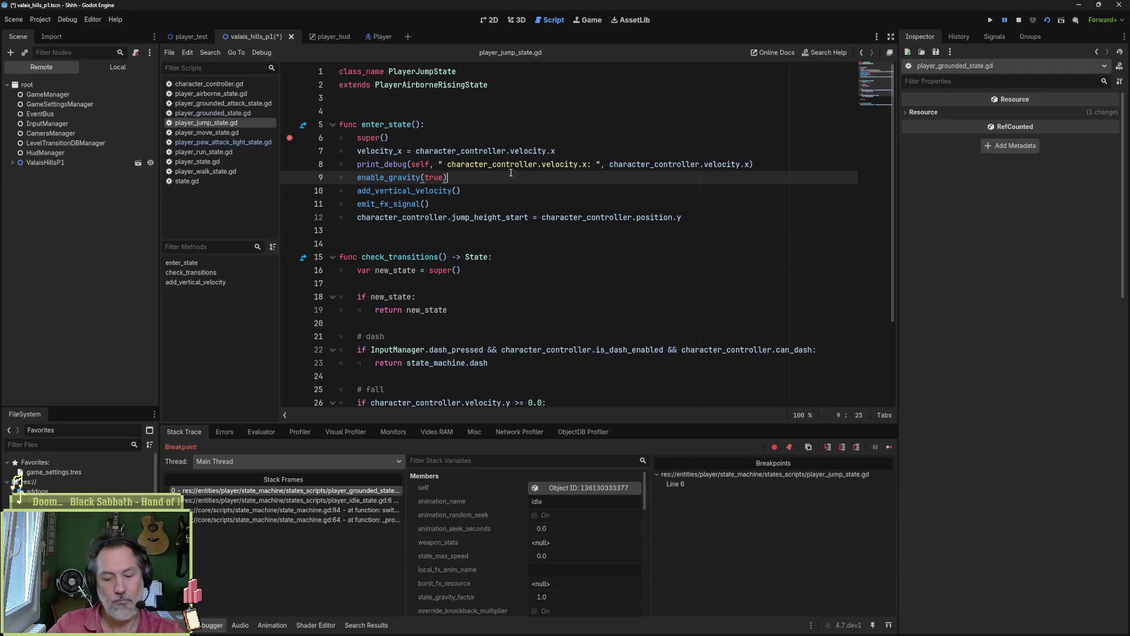
key("F5")
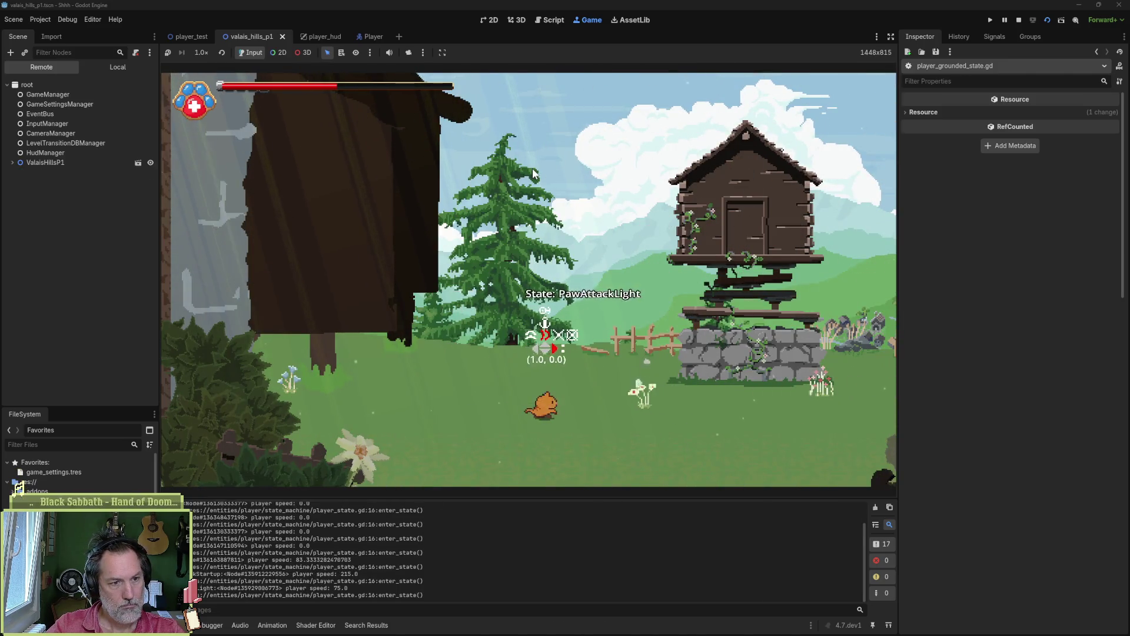
key("space")
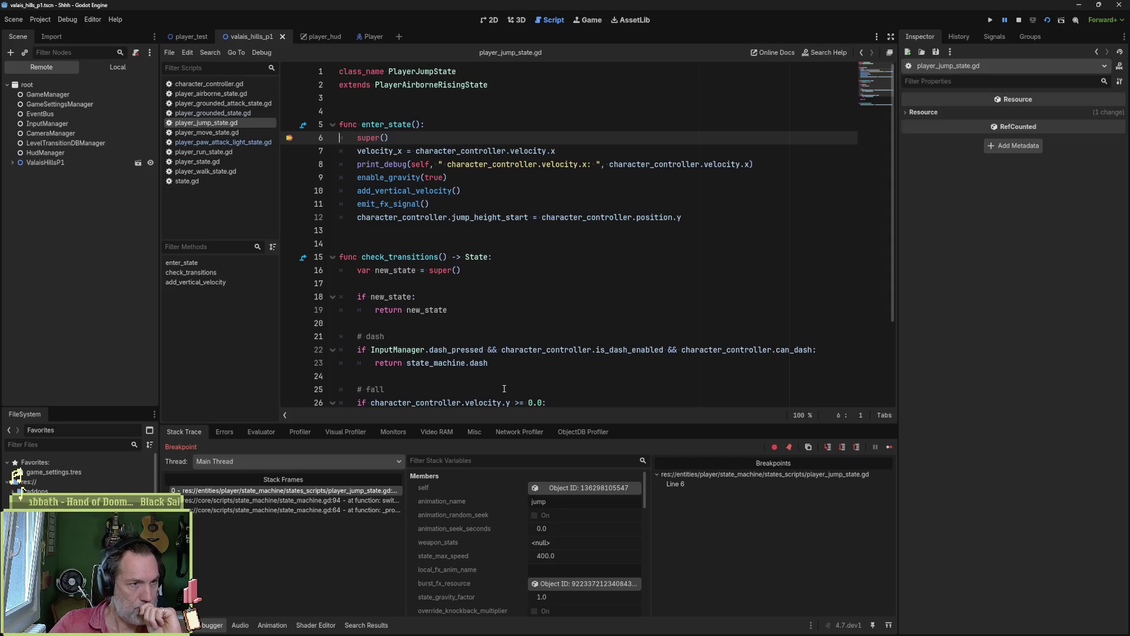
- Evaluate character_controller.velocity.x in the debugger Evaluator, confirming 215.0
double_click(380, 151)
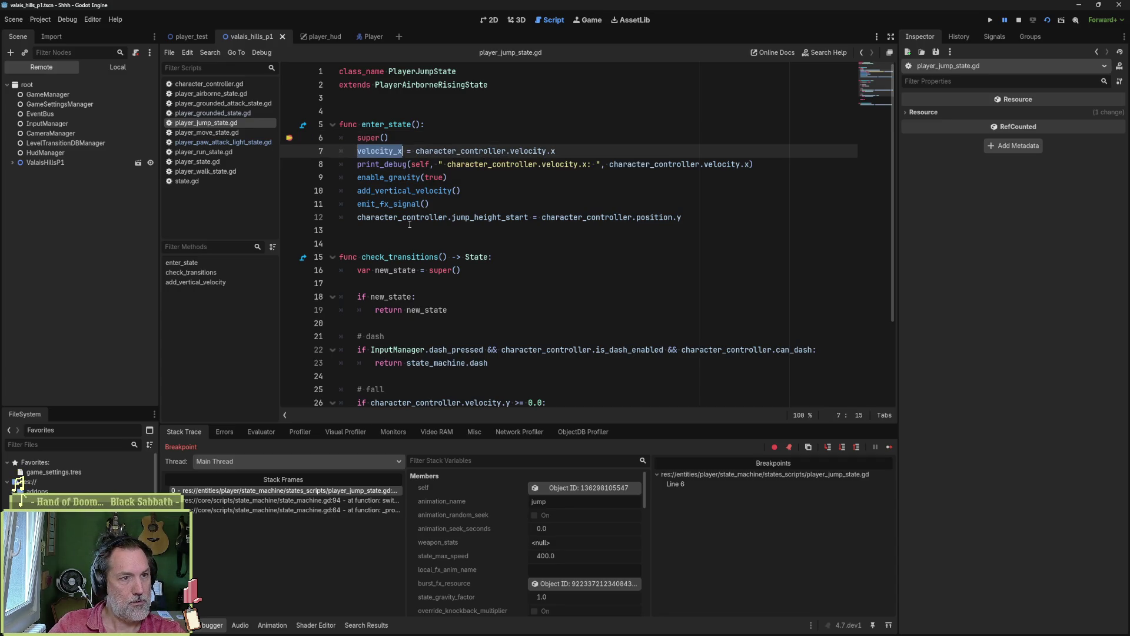
left_click_drag(416, 151, 556, 151)
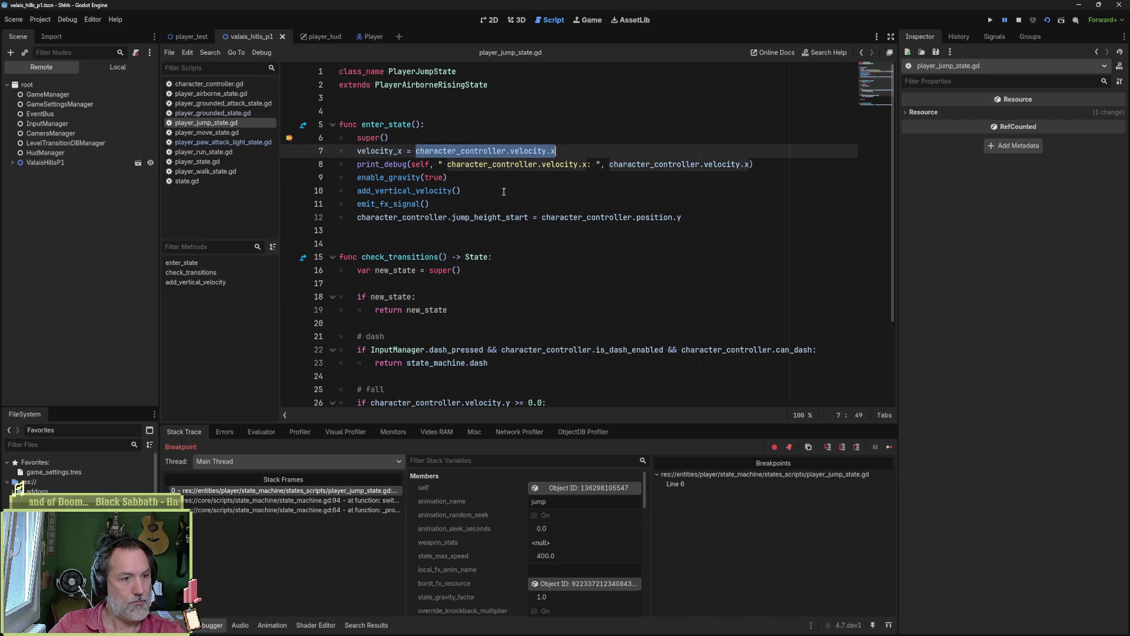
left_click(261, 432)
type("character_controller.velocity.x")
key("Return")
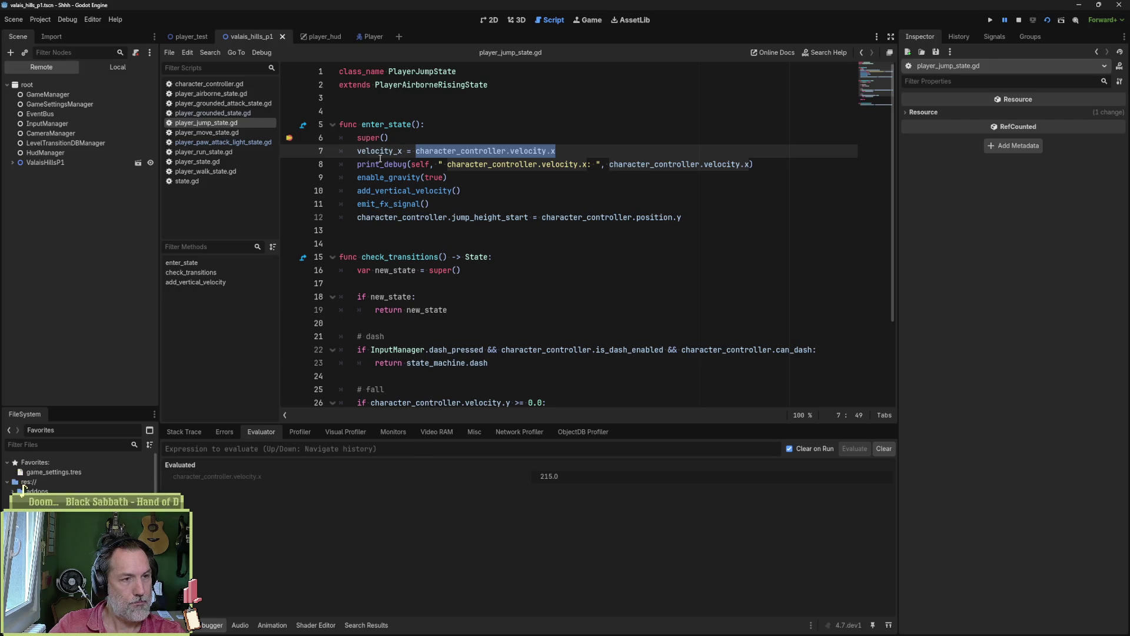
- Go to the parent enter_state in player_airborne_state.gd
mouse_move(380, 159)
left_click(504, 136)
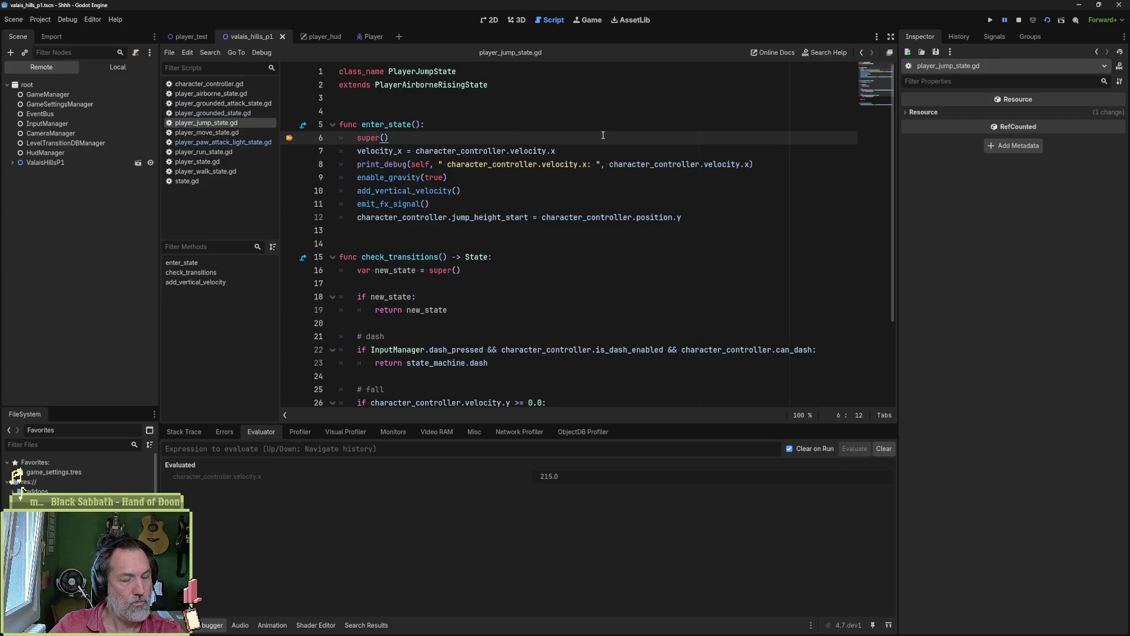
left_click_drag(561, 151, 412, 137)
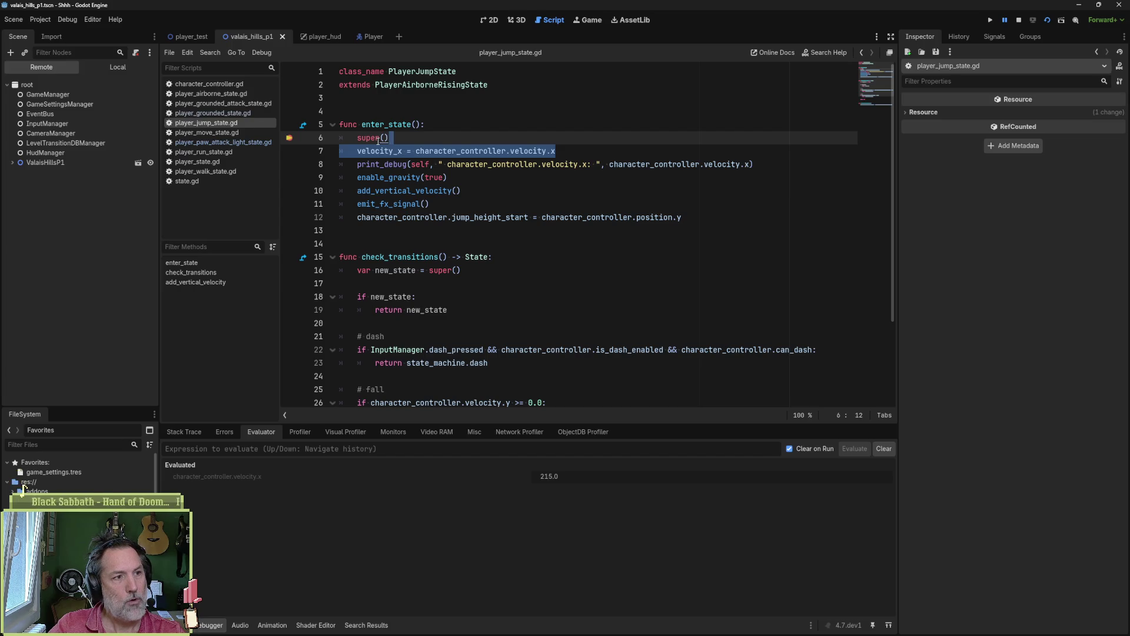
left_click(373, 140)
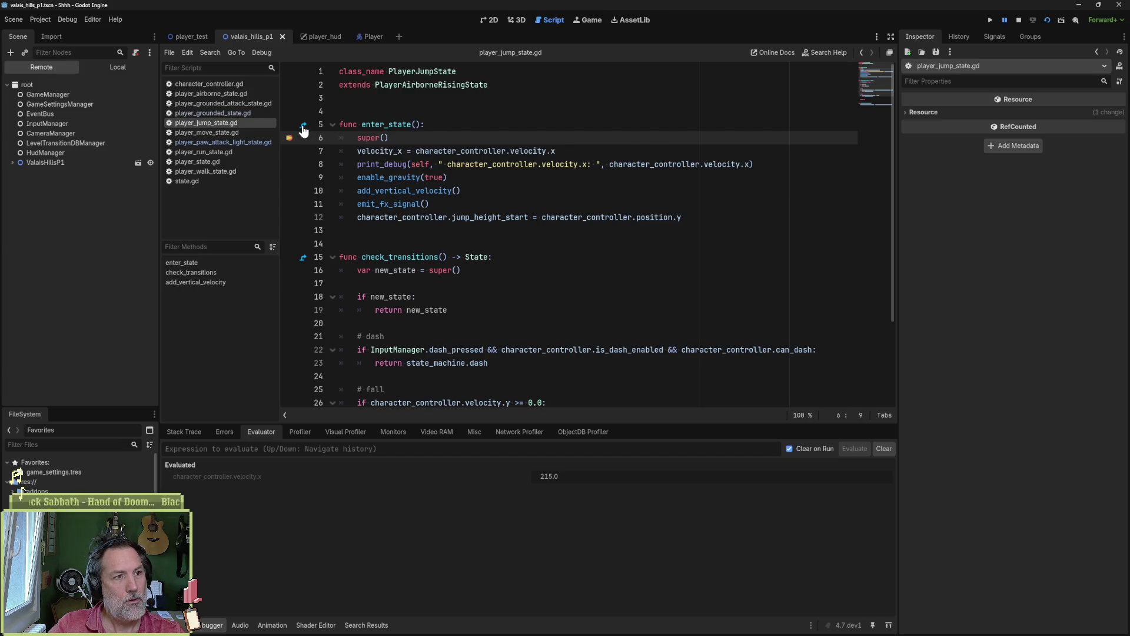
left_click(372, 140, "ctrl")
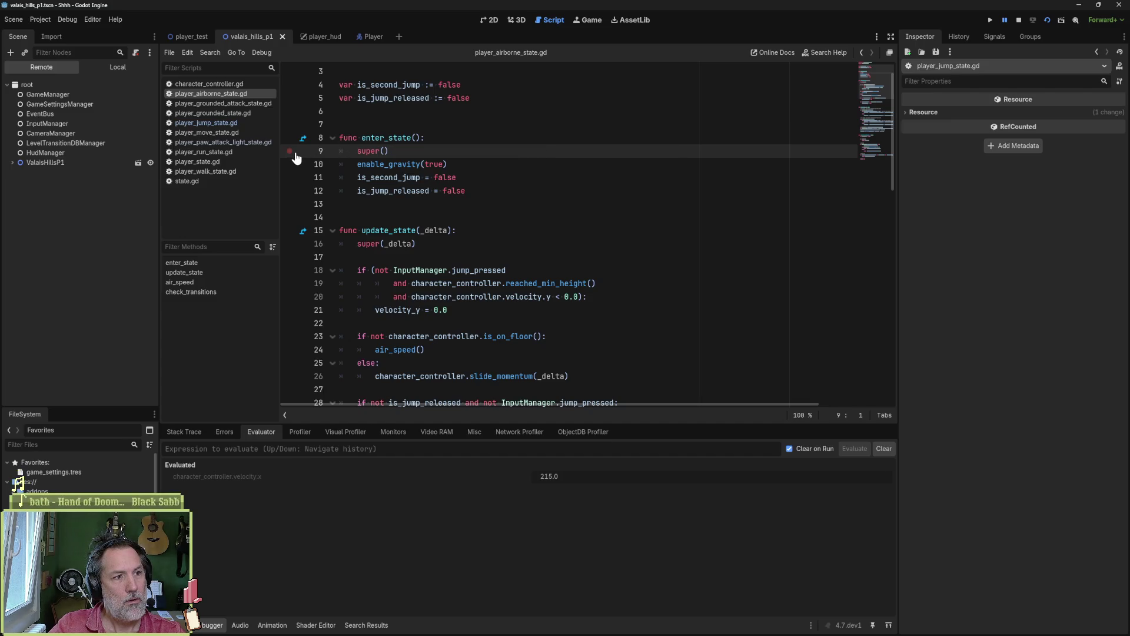
- Continue to the airborne-state breakpoint and evaluate character_controller.velocity.x there
left_click(303, 139)
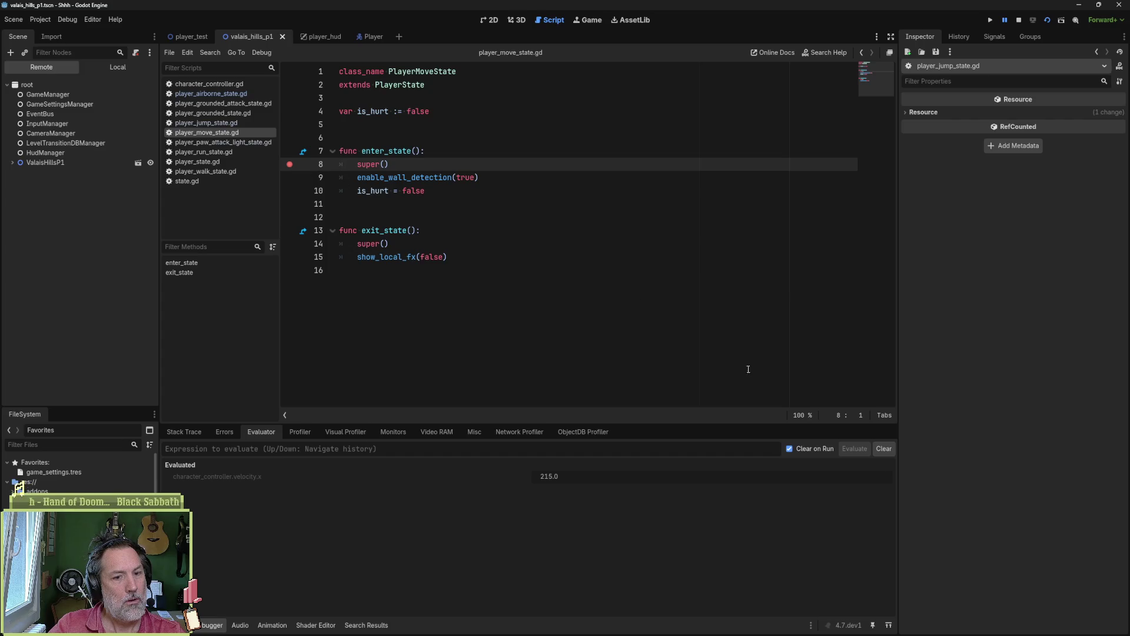
left_click(185, 436)
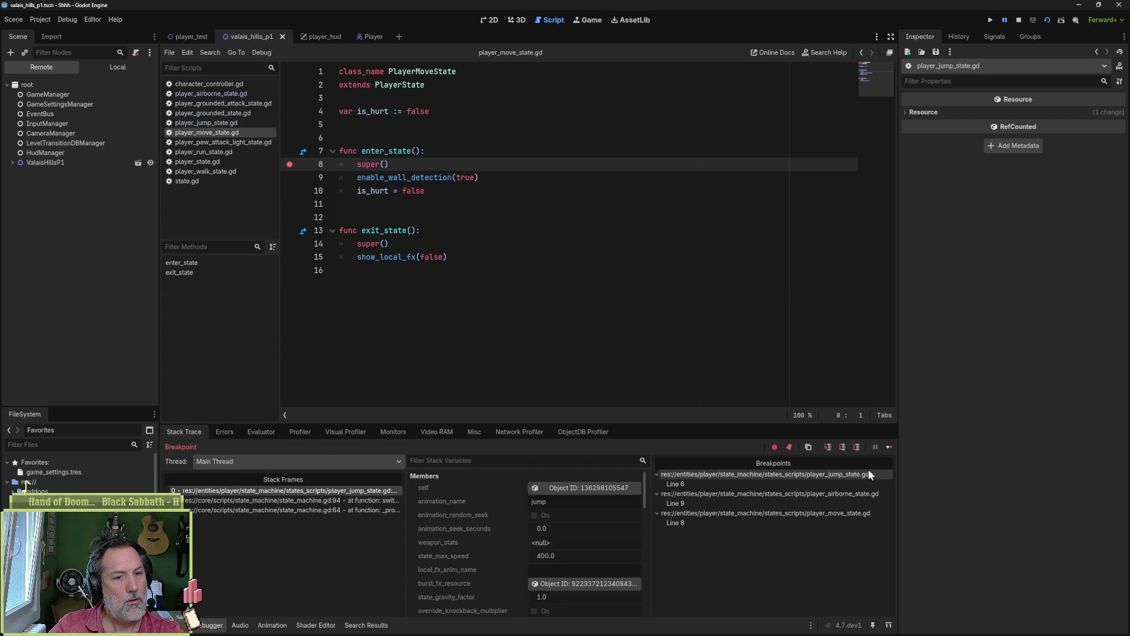
left_click(890, 447)
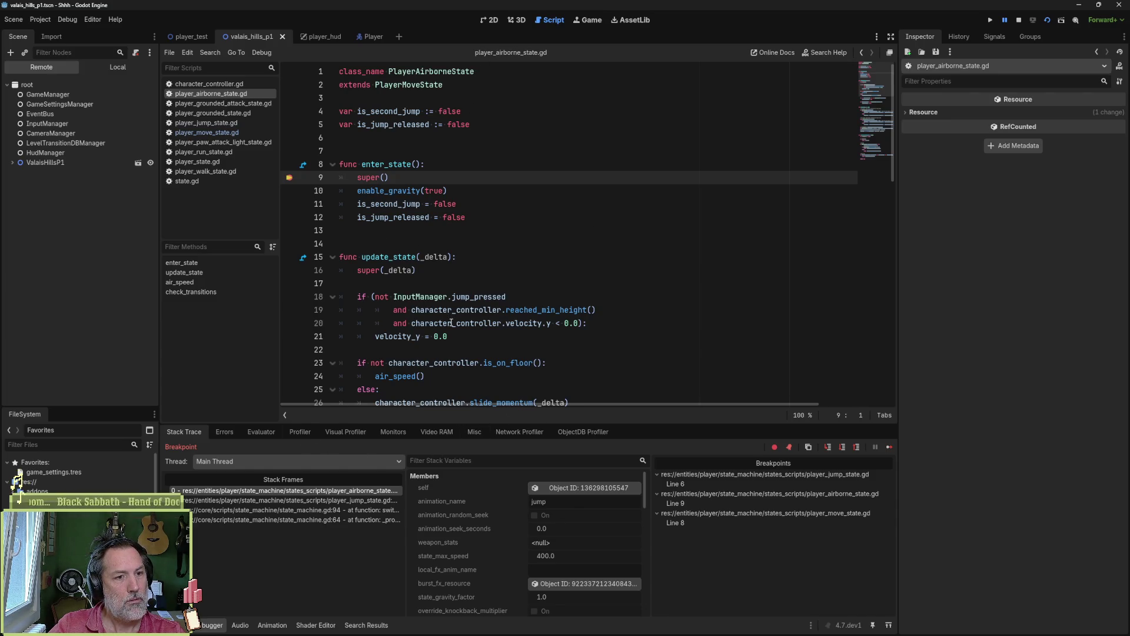
left_click_drag(411, 323, 548, 323)
key("ctrl+c")
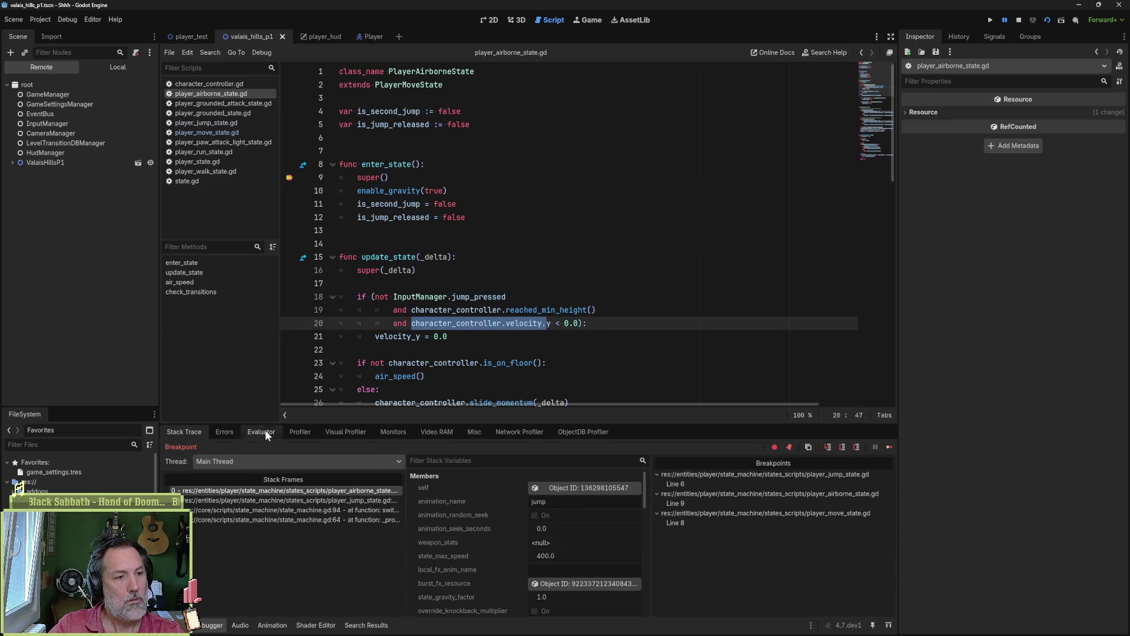
left_click(265, 430)
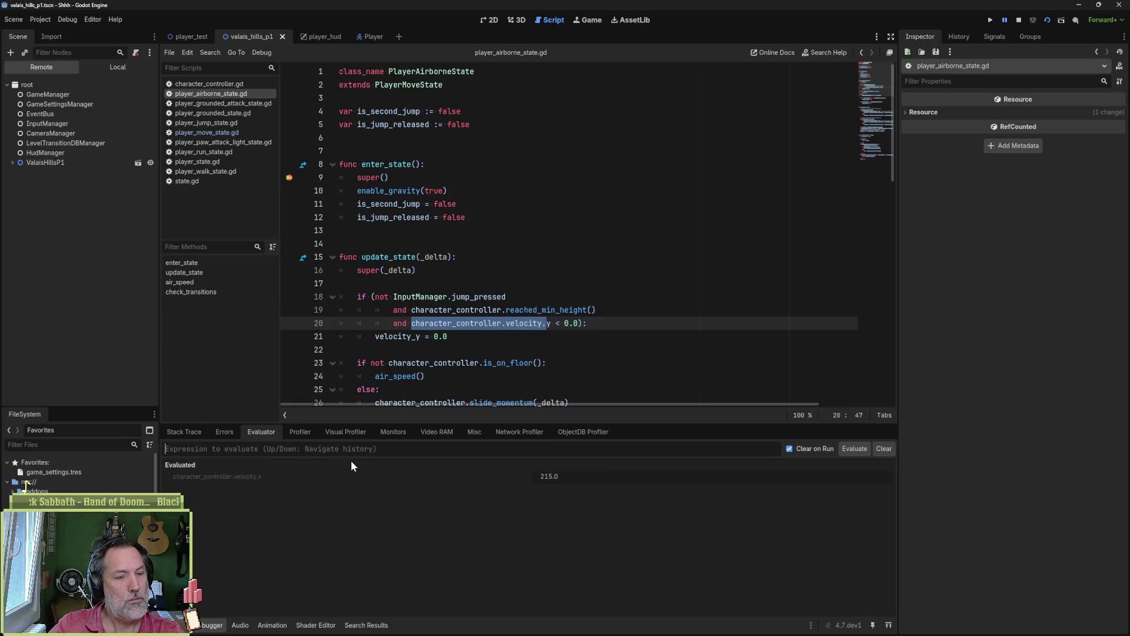
key("ctrl+v")
type("x")
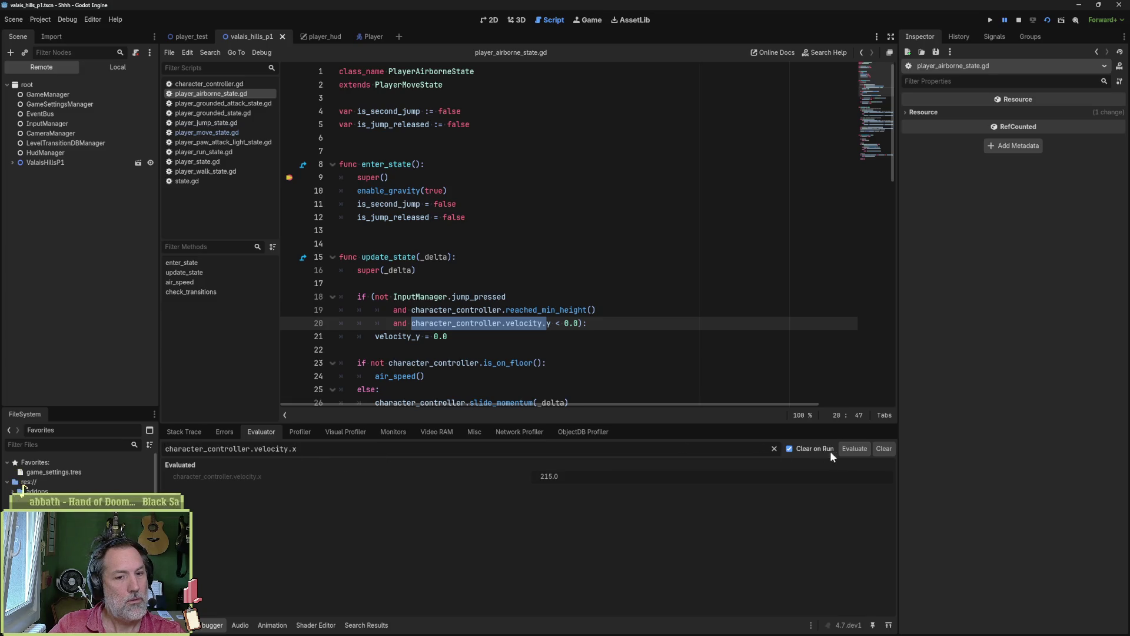
left_click(853, 449)
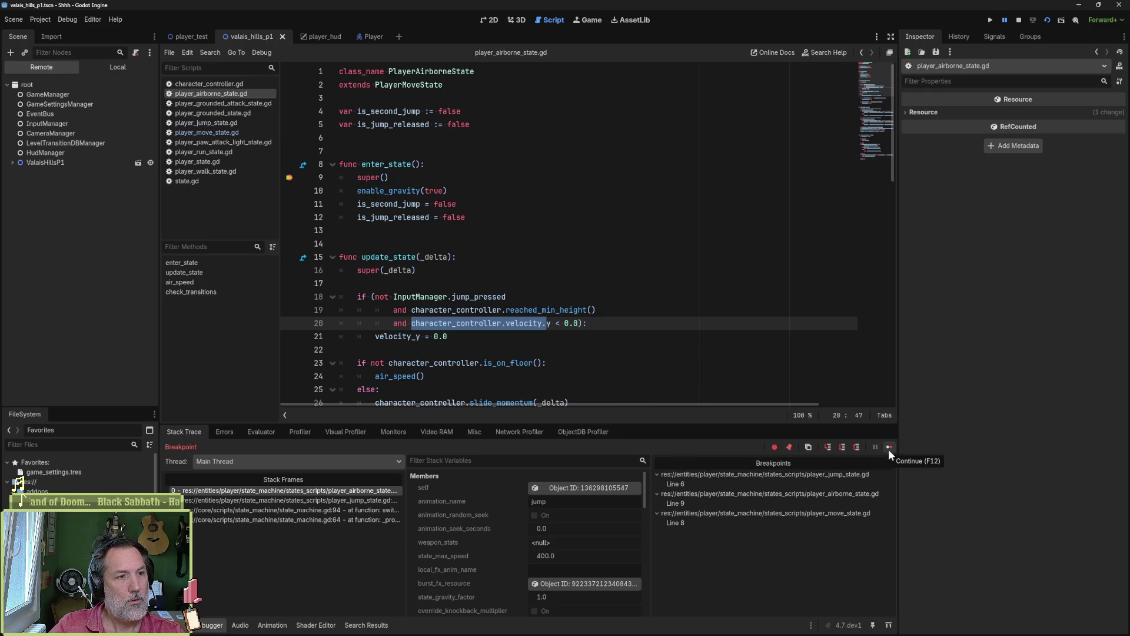
- Continue to the move-state line-8 breakpoint, re-evaluate velocity.x as 215.0, and open player_state.gd
left_click(888, 449)
left_click(265, 434)
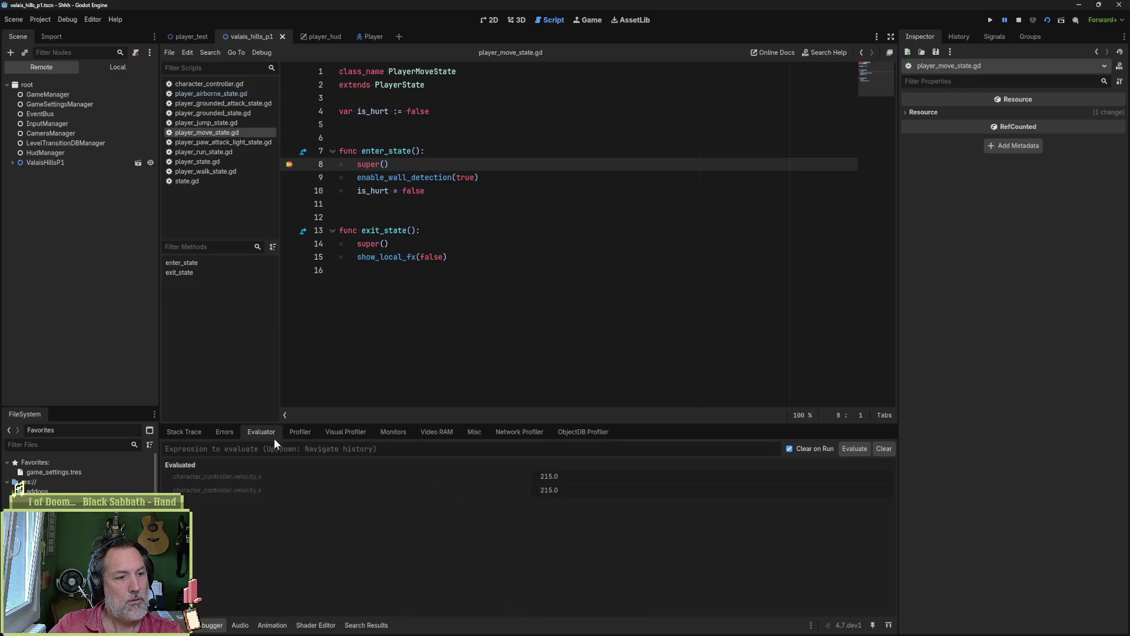
right_click(252, 474)
left_click(262, 483)
left_click(271, 450)
key("ctrl+v")
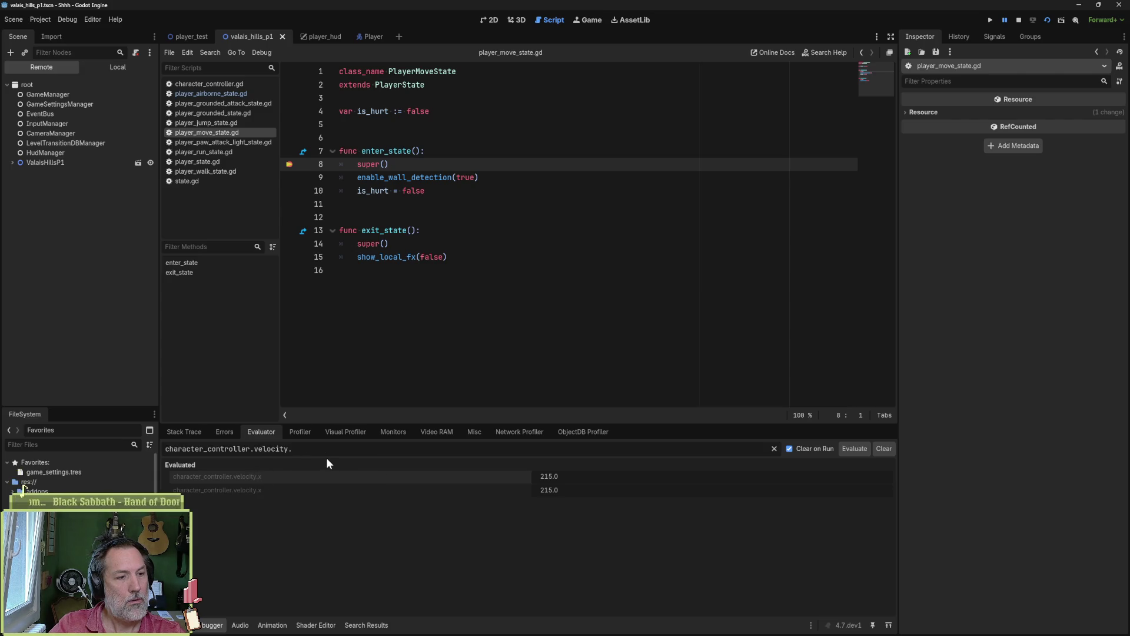
key("Return")
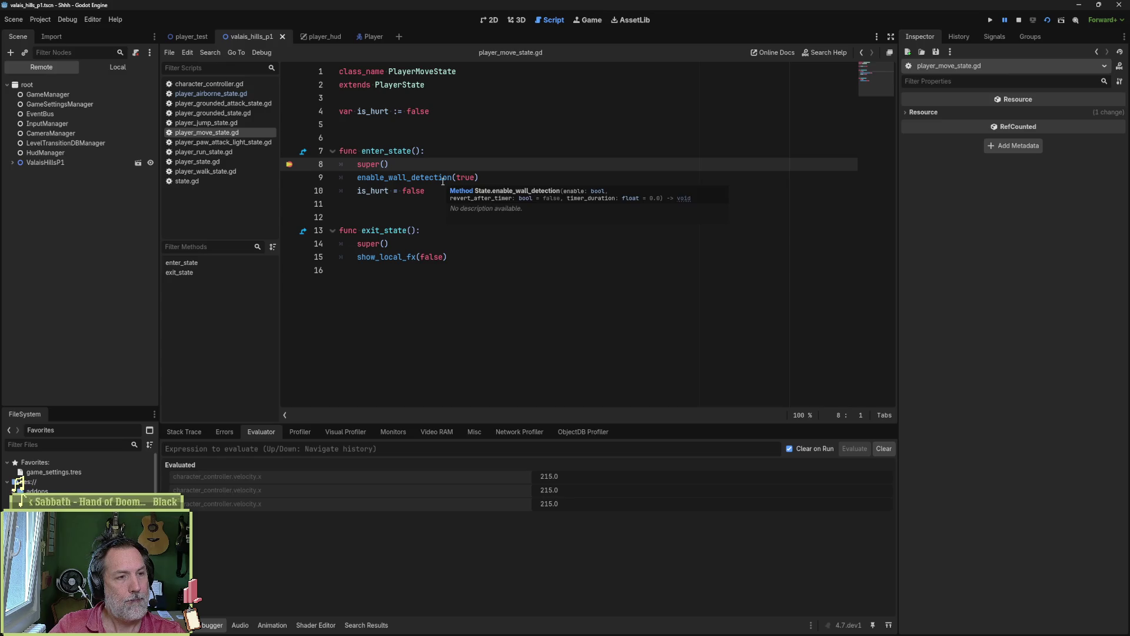
left_click(304, 152)
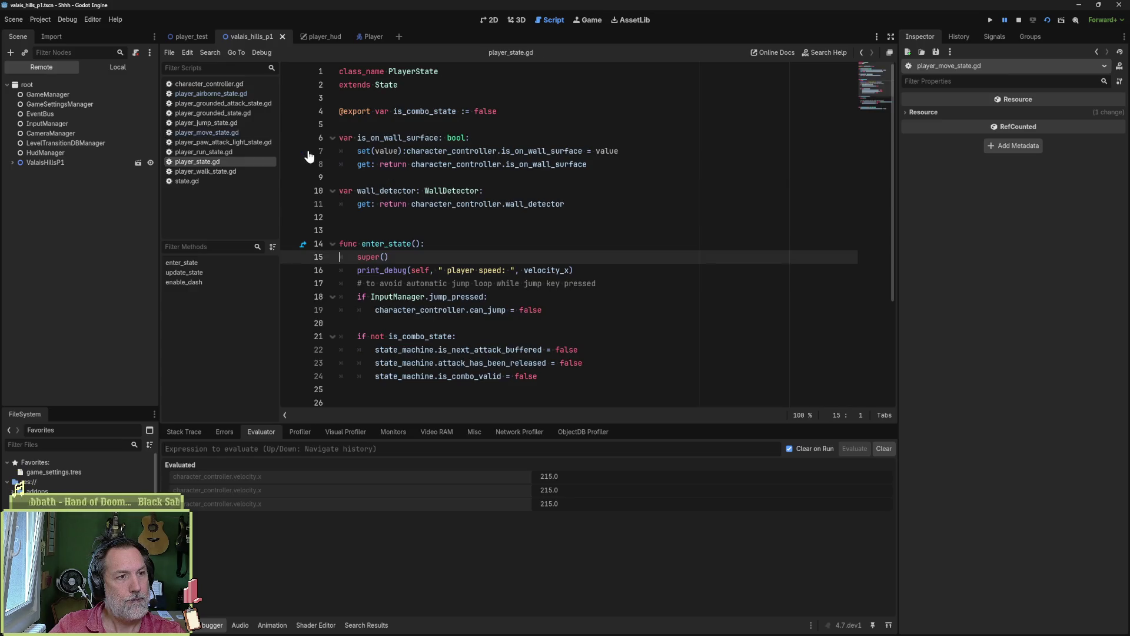
- Add a breakpoint on line 15 of player_state.gd and evaluate character_controller.velocity.x, confirming 215.0
left_click(289, 257)
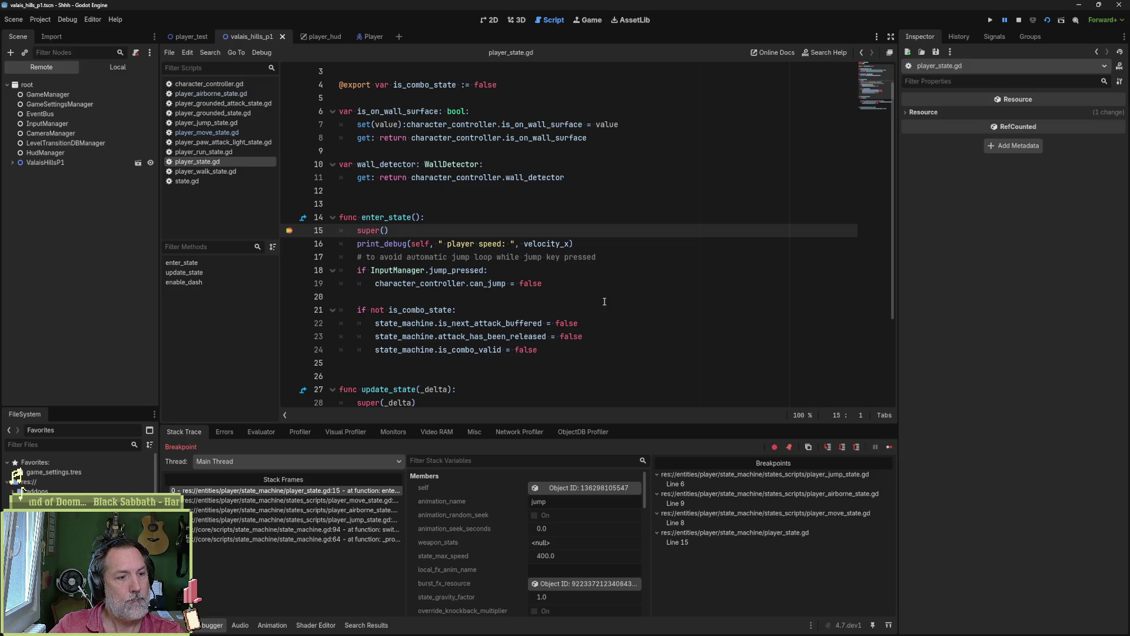
left_click(270, 434)
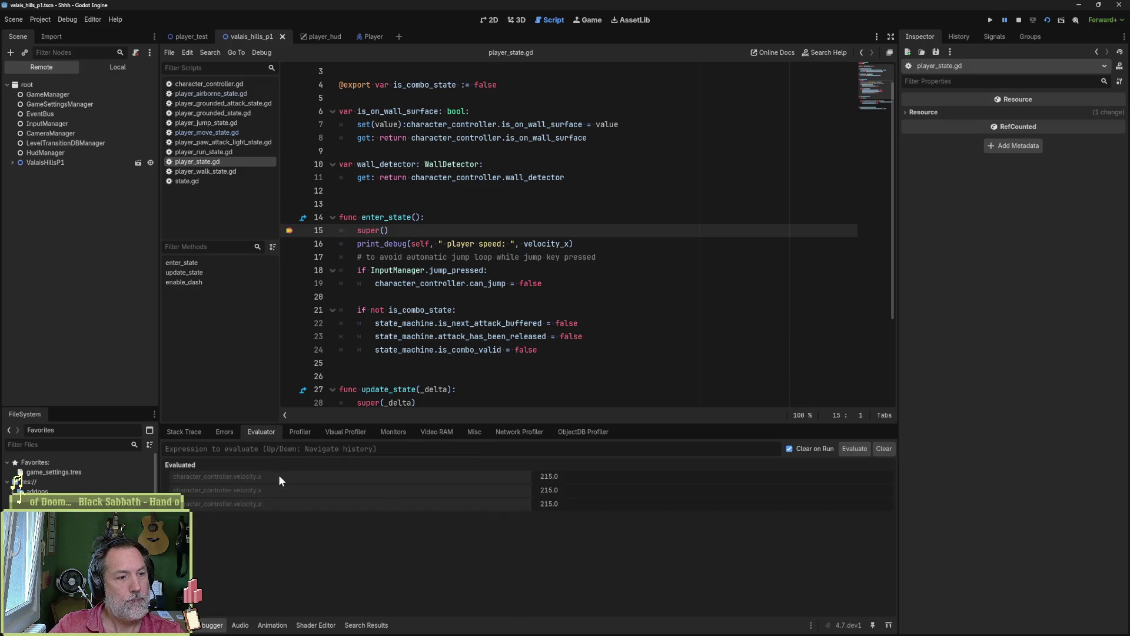
right_click(272, 478)
left_click(368, 452)
type("character_controller.velocity.x")
key("Return")
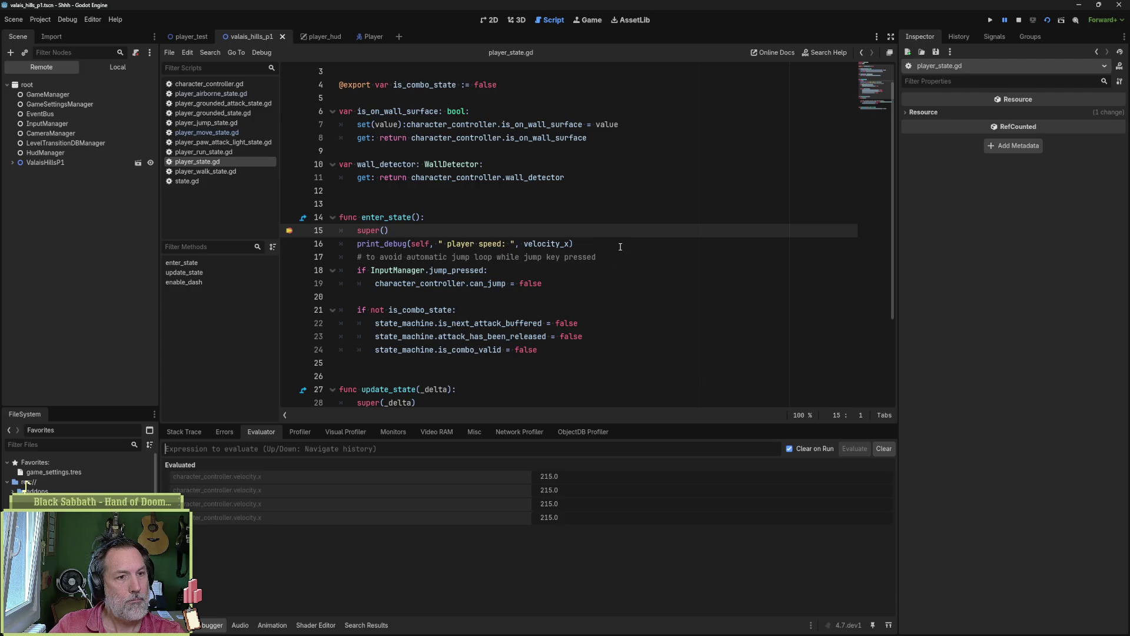
- Step over to line 18, clear the Output log, then keep stepping past line 19
left_click(614, 248)
key("F10")
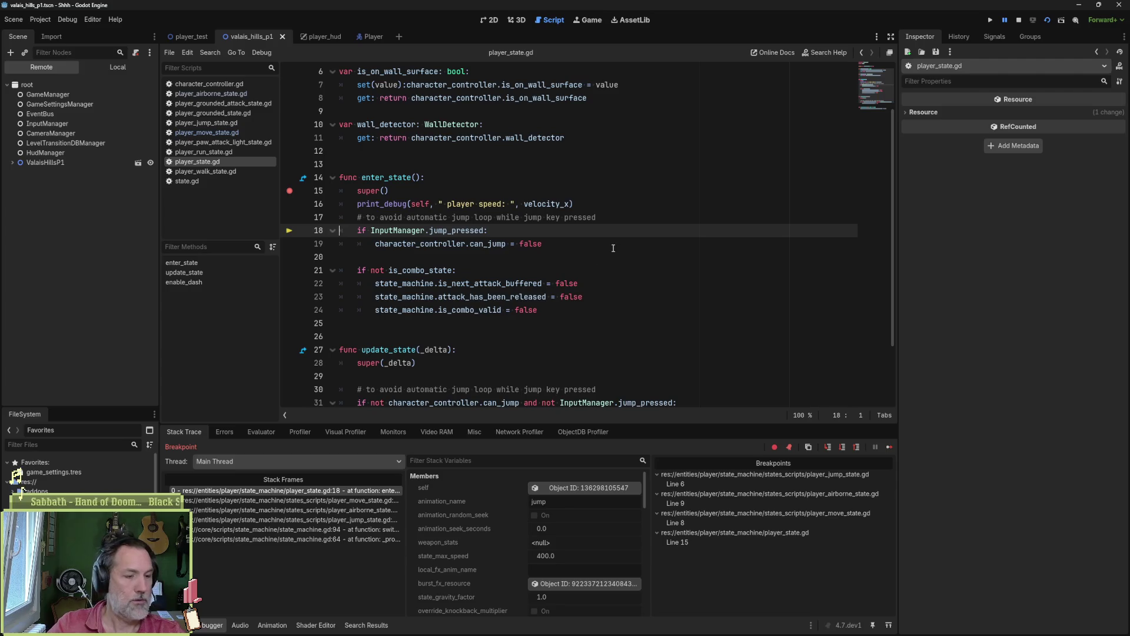
left_click(177, 625)
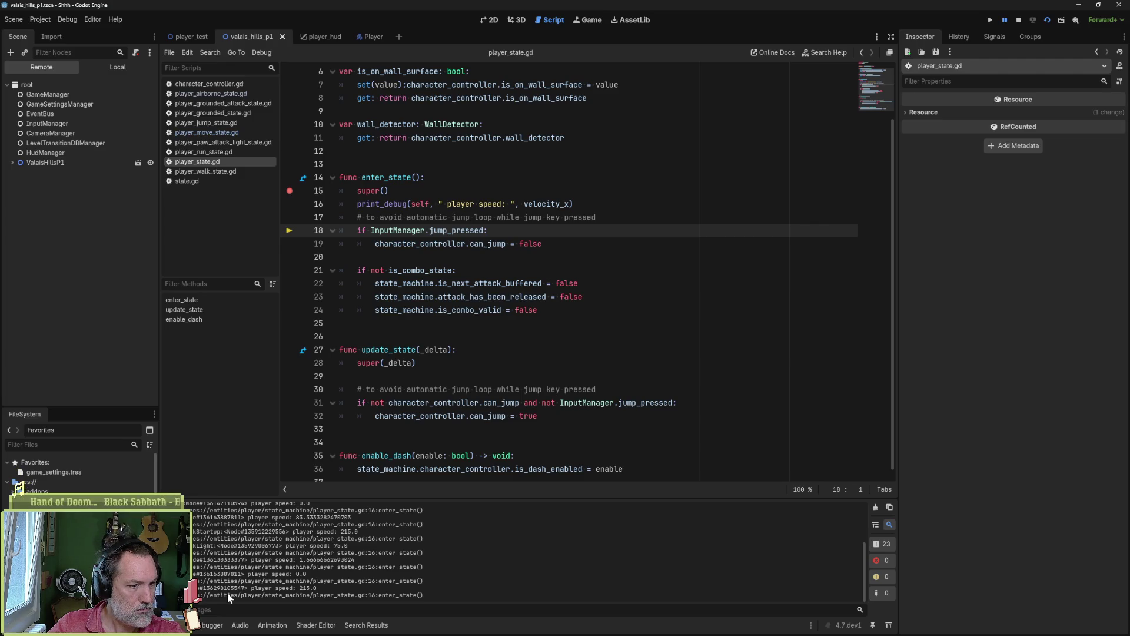
left_click(875, 507)
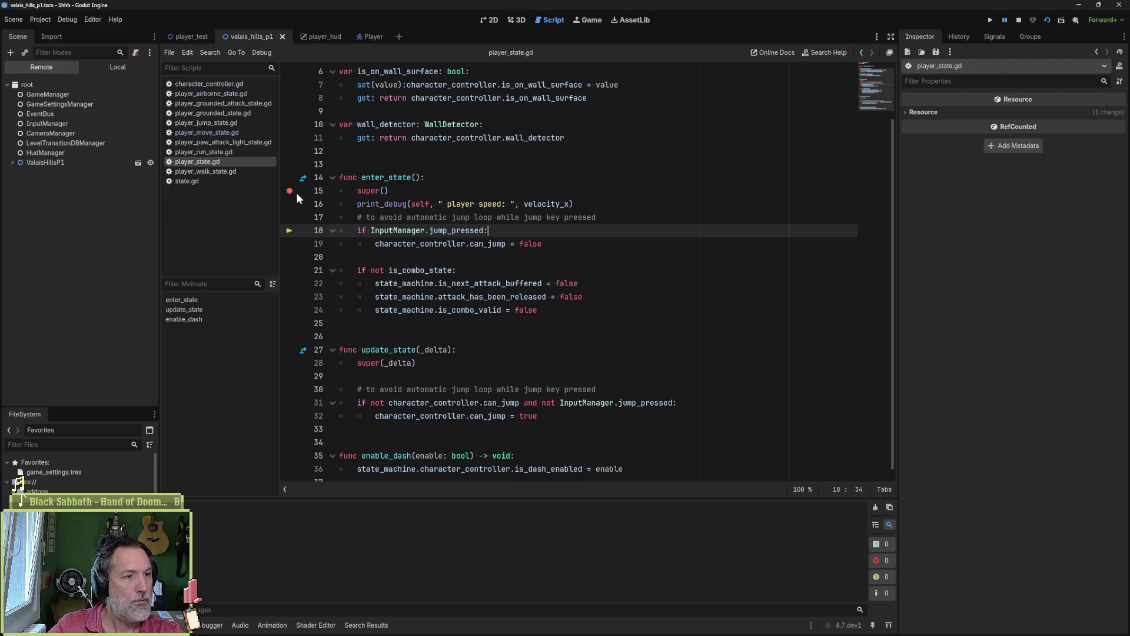
key("F10")
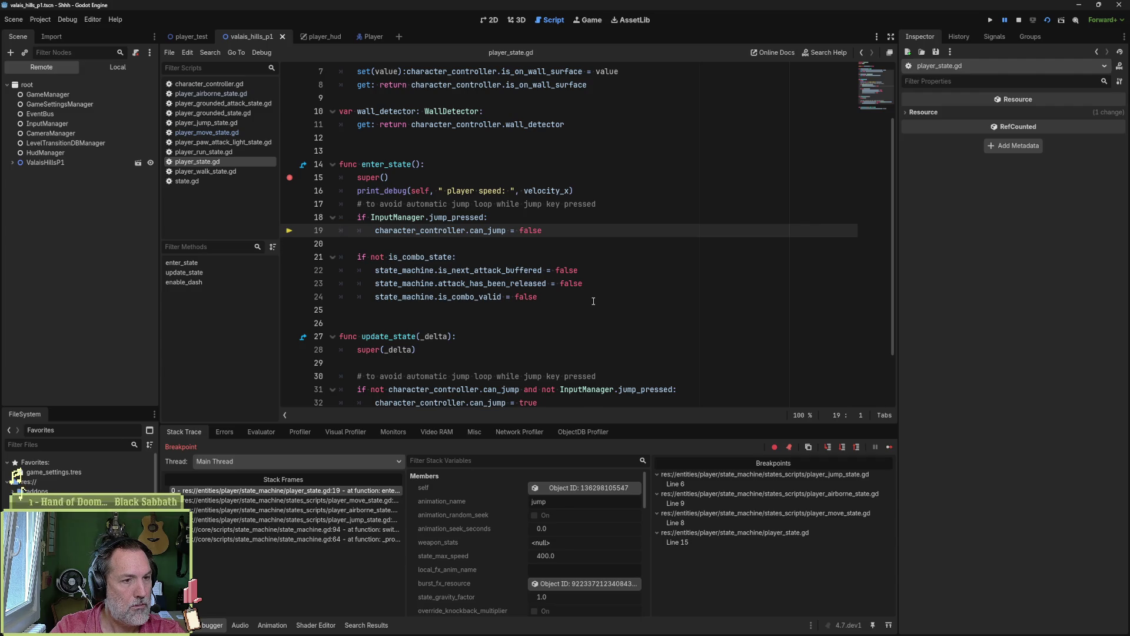
key("F10")
key("F10")
key("F10")
key("F10")
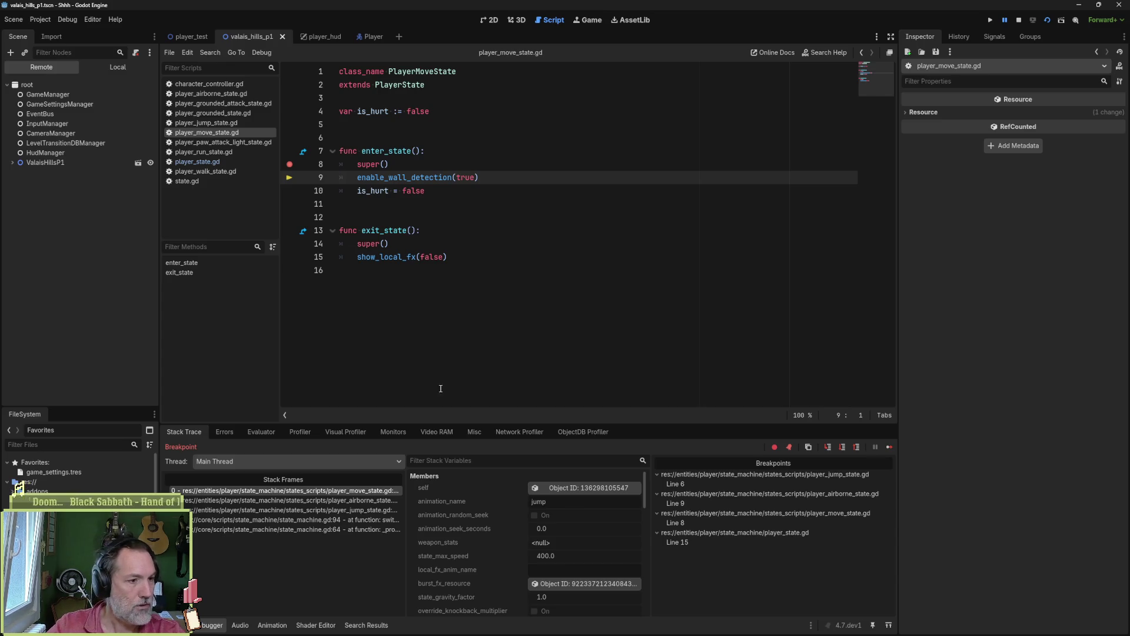
- Clear the Evaluator, re-evaluate character_controller.velocity.x, and step over to line 10
left_click(260, 432)
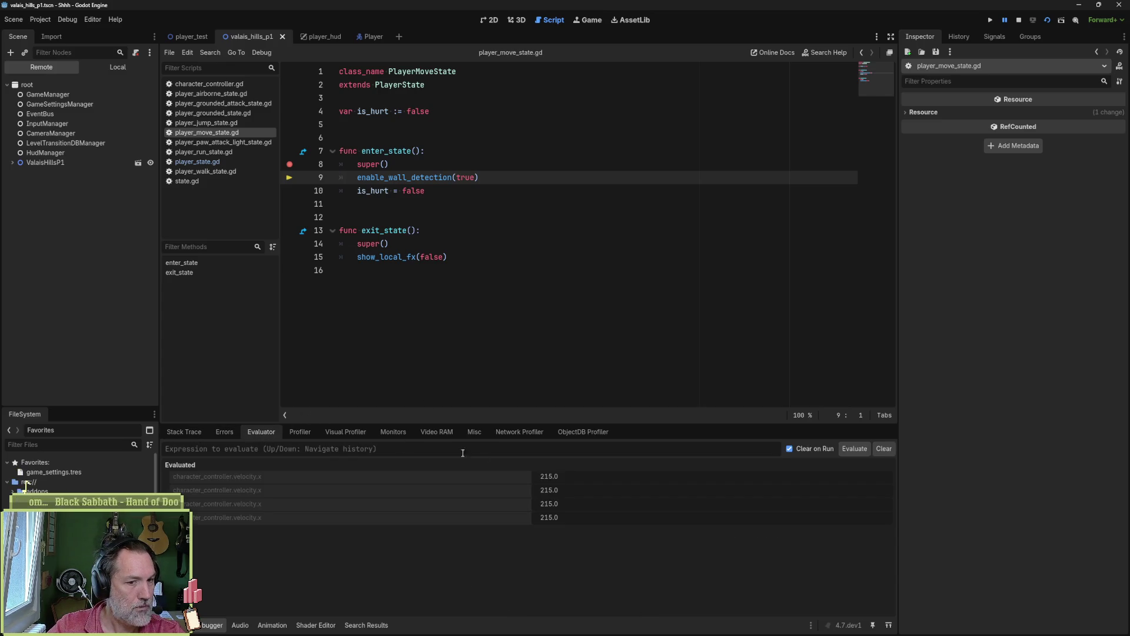
right_click(508, 477)
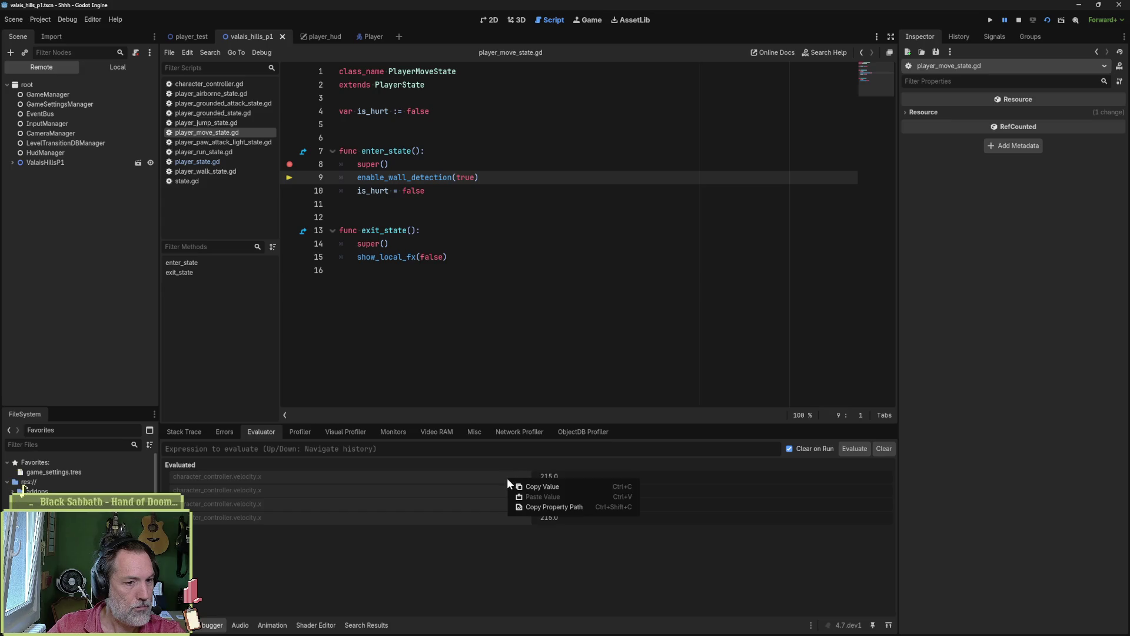
left_click(480, 548)
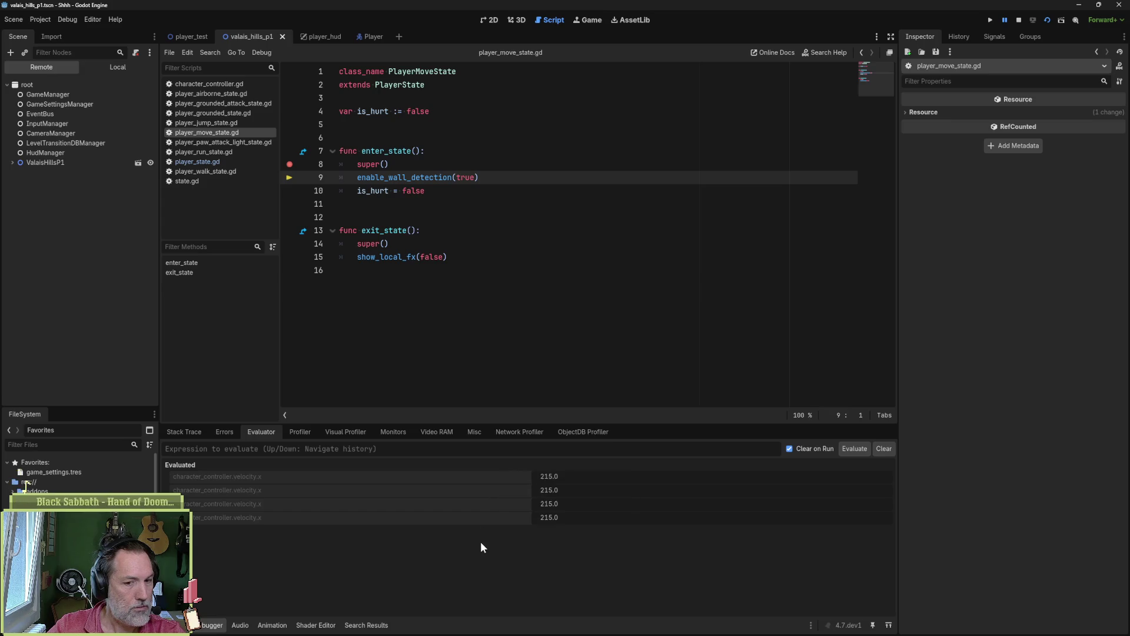
left_click(883, 449)
type("character_controller.velocity.x")
left_click(854, 449)
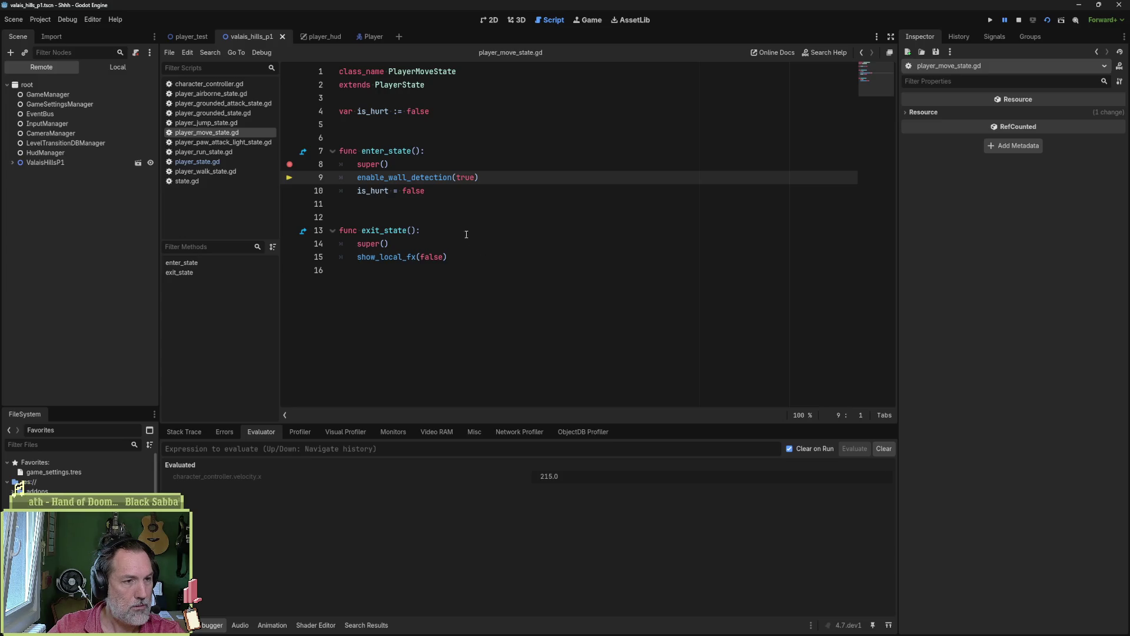
left_click(491, 209)
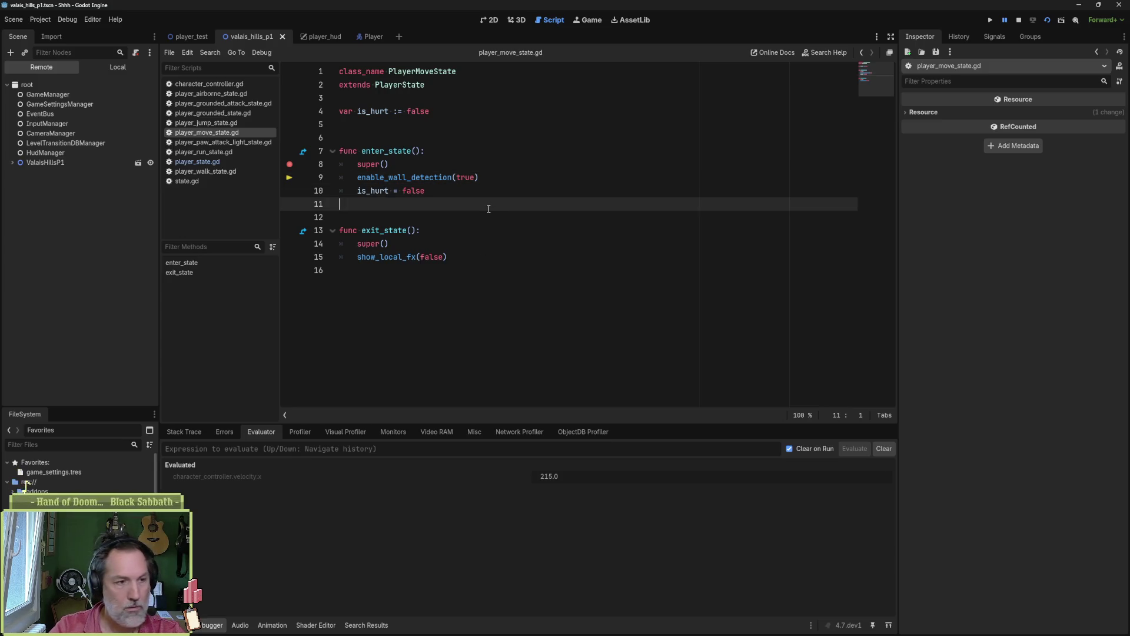
key("F10")
key("F10")
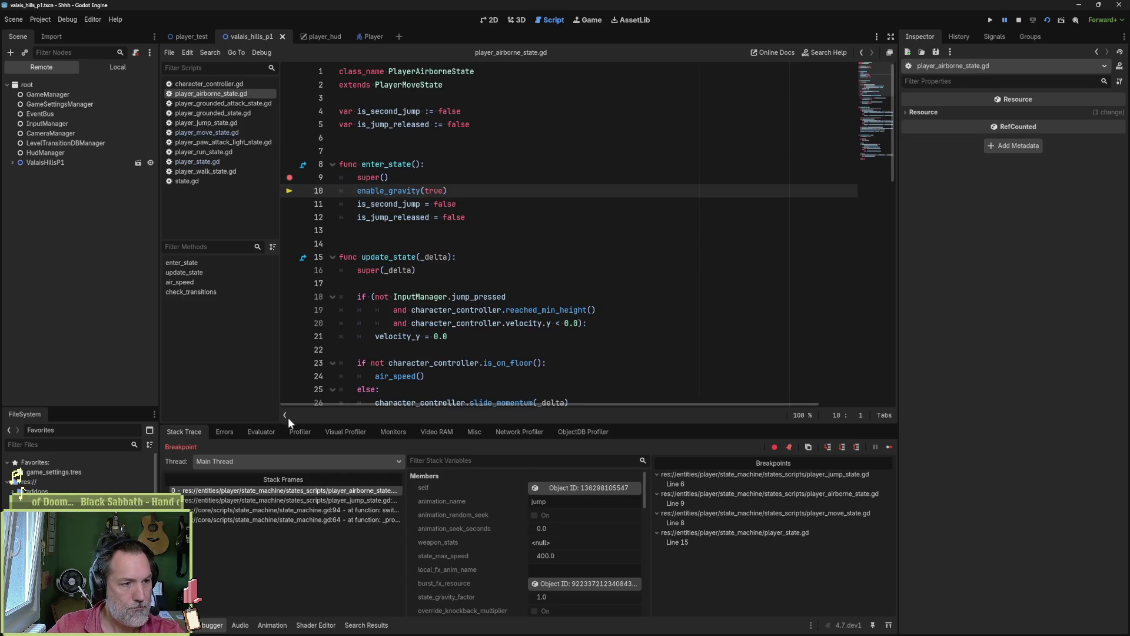
- Evaluate velocity.x again (still 215.0) and step back into player_jump_state.gd at line 7
left_click(261, 432)
right_click(398, 479)
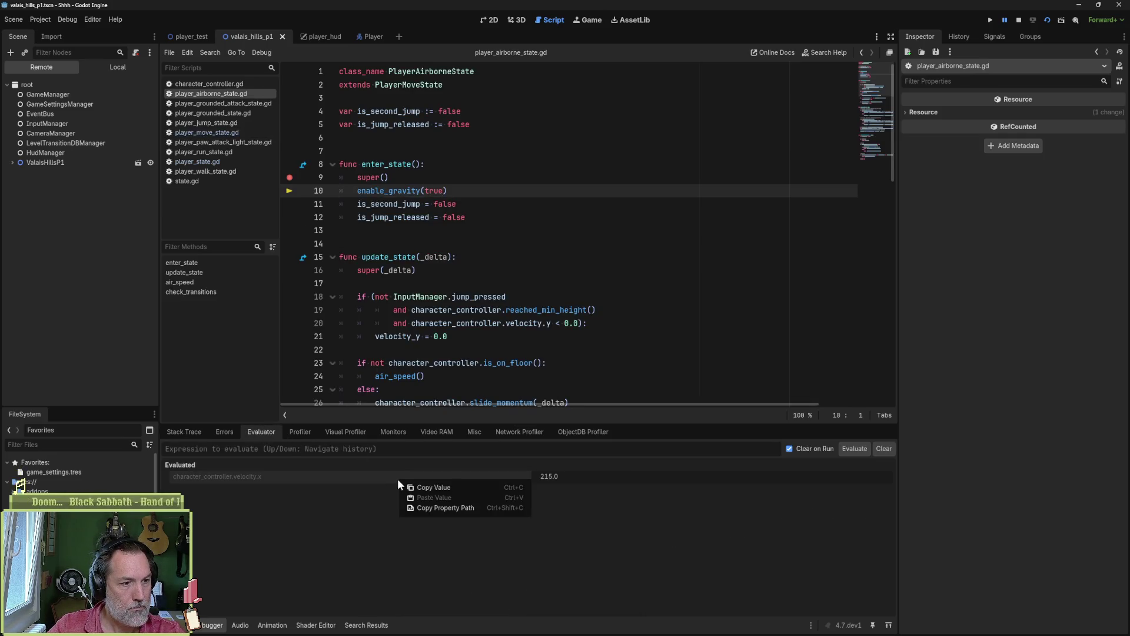
left_click(441, 489)
left_click(445, 449)
type("character_controller.velocity.")
key("BackSpace")
key("Return")
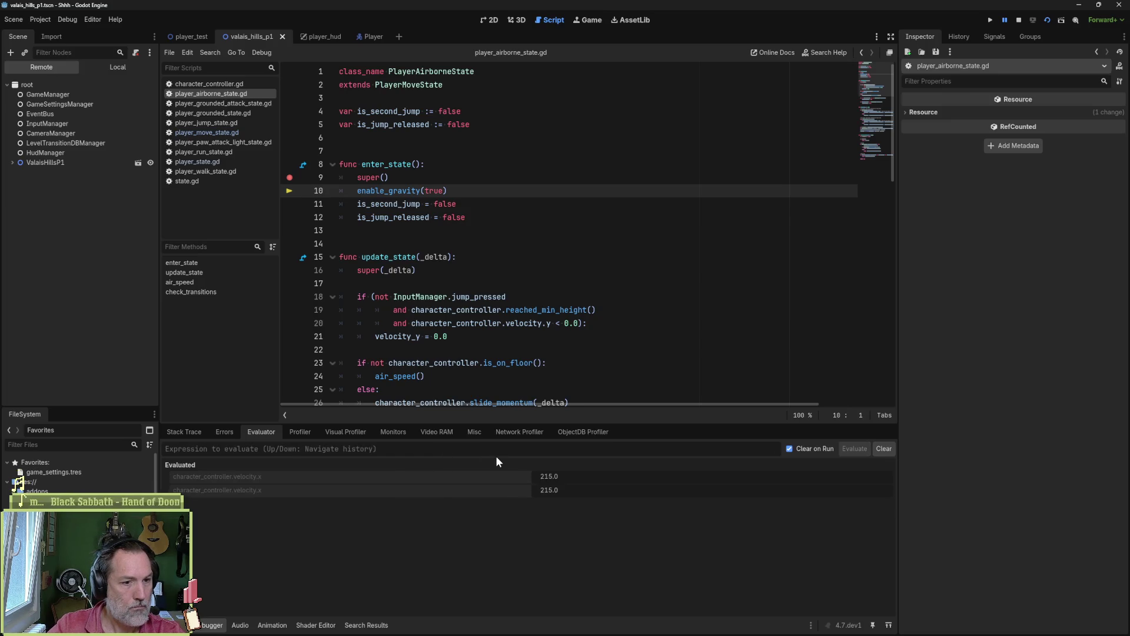
key("F10")
key("F10")
key("F10")
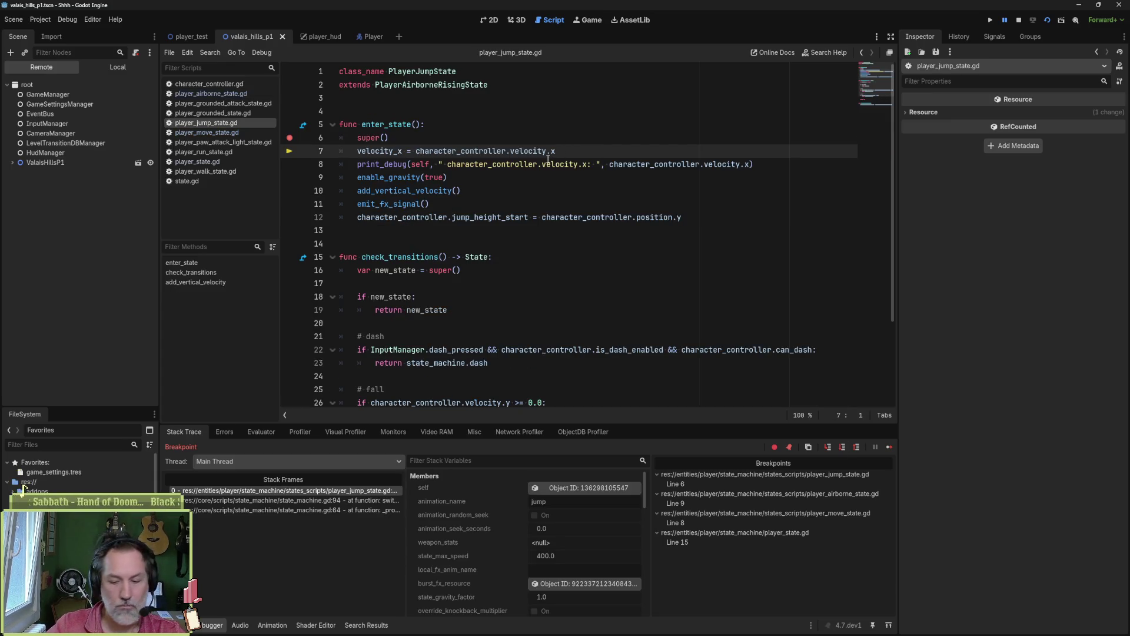
- Step to lines 8 and 9, read the print_debug output, then step down to line 12
key("F10")
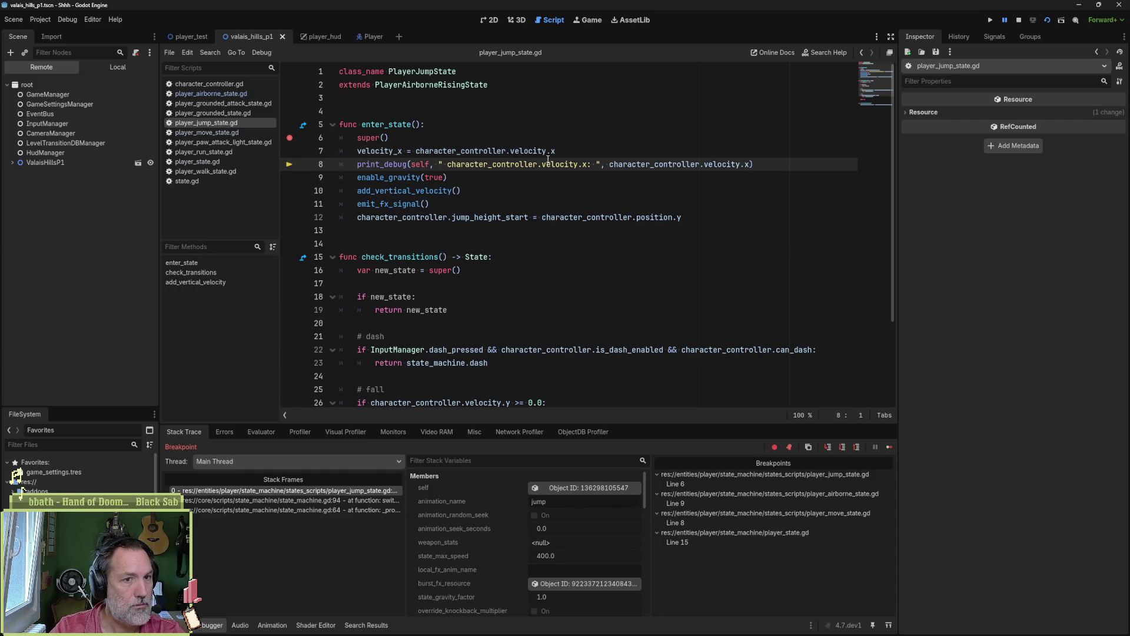
key("F10")
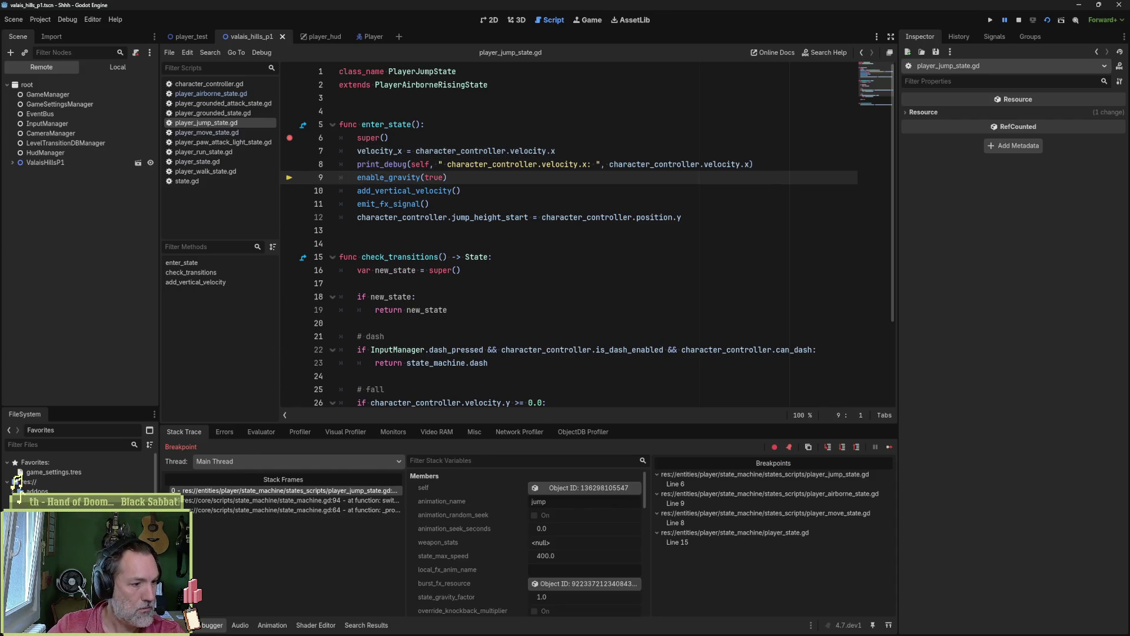
left_click(177, 625)
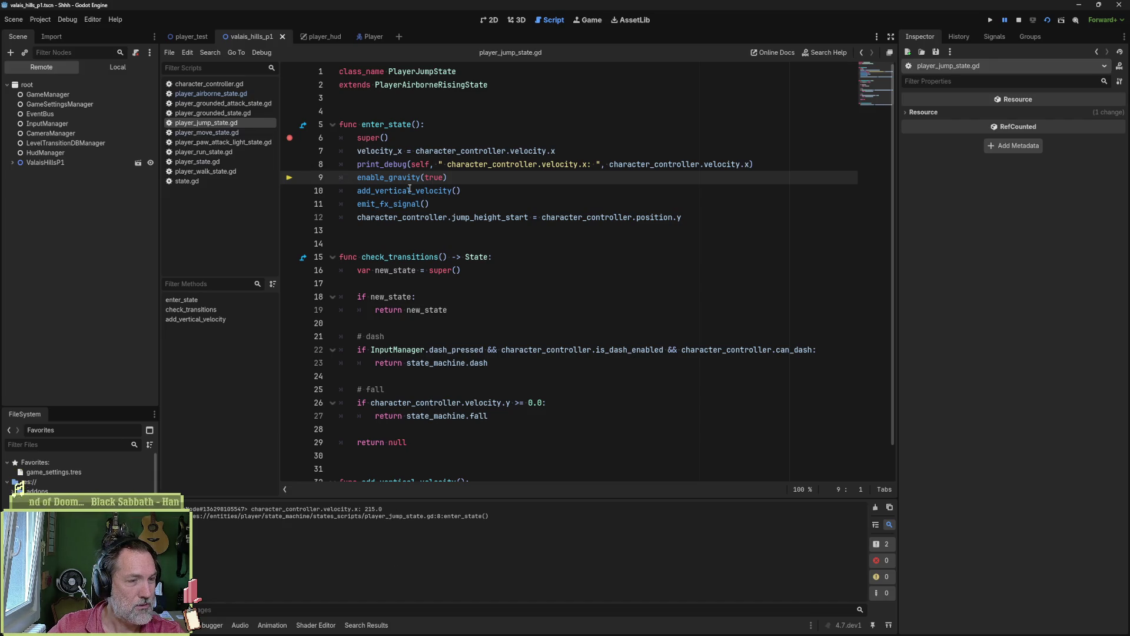
mouse_move(405, 203)
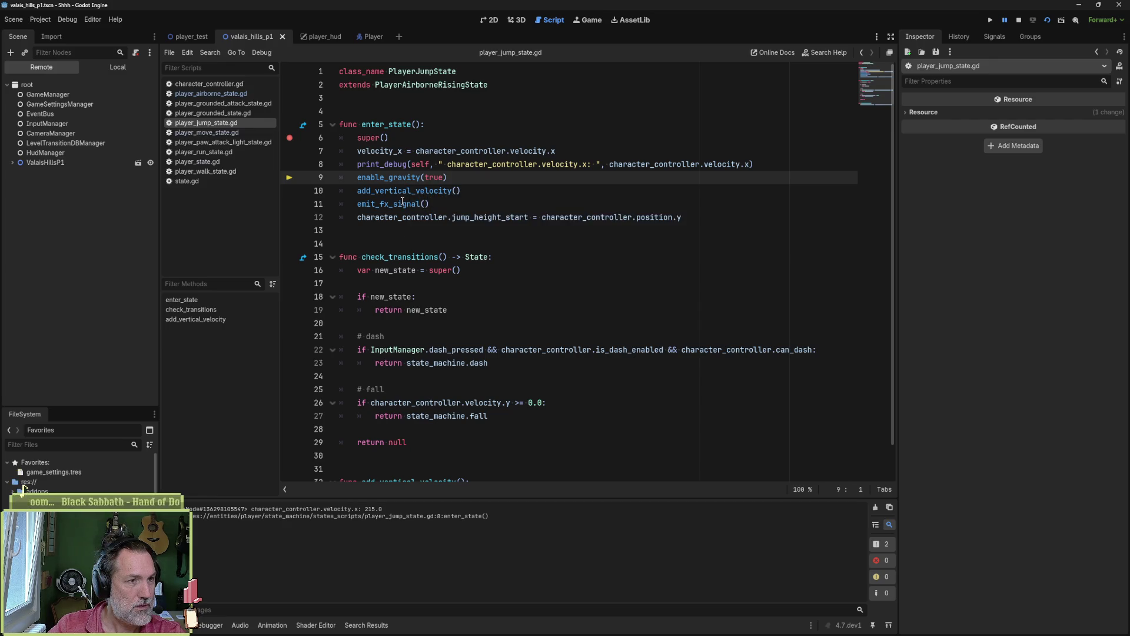
left_click(478, 194)
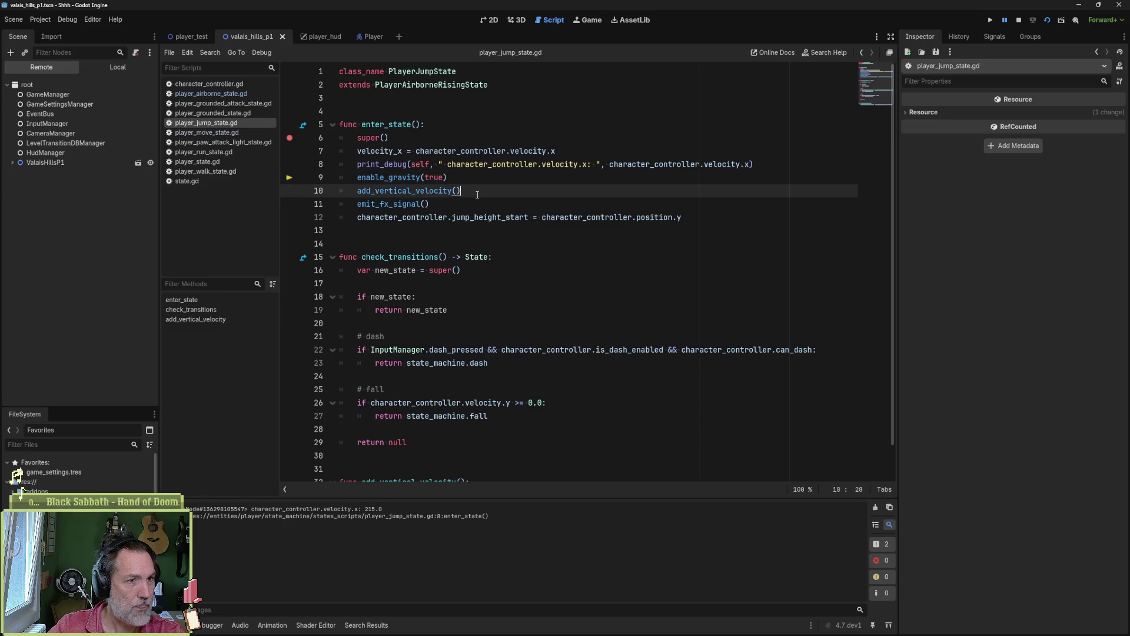
key("F10")
key("F10")
key("F10")
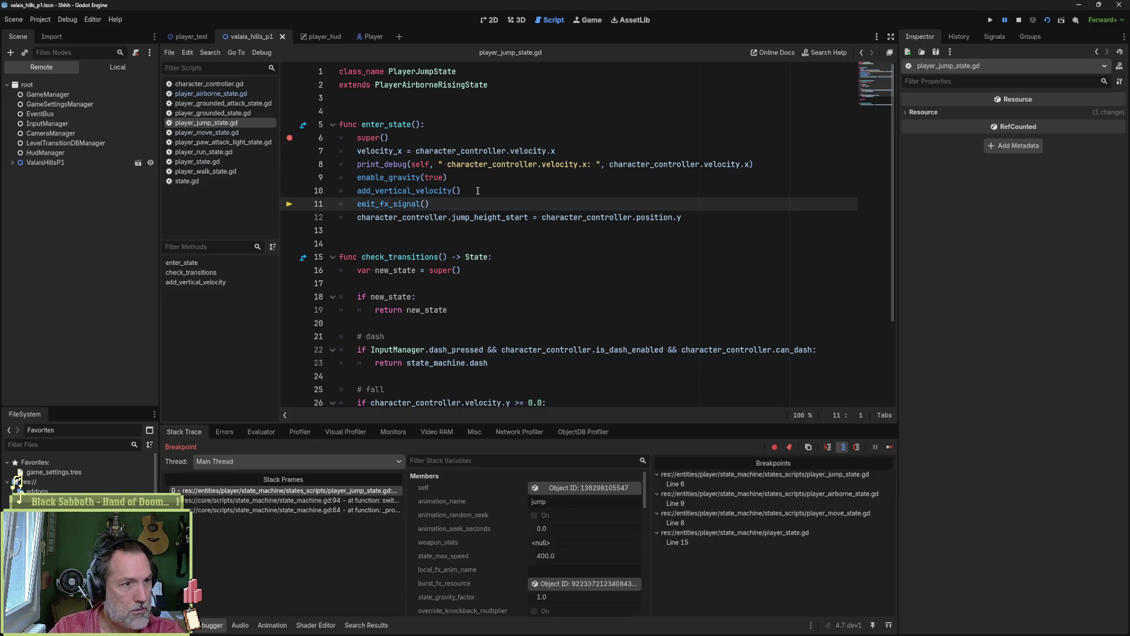
- Clear the Evaluator results and re-evaluate velocity.x, confirming 215.0
left_click(262, 432)
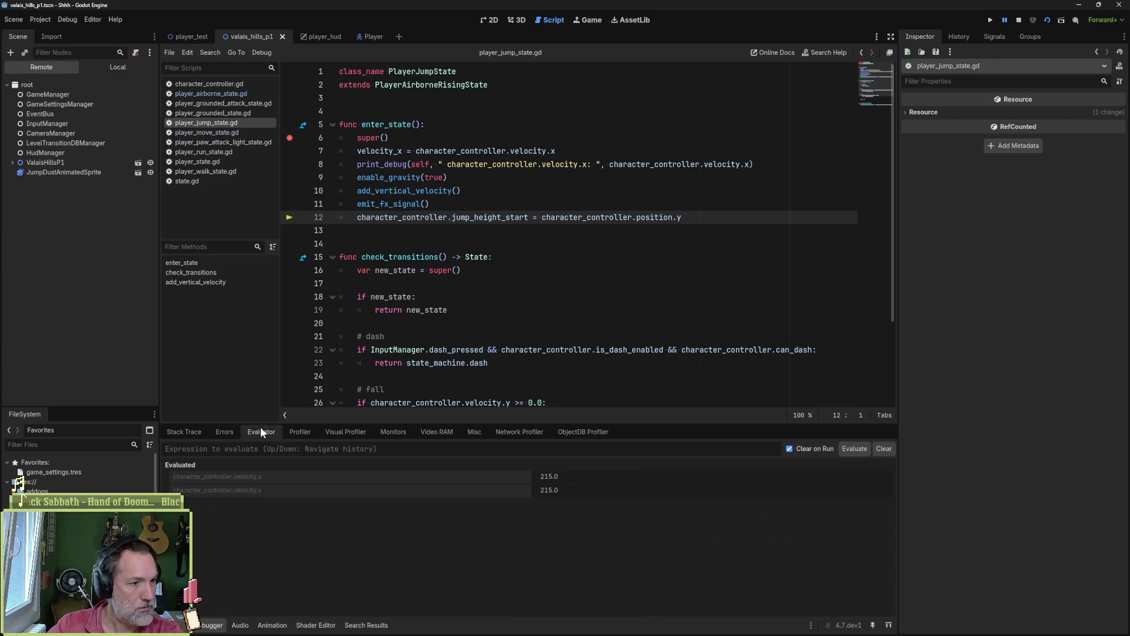
left_click(884, 448)
key("Up")
key("Return")
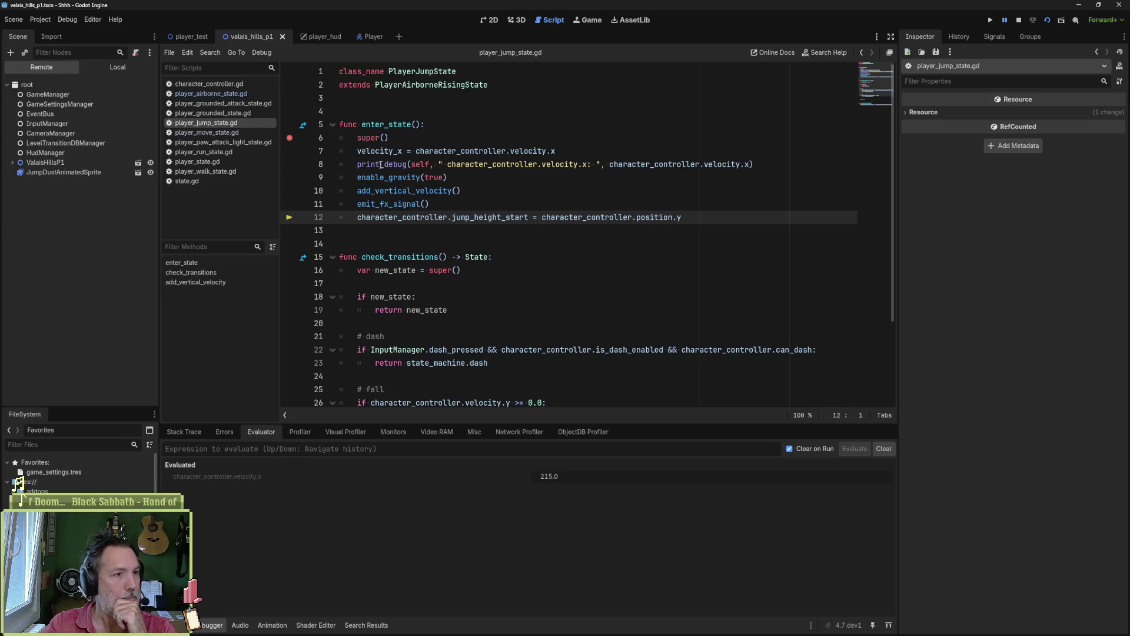
left_click(182, 431)
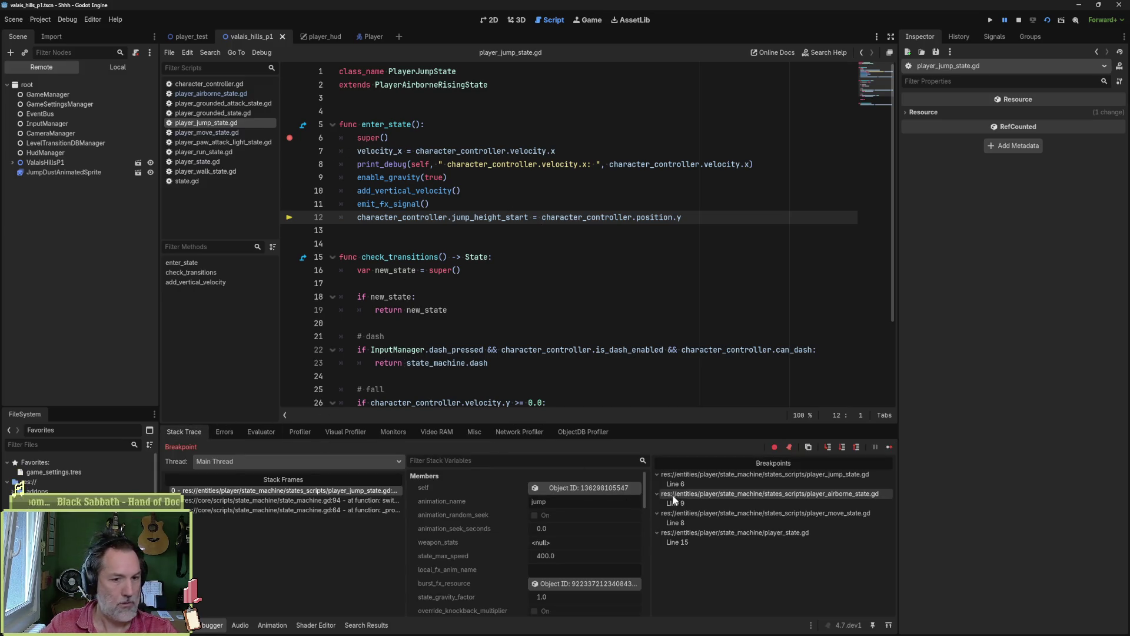
- Delete all breakpoints and set a new one on line 16 of player_airborne_state.gd's update_state
right_click(679, 494)
left_click(722, 511)
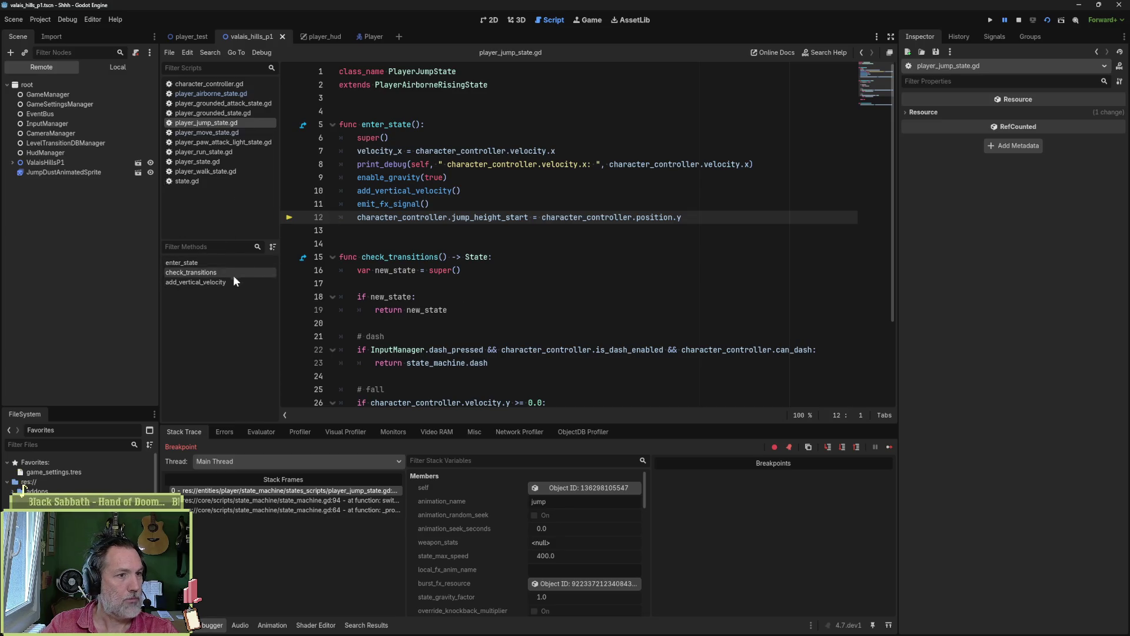
left_click(376, 124)
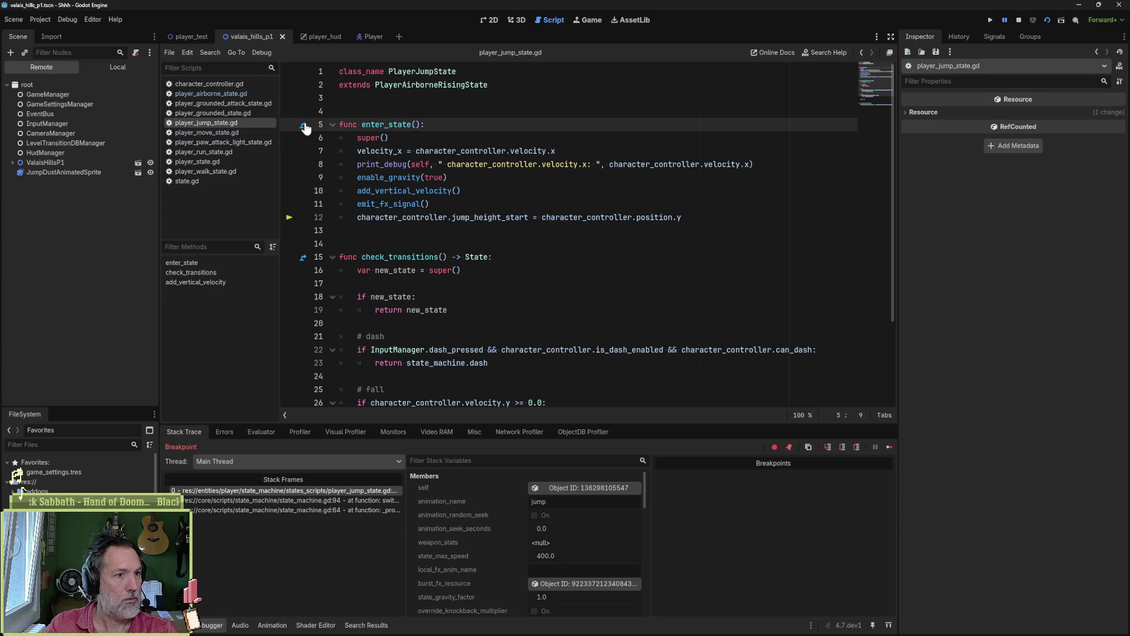
left_click(304, 126)
left_click(224, 272)
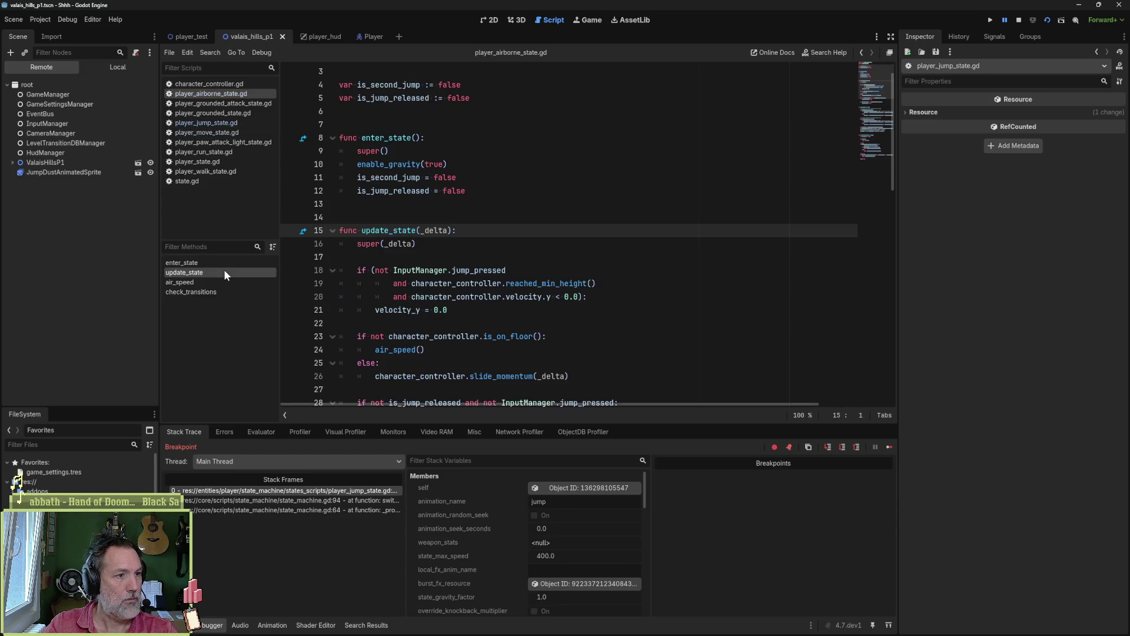
scroll(633, 312, "down", 2)
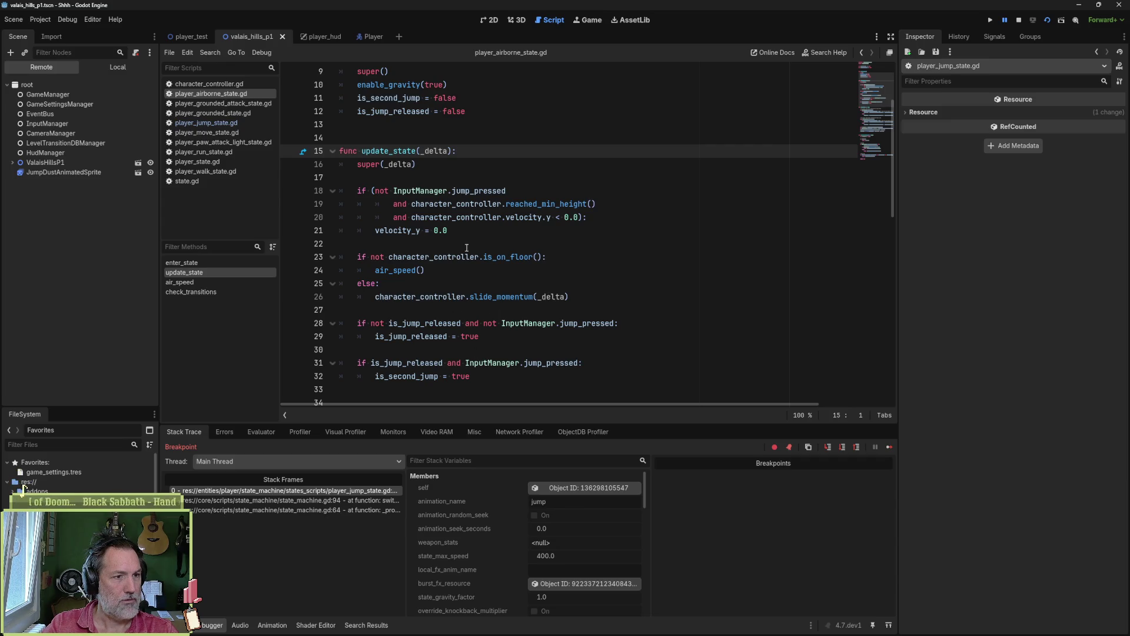
left_click(290, 165)
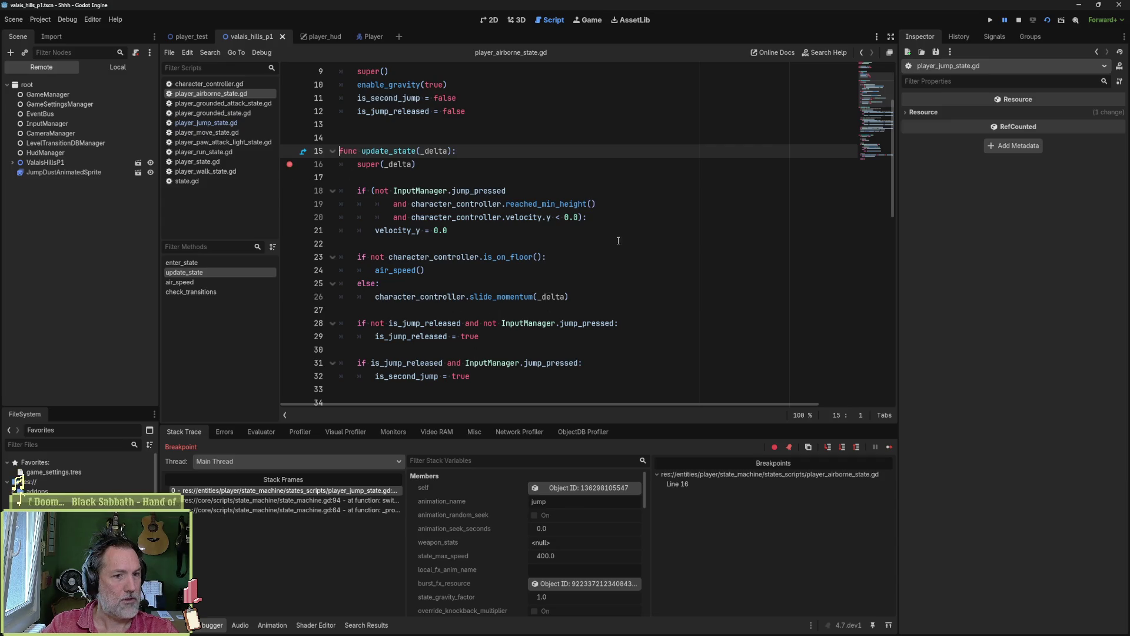
- Continue to the line-16 breakpoint, confirm velocity.x is 215.0, and step over to line 23
left_click(888, 448)
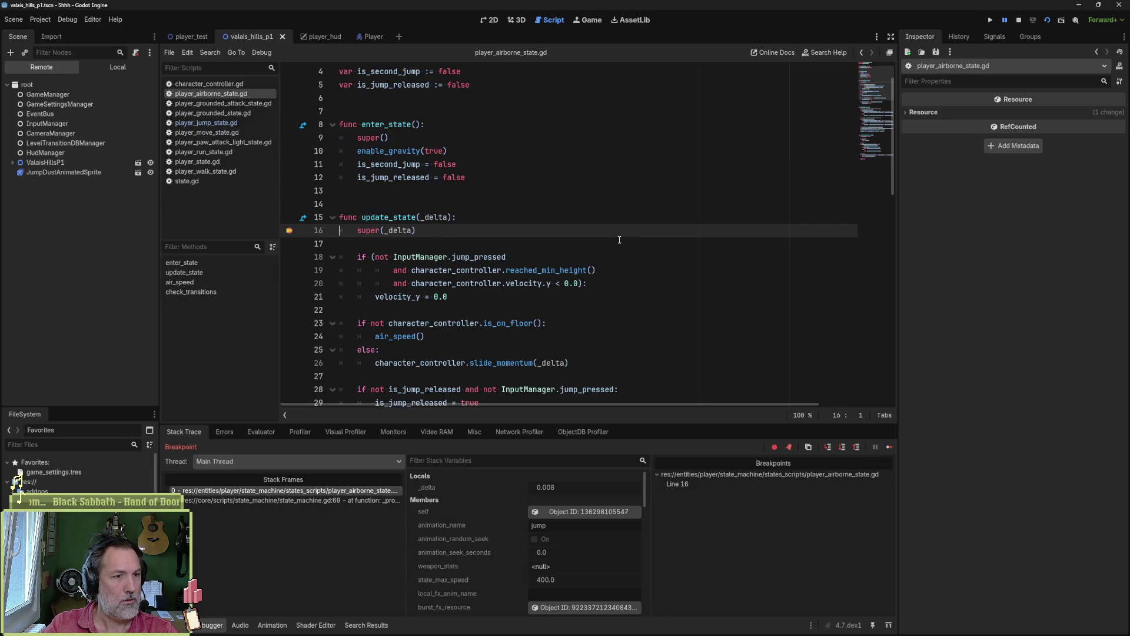
left_click(261, 432)
left_click(348, 455)
key("Up")
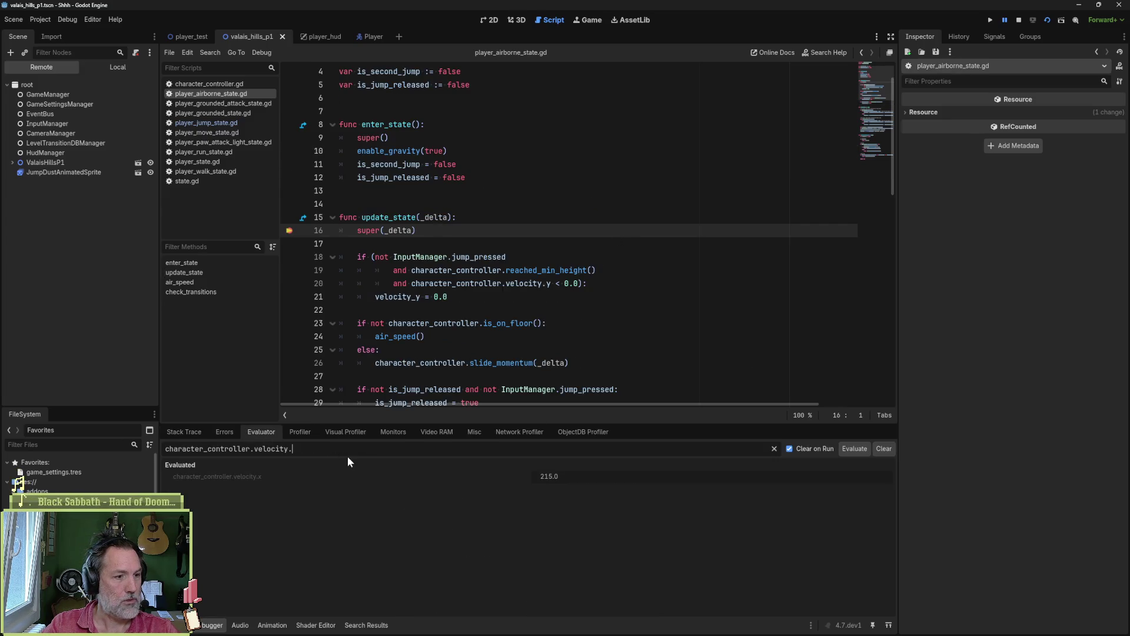
key("Return")
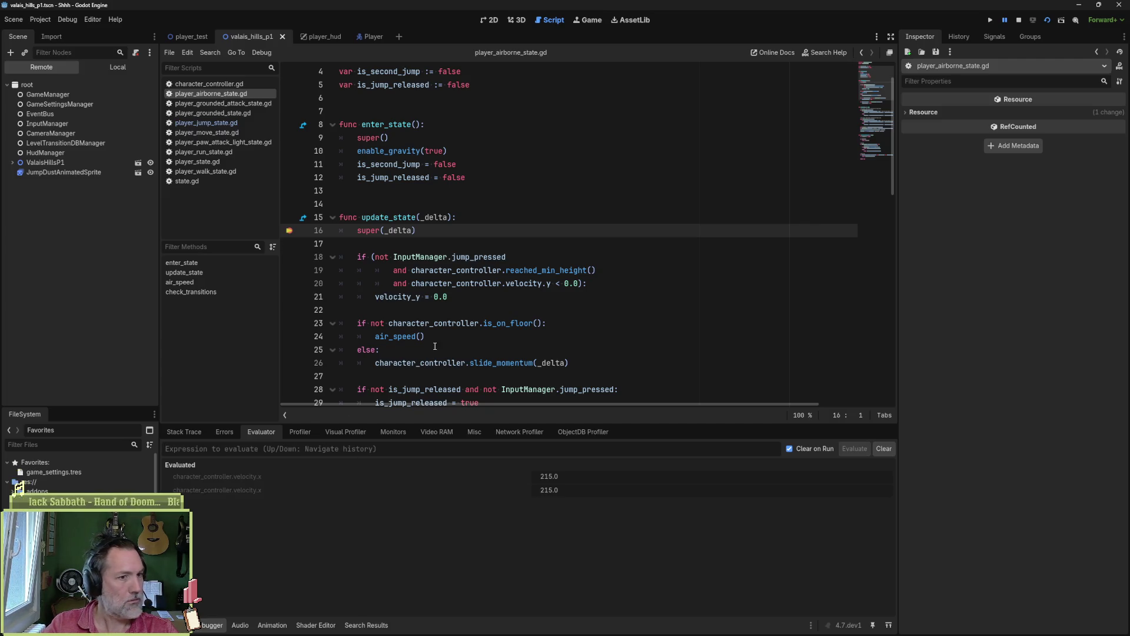
key("F10")
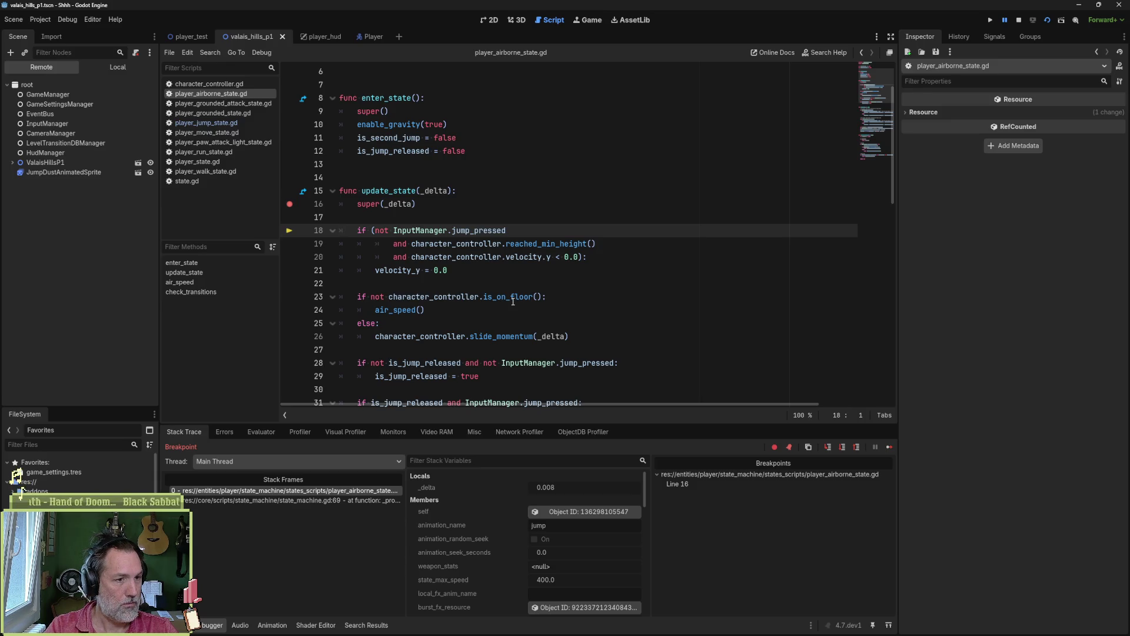
key("F10")
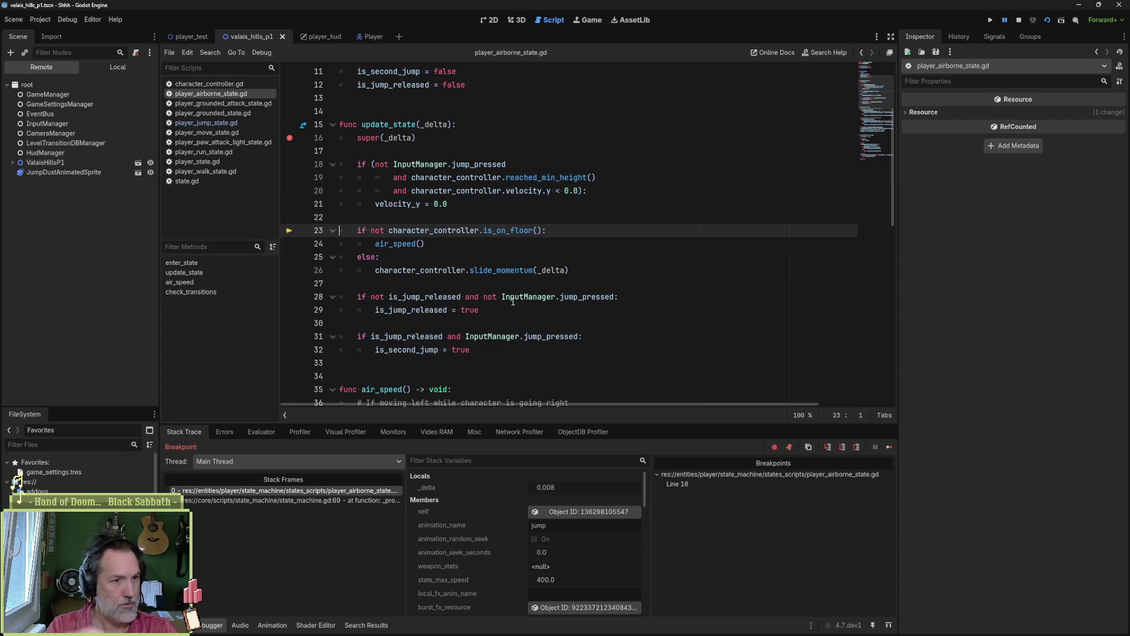
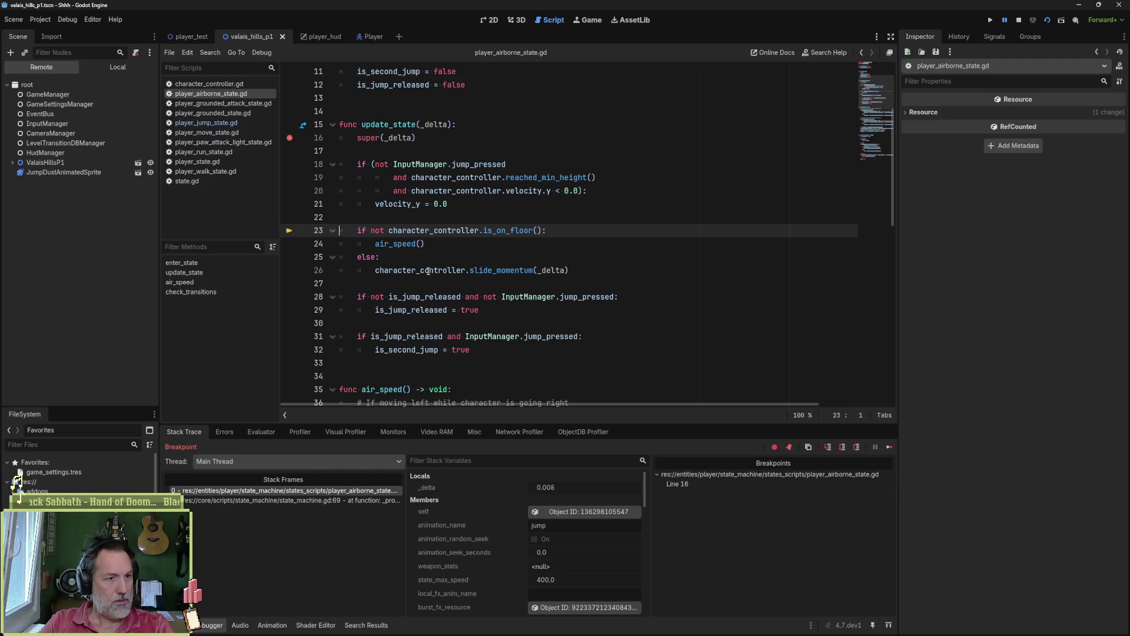
- Re-evaluate character_controller.velocity.x in the Debugger's Evaluator to confirm it is 215.0
mouse_move(417, 263)
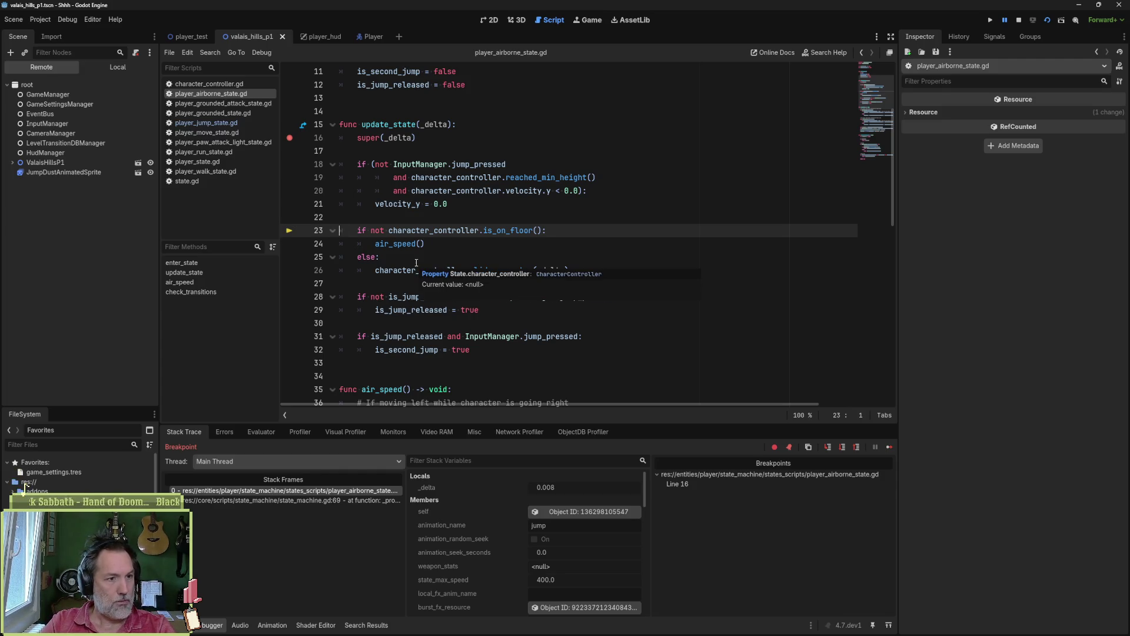
left_click(261, 432)
key("Up")
key("BackSpace")
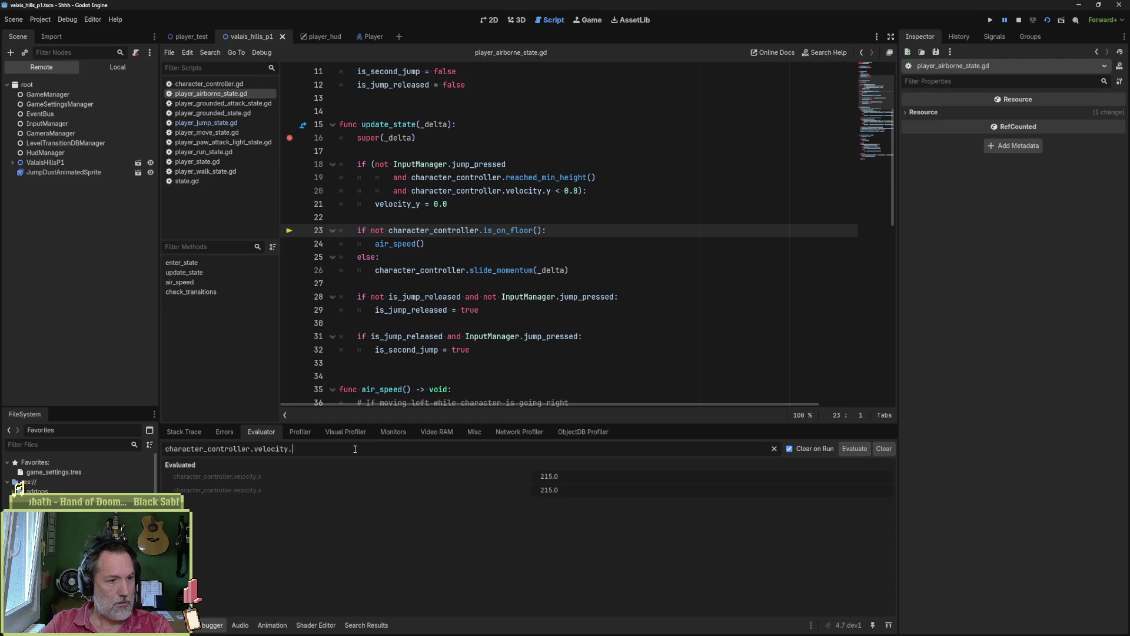
key("Return")
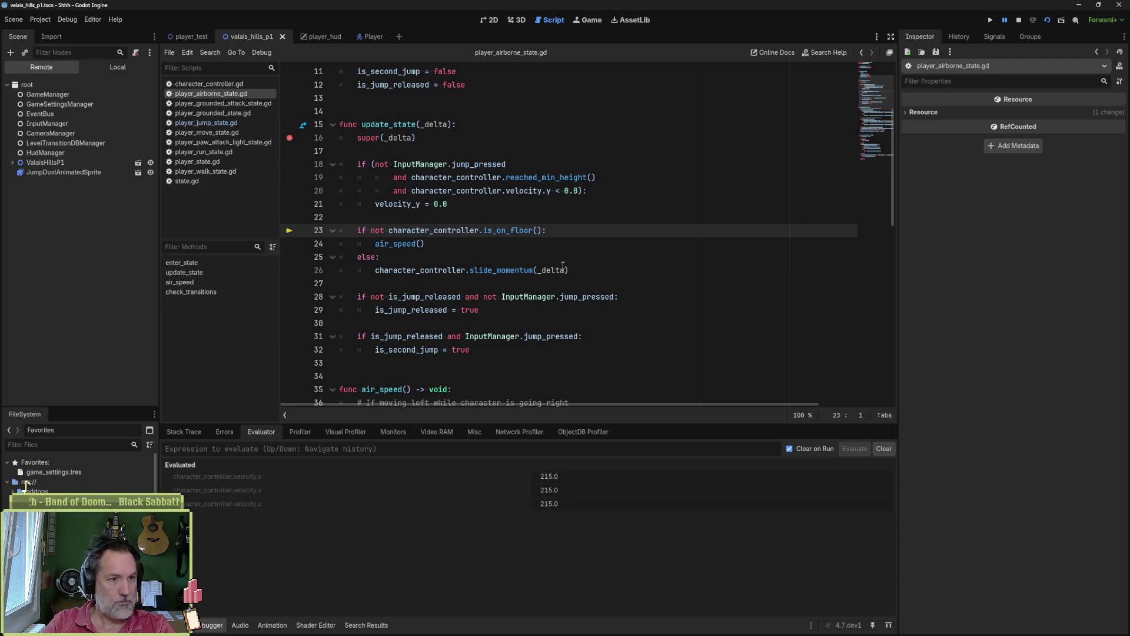
- Step over to line 26 and select the slide_momentum call
left_click(593, 261)
key("F10")
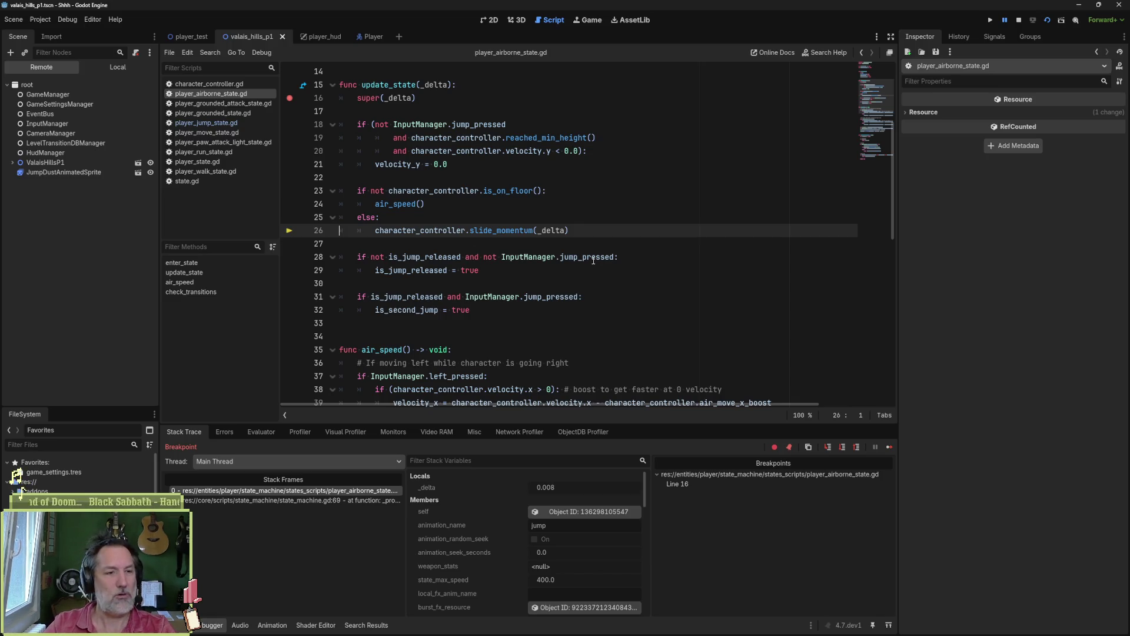
double_click(513, 230)
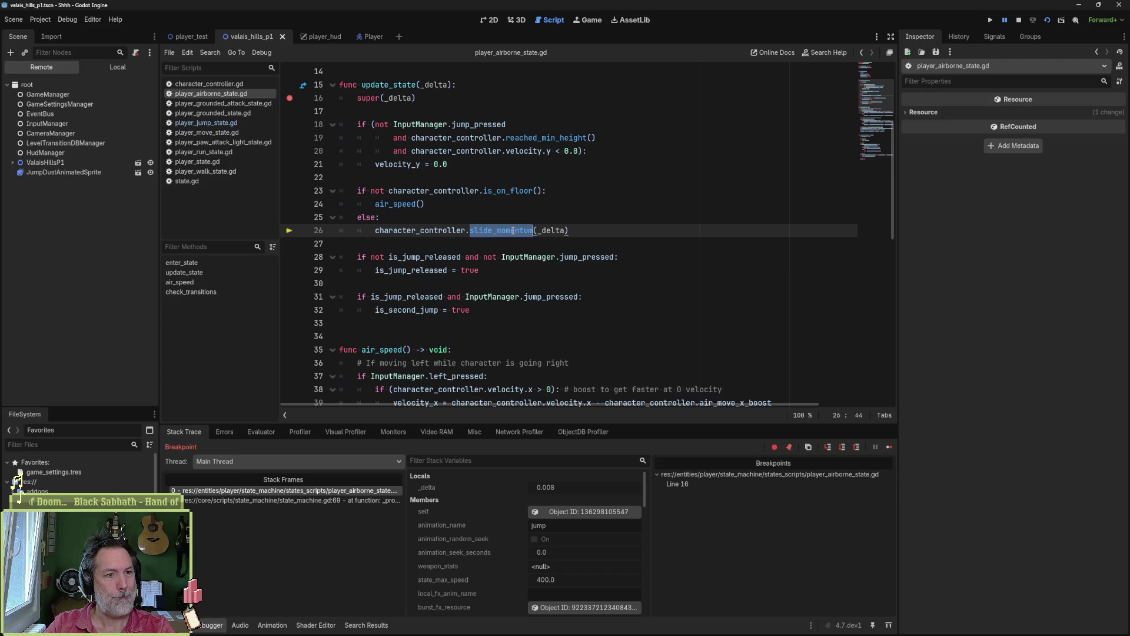
- Open character_controller.gd and filter its method list for 'slide_m', then clear the filter
left_click(209, 84)
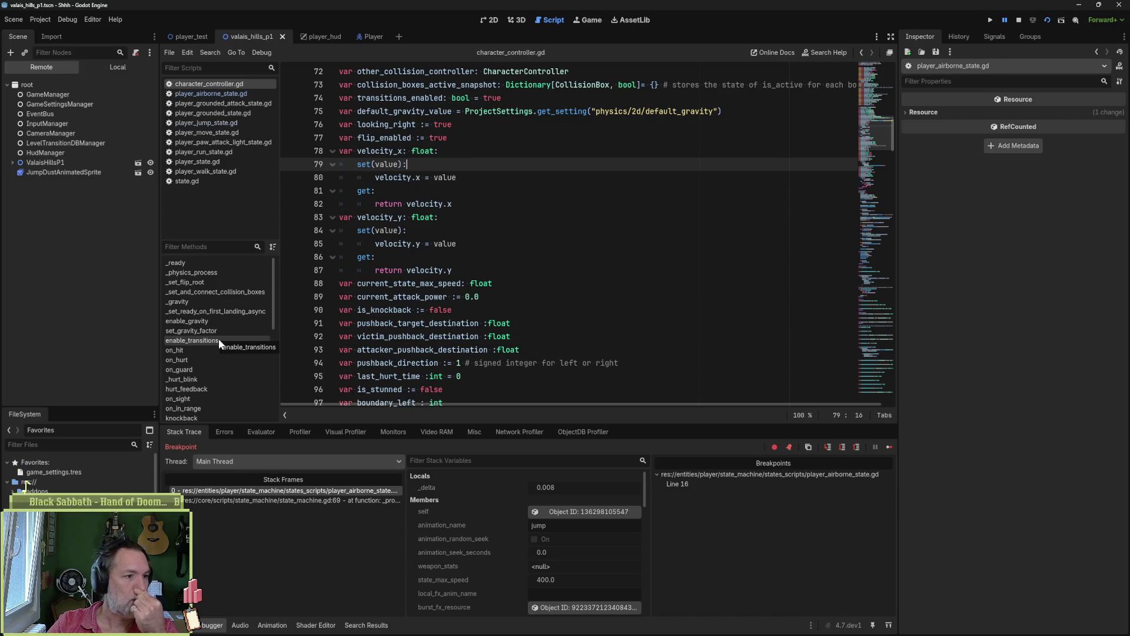
scroll(218, 338, "down", 3)
scroll(218, 338, "down", 5)
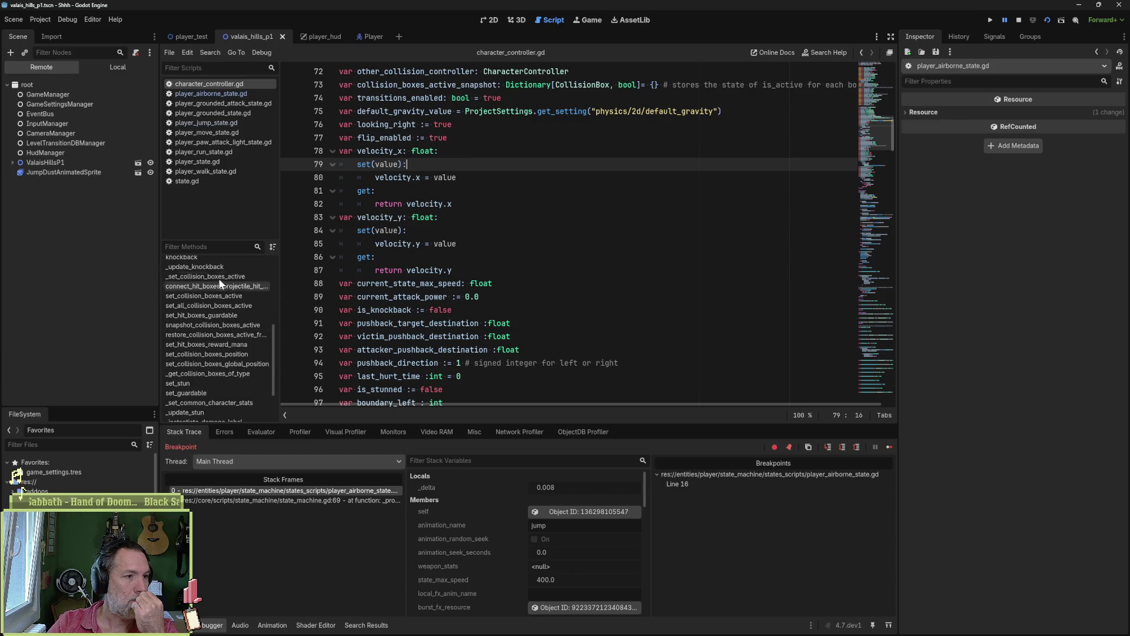
left_click(221, 246)
type("slide")
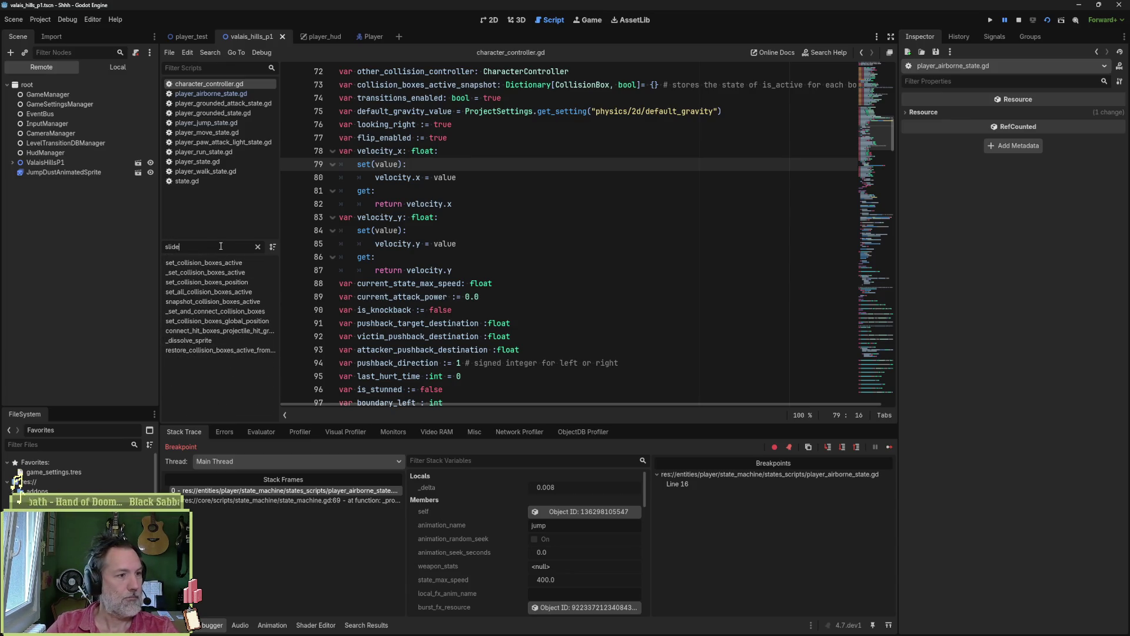
type("_m")
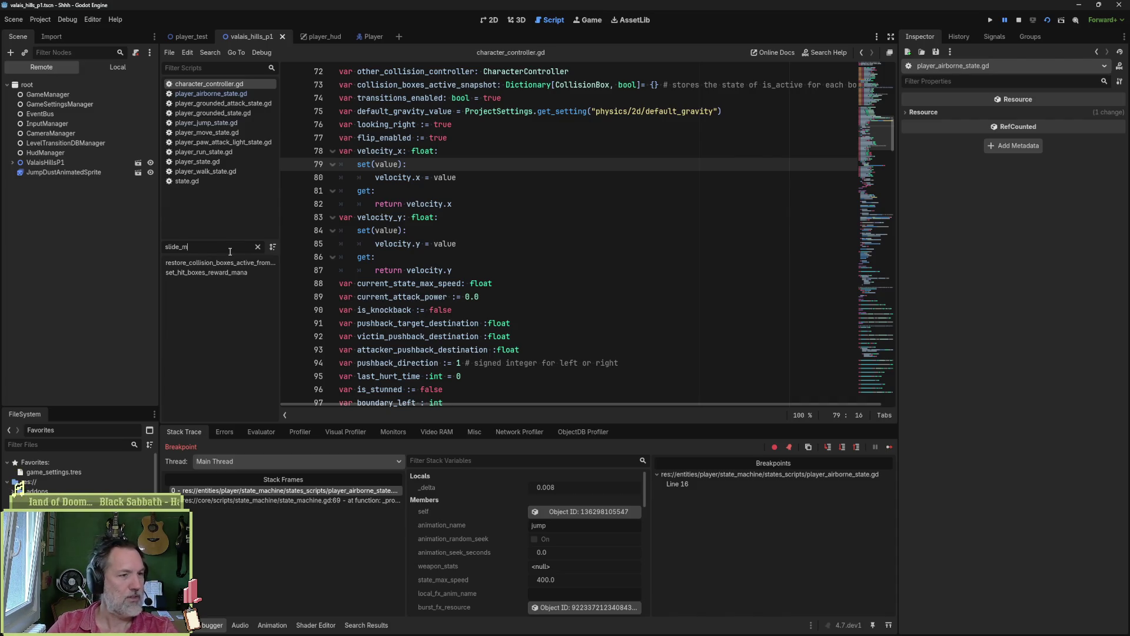
left_click(258, 246)
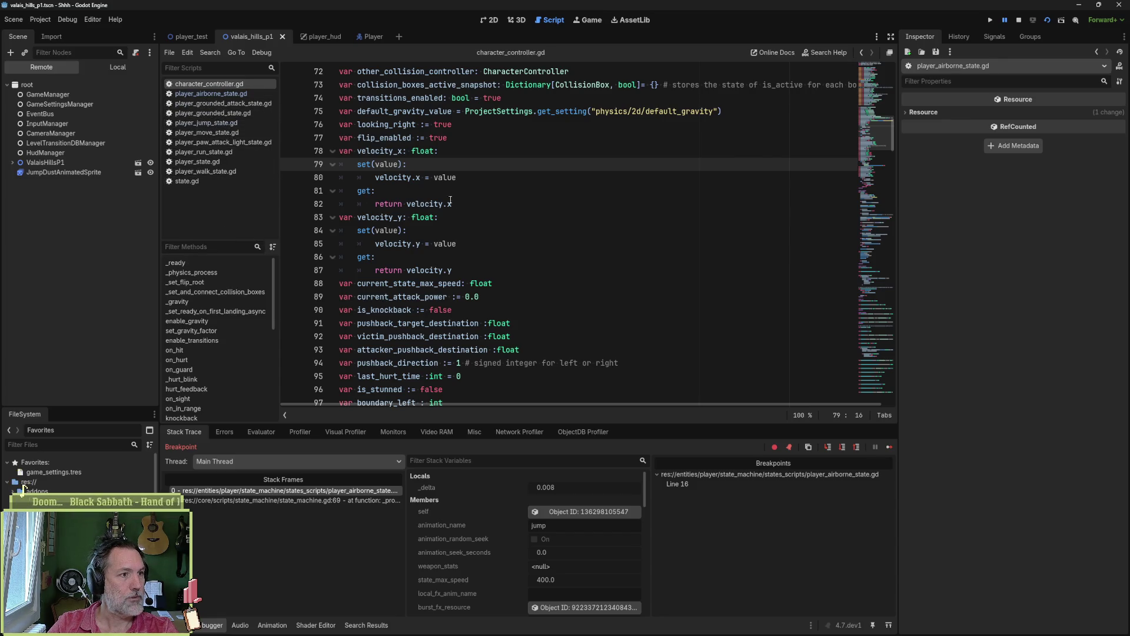
key("shift+alt+o")
- Open player_controller.gd at slide_momentum, set a breakpoint on line 112 and continue to it
type("player_con")
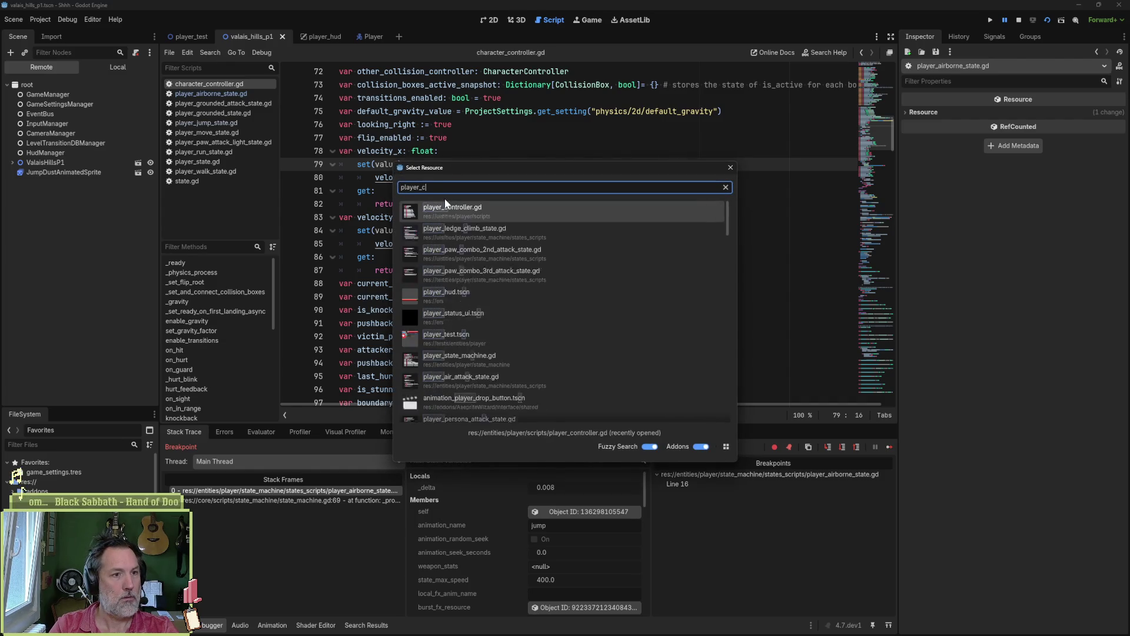
key("Return")
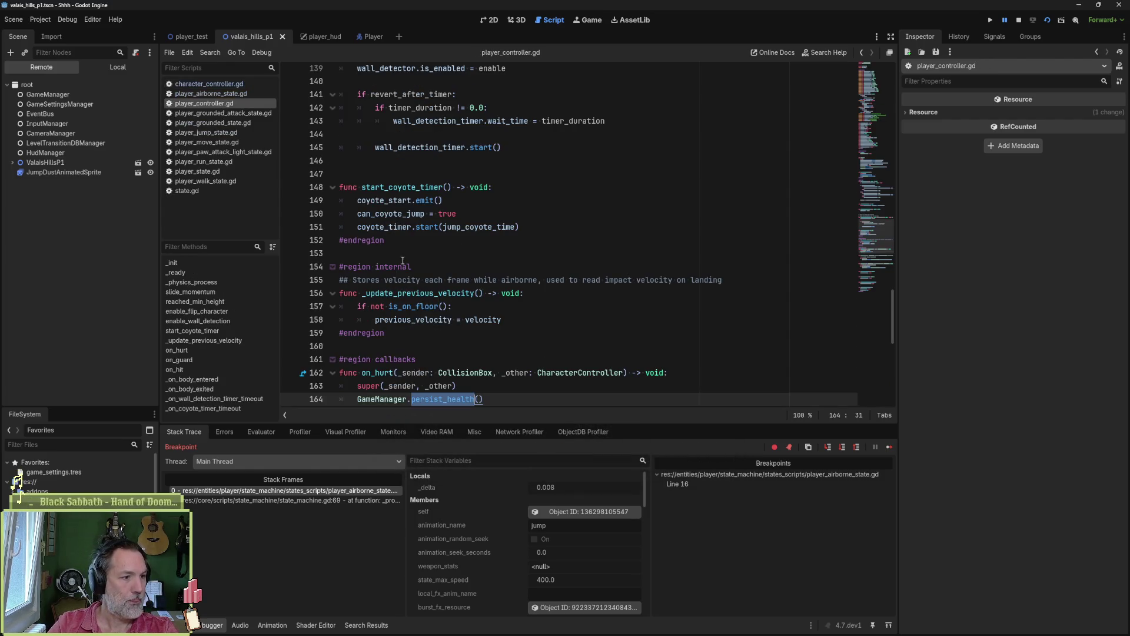
left_click(218, 293)
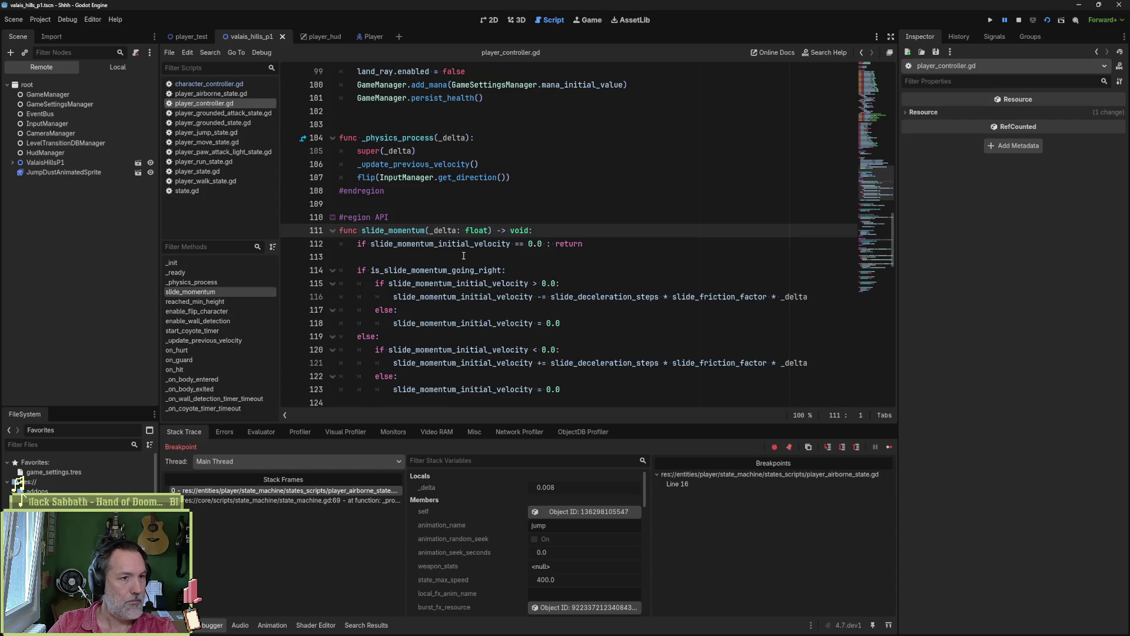
left_click(289, 244)
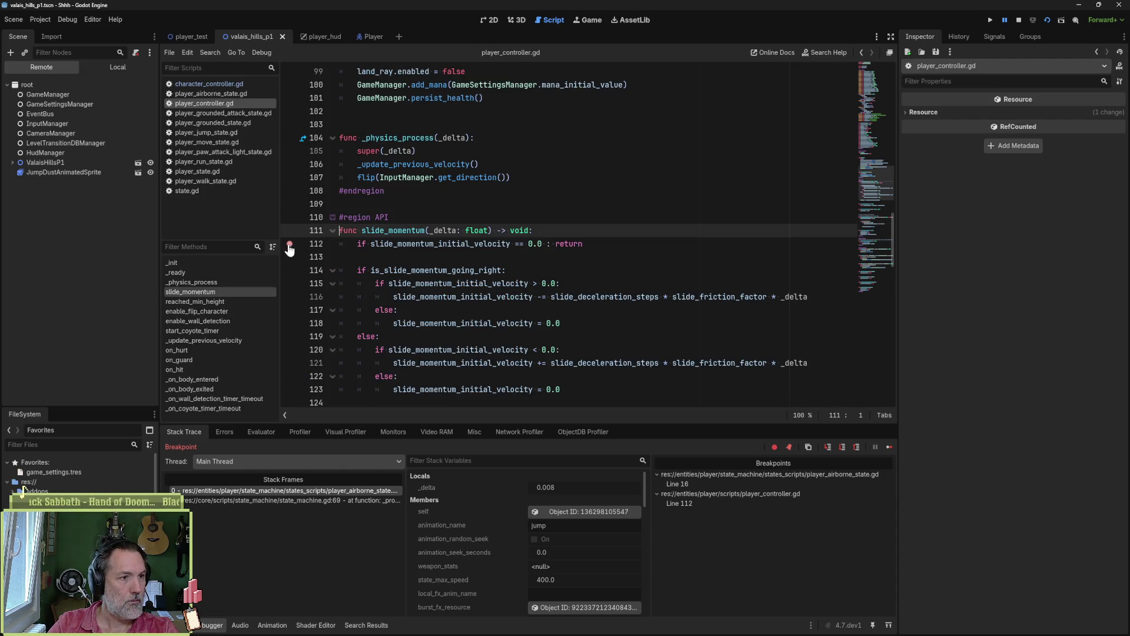
left_click(889, 447)
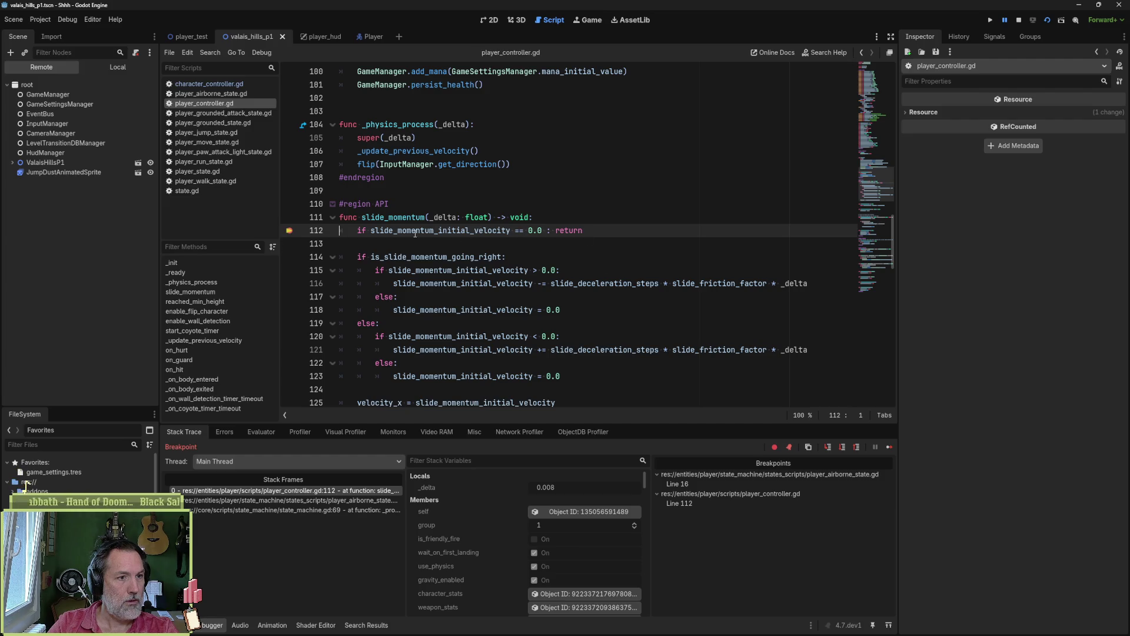
- Evaluate slide_momentum_initial_velocity in the Evaluator, confirming 1.667
left_click_drag(371, 230, 510, 230)
key("ctrl+c")
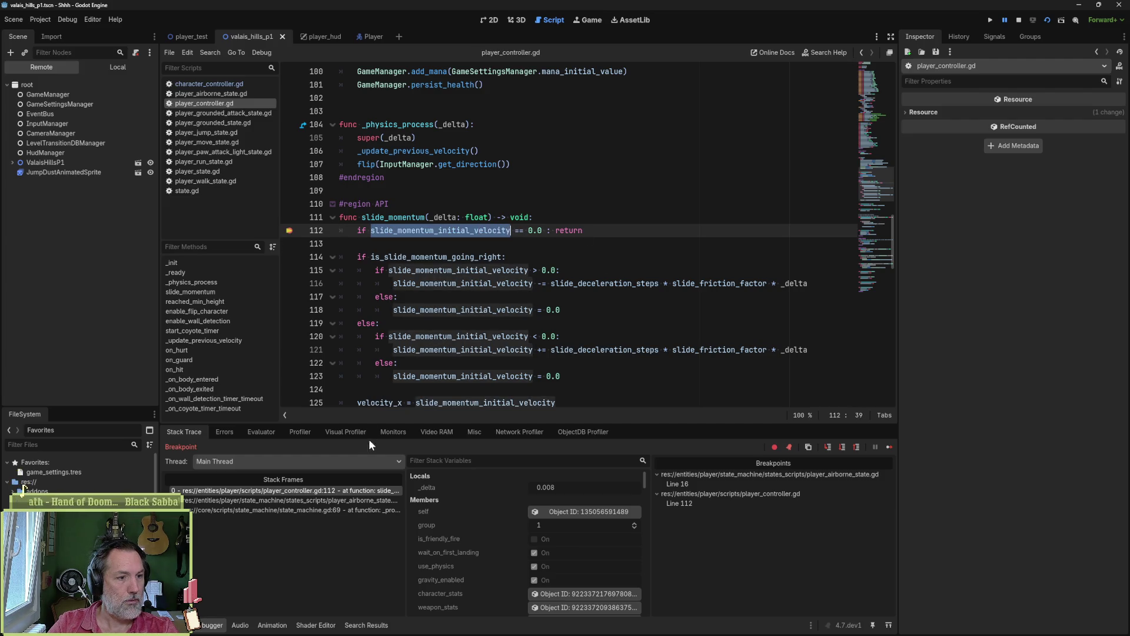
left_click(260, 432)
key("ctrl+v")
key("Return")
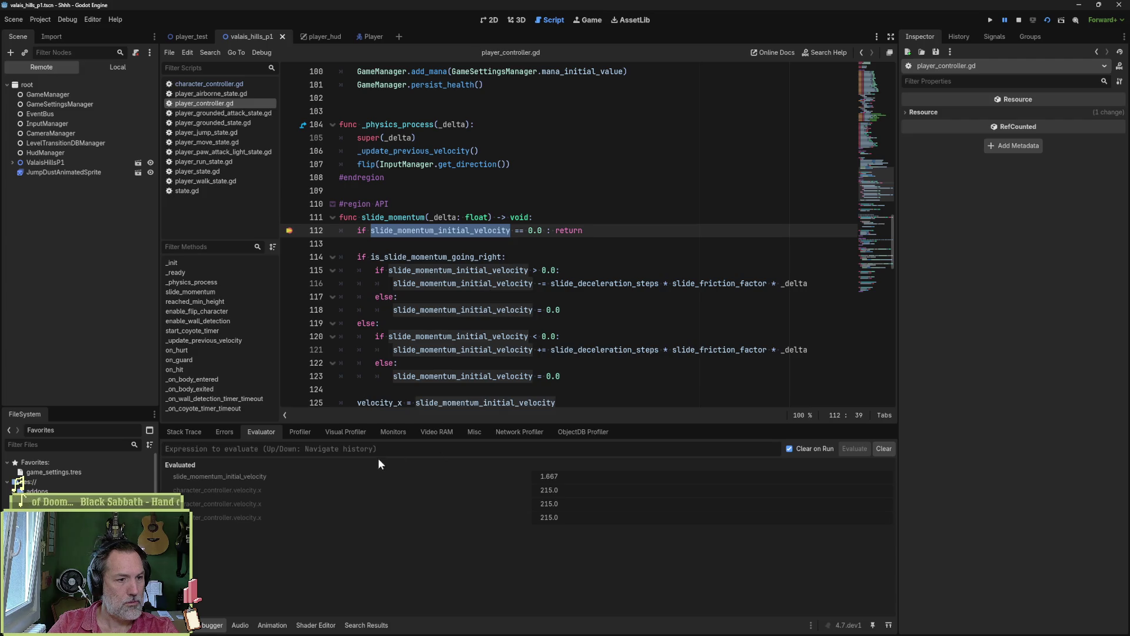
right_click(282, 494)
left_click(282, 497)
left_click(323, 452)
key("ctrl+v")
key("Return")
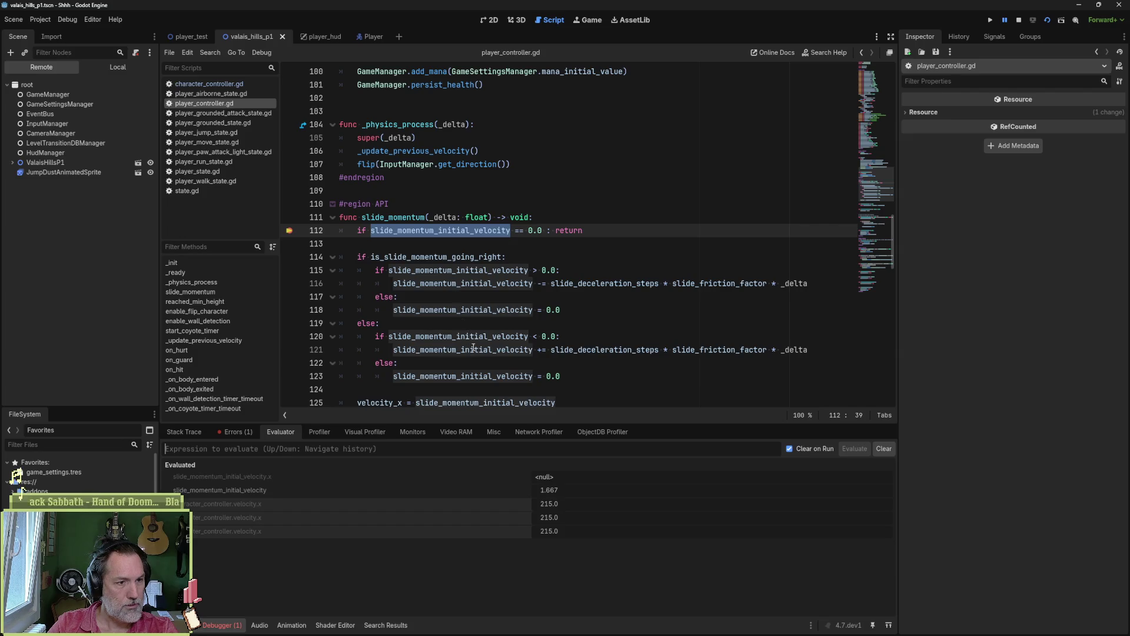
- Re-evaluate character_controller.velocity.x, then clear the evaluated results and show the two errors
right_click(238, 505)
left_click(266, 515)
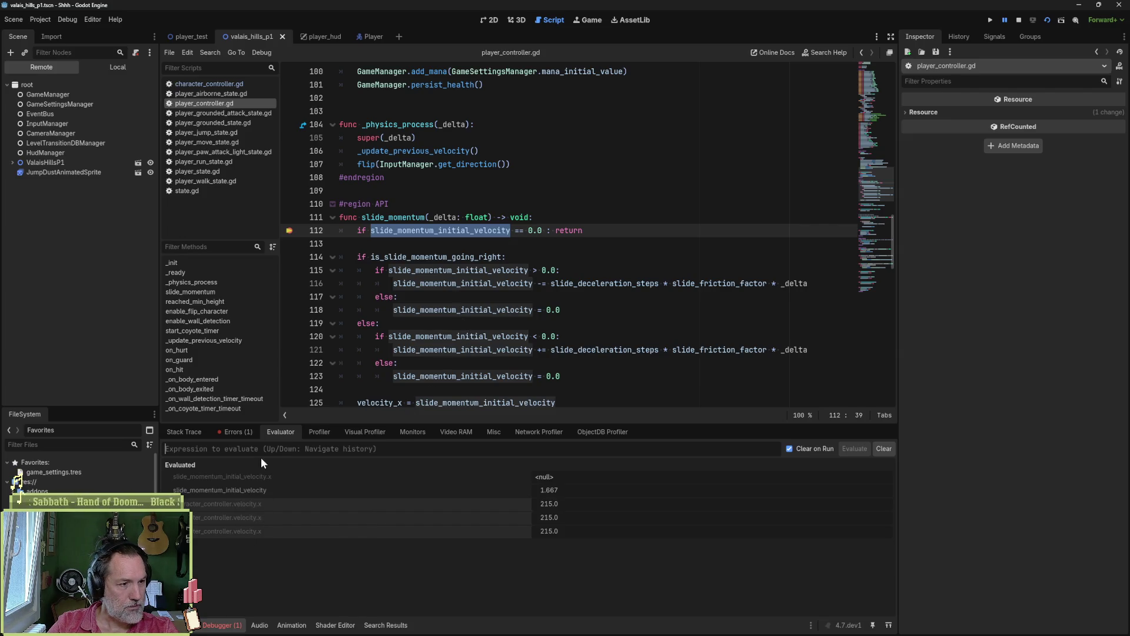
key("ctrl+v")
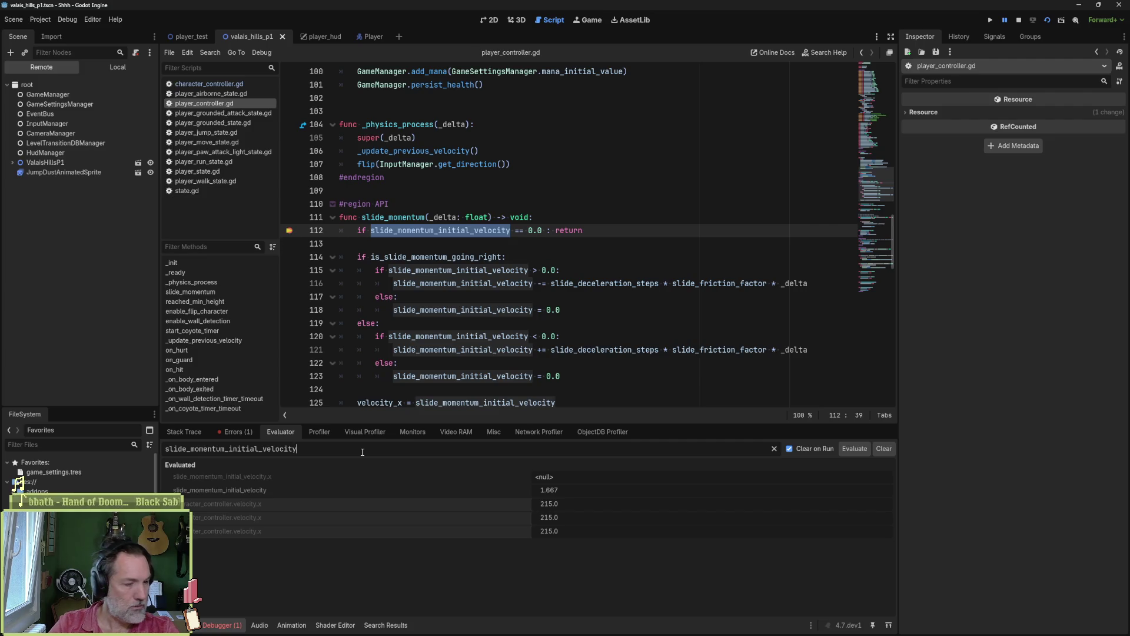
right_click(244, 504)
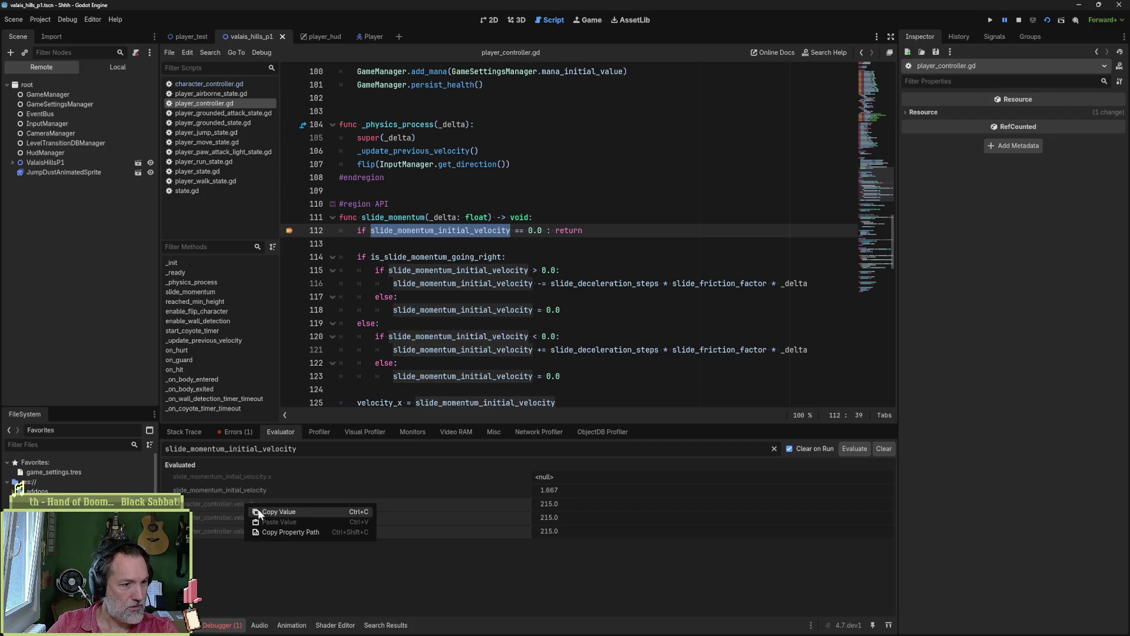
left_click(269, 512)
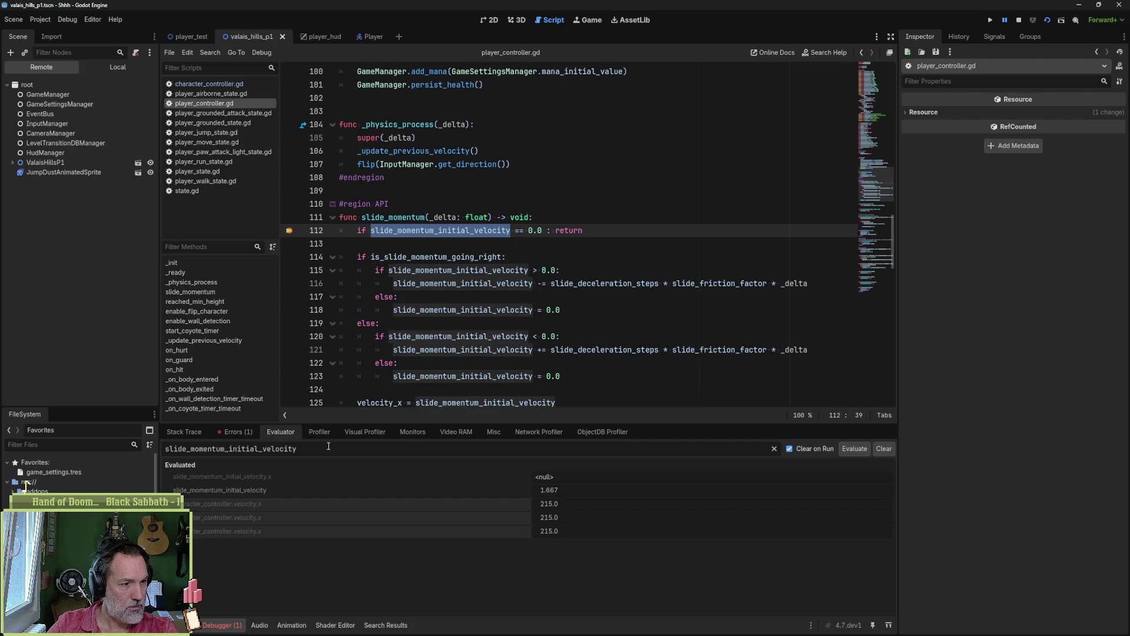
left_click_drag(329, 448, 150, 450)
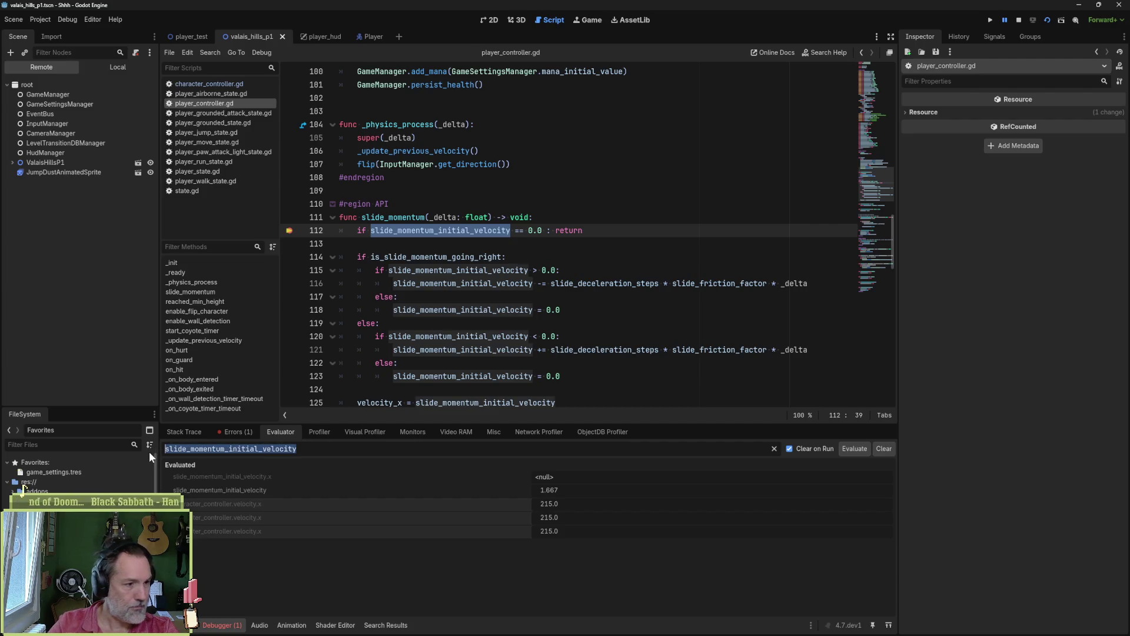
type("character_controller.velocity.x")
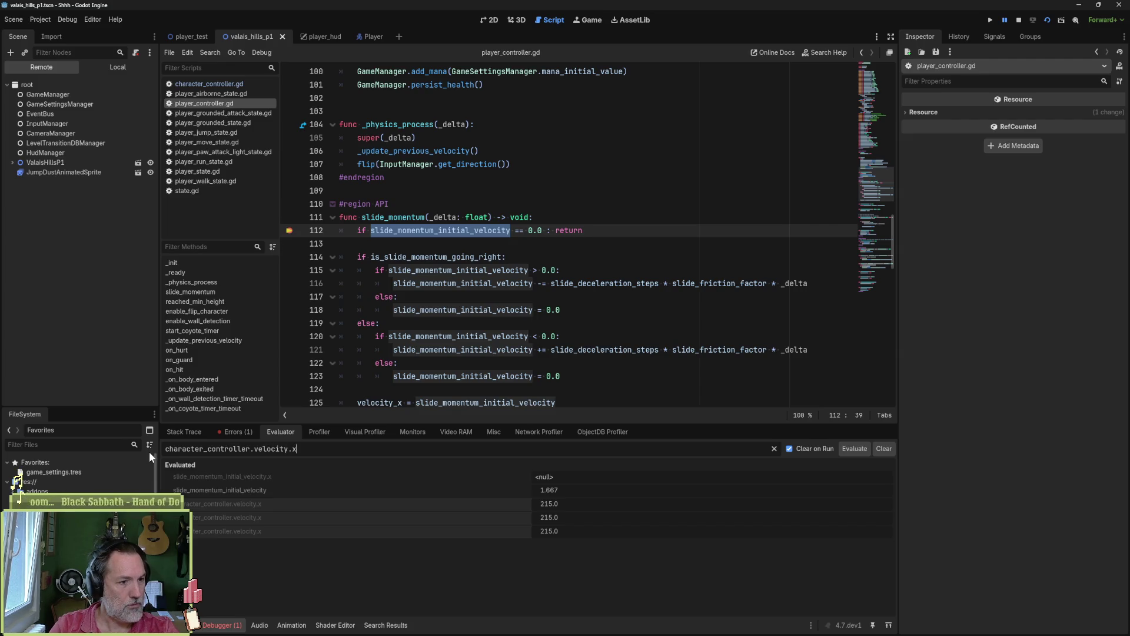
key("Return")
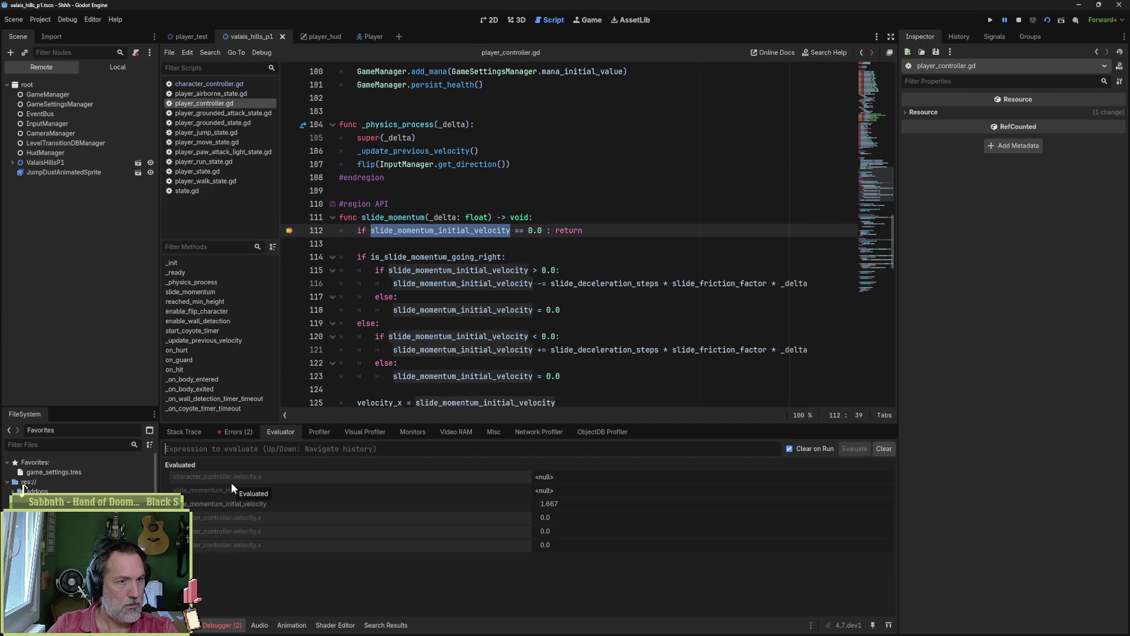
left_click(884, 449)
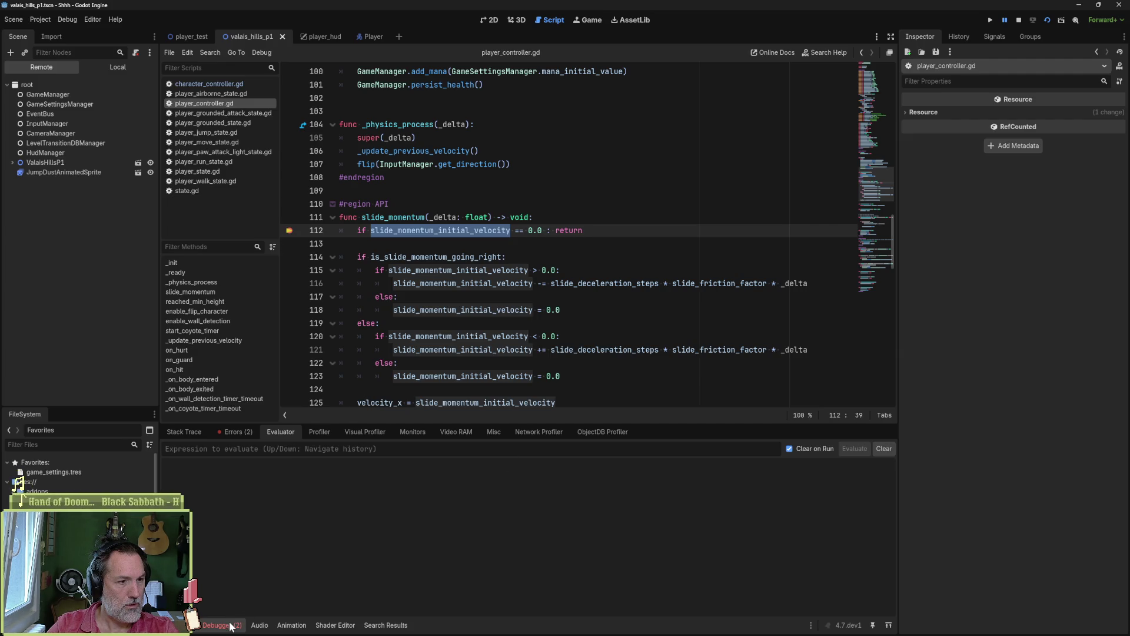
left_click(249, 432)
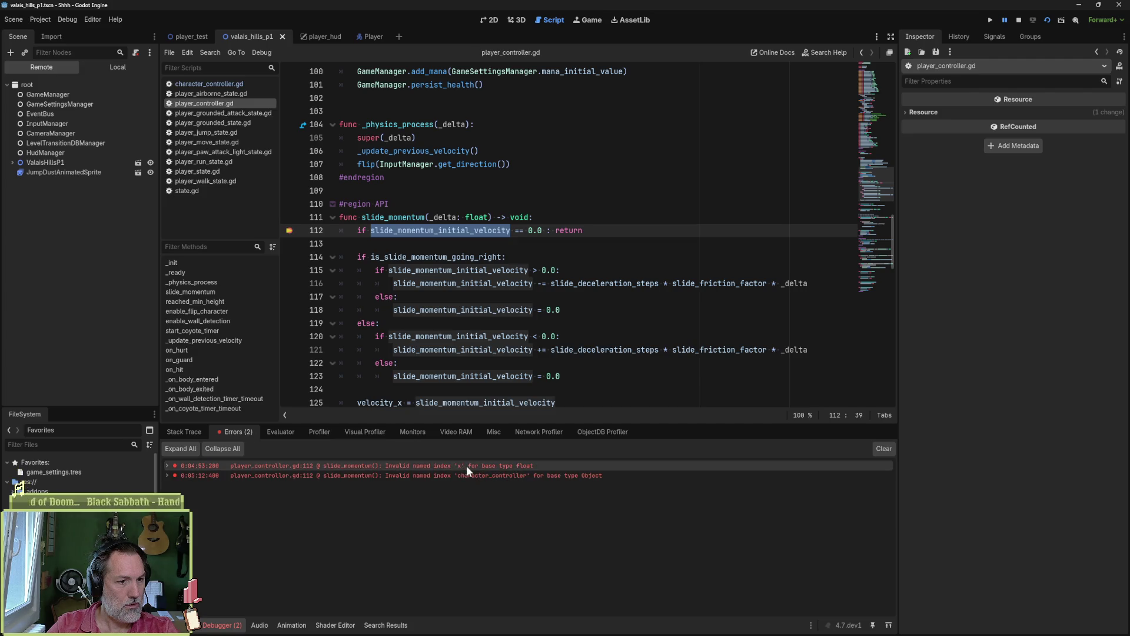
- Clear the error list and evaluate velocity.x, reading 215.0
mouse_move(529, 465)
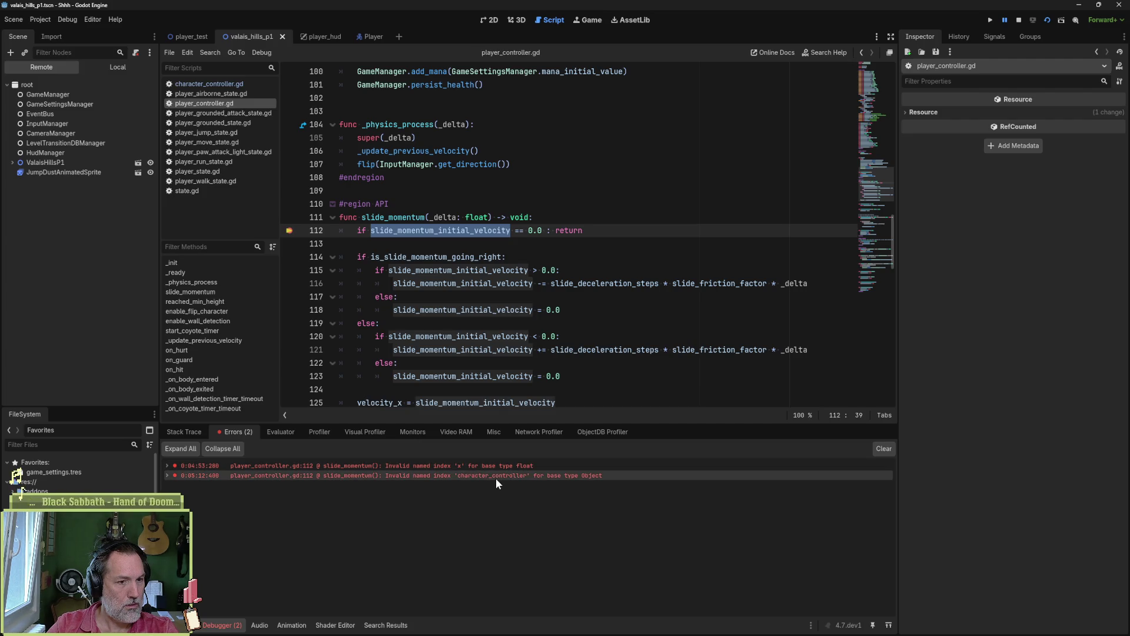
mouse_move(495, 478)
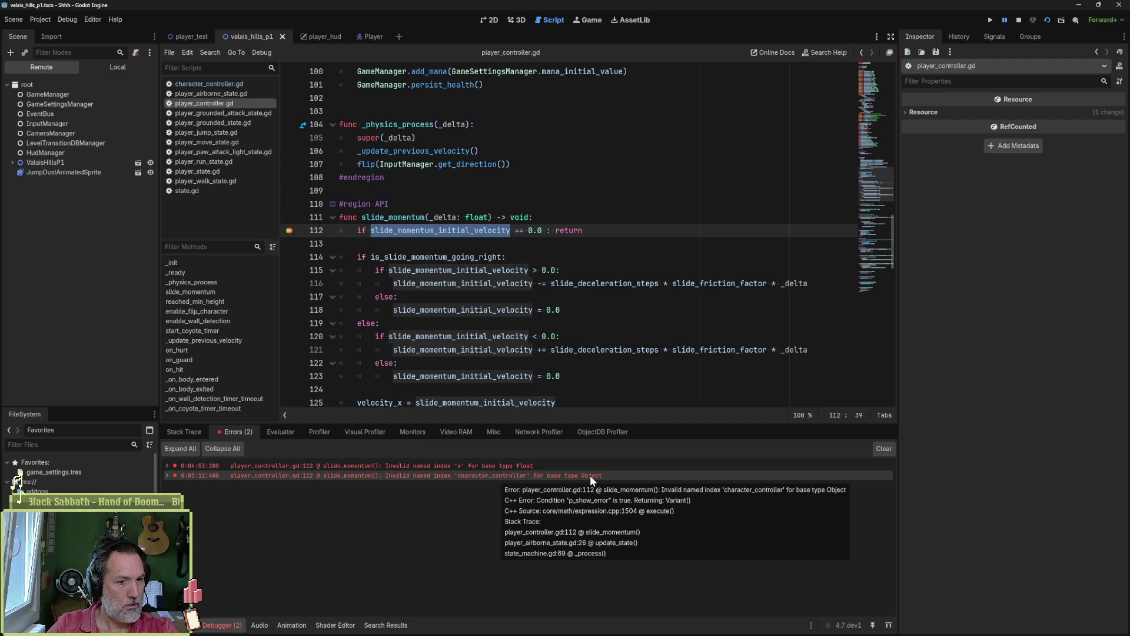
left_click(885, 449)
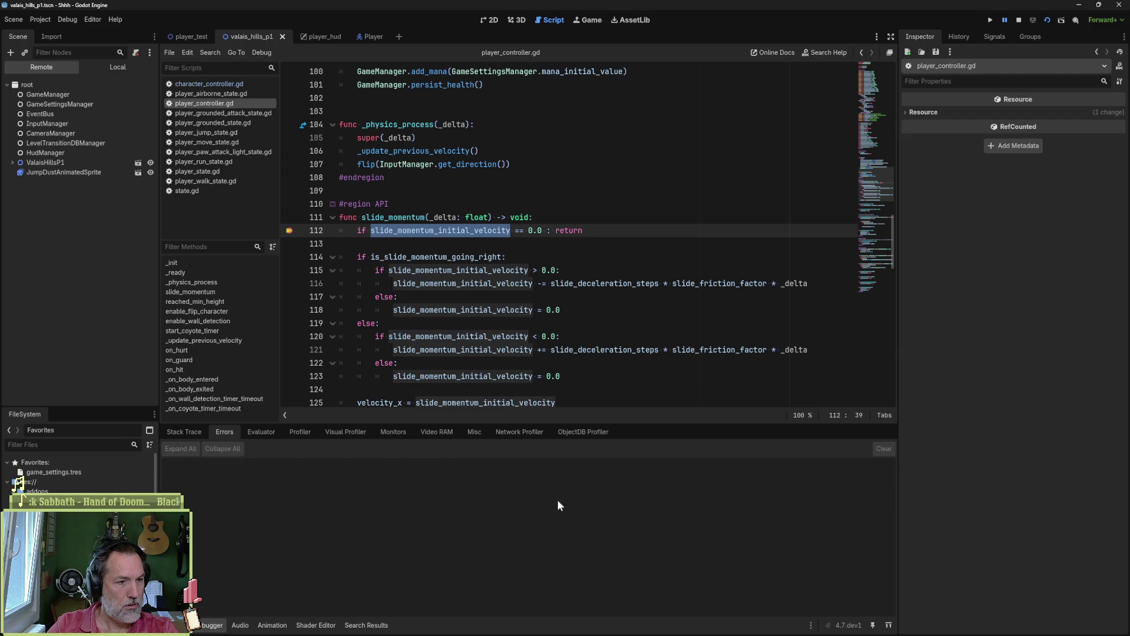
left_click(261, 431)
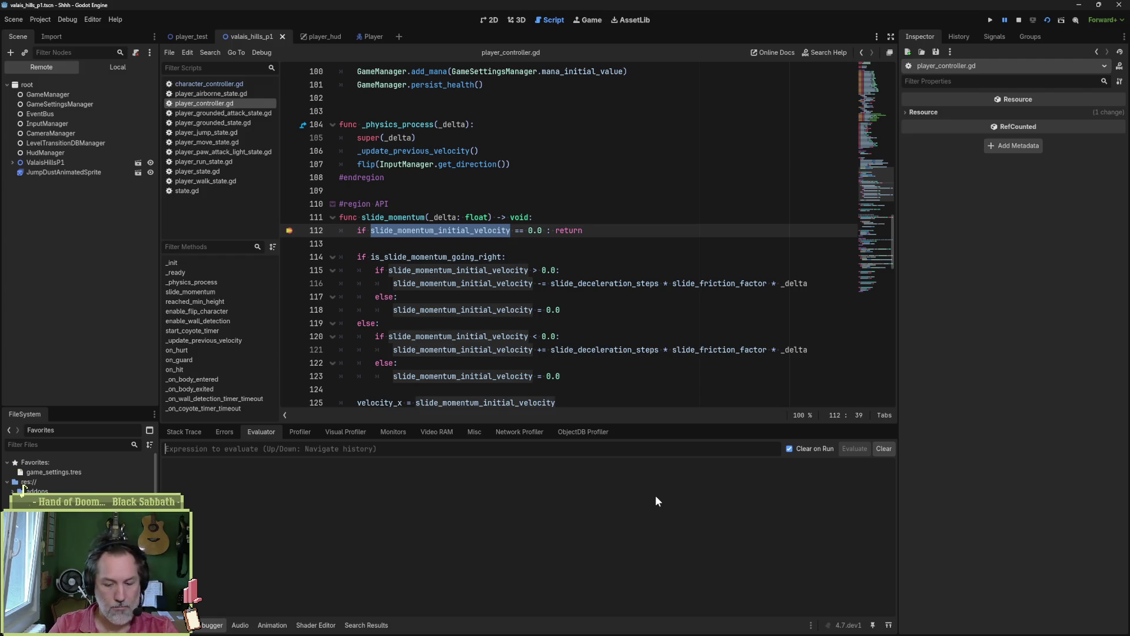
type("velocity.x")
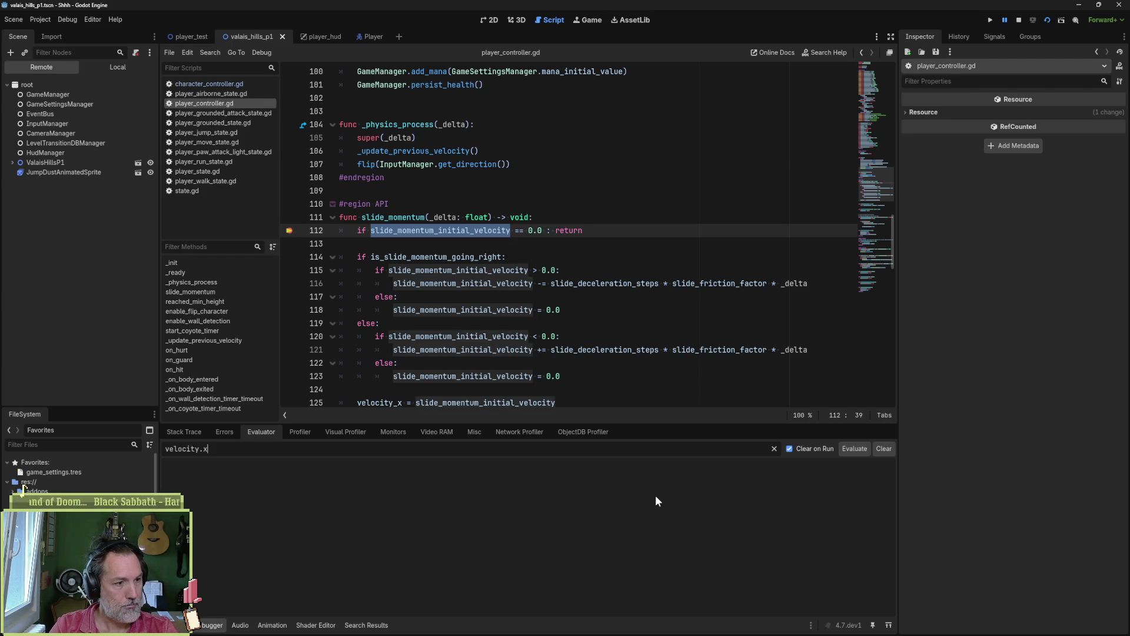
key("Return")
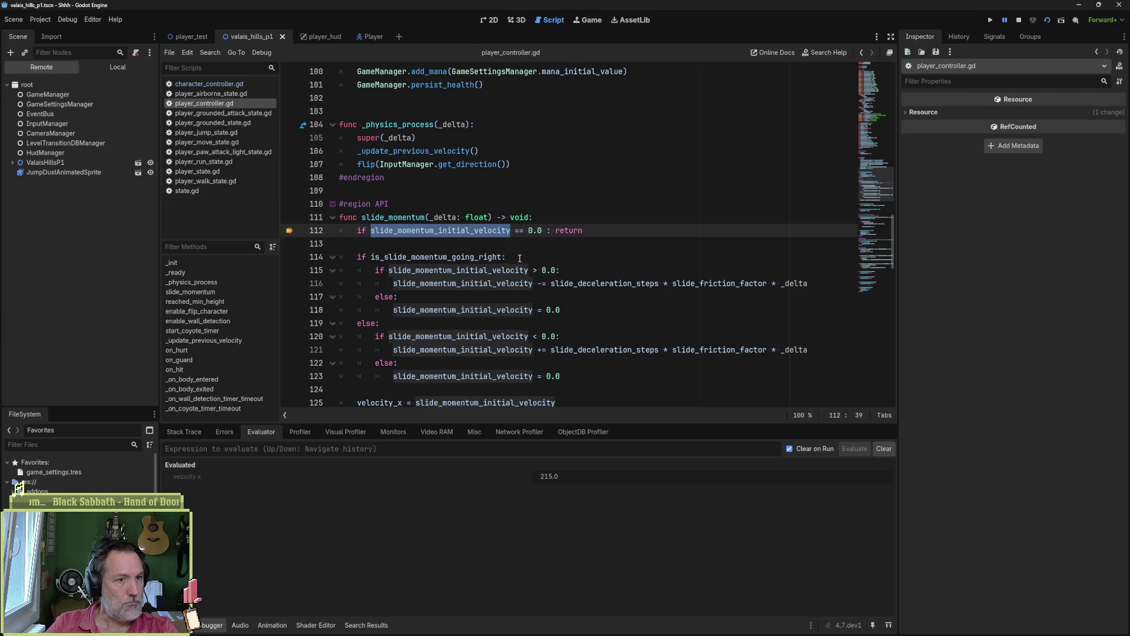
- Step over past the early return so execution waits at line 114
scroll(575, 265, "down", 1)
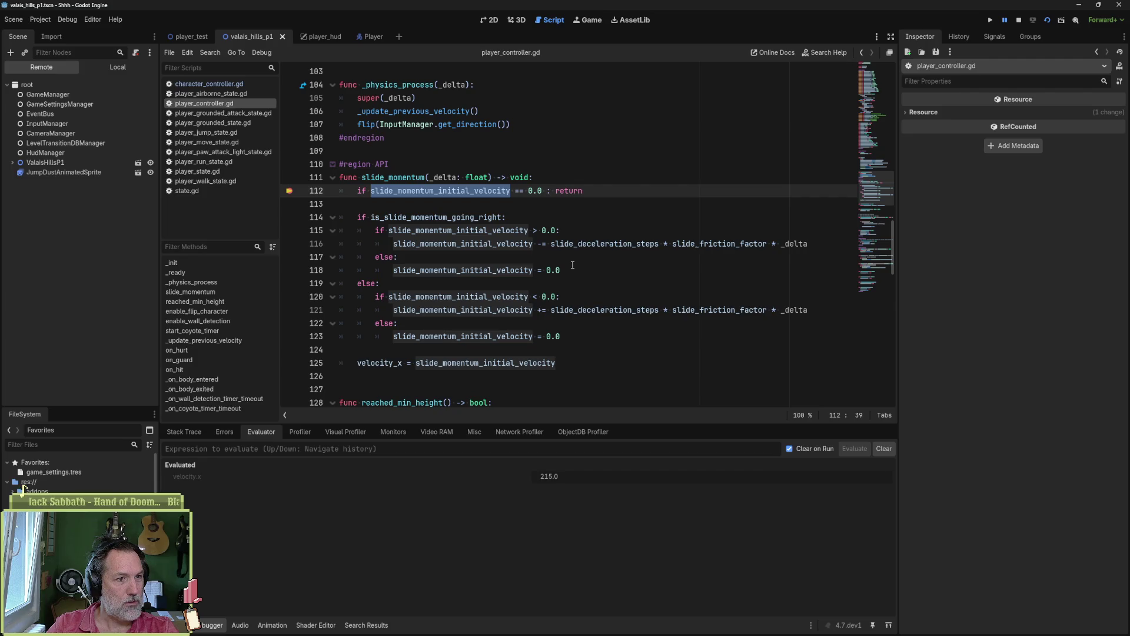
mouse_move(531, 235)
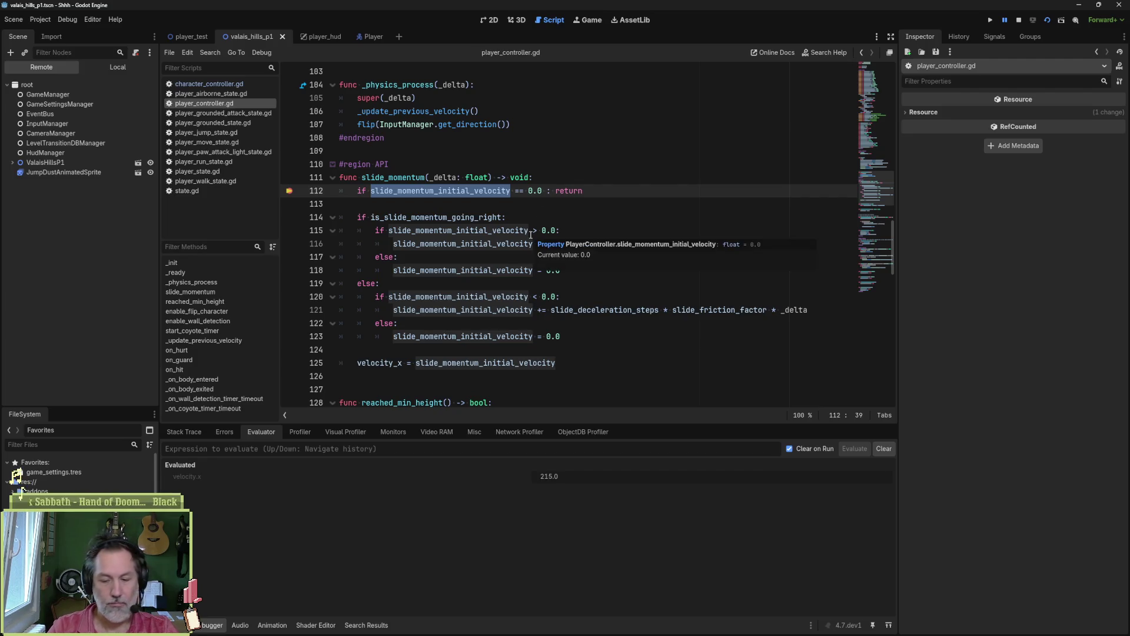
key("F10")
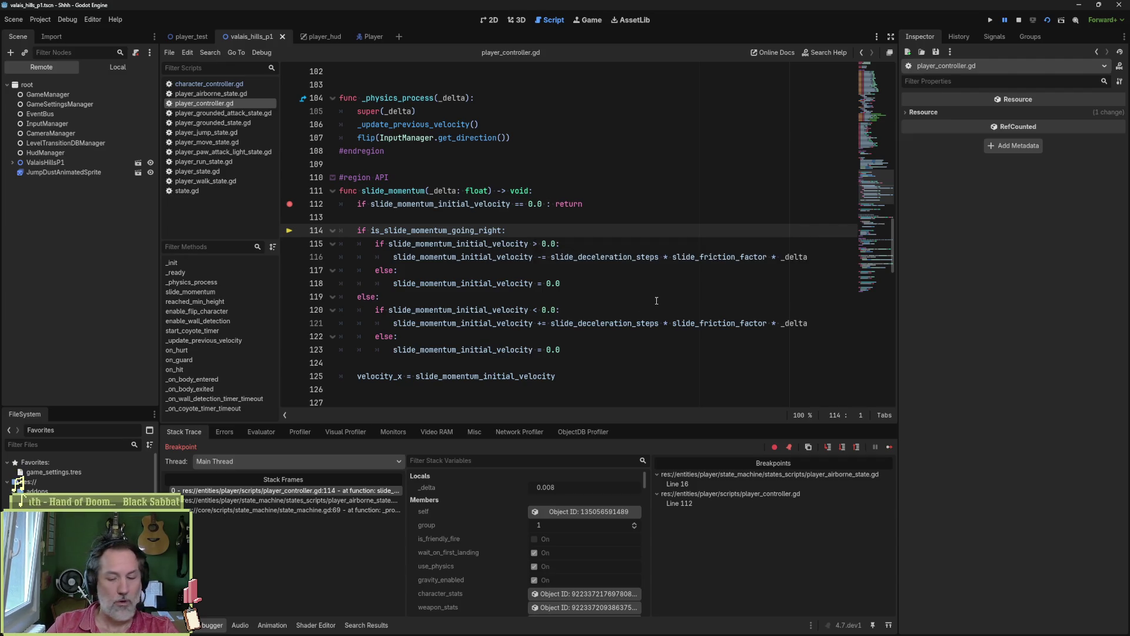
- Step to line 115, add a breakpoint on line 125 and continue to it
key("F10")
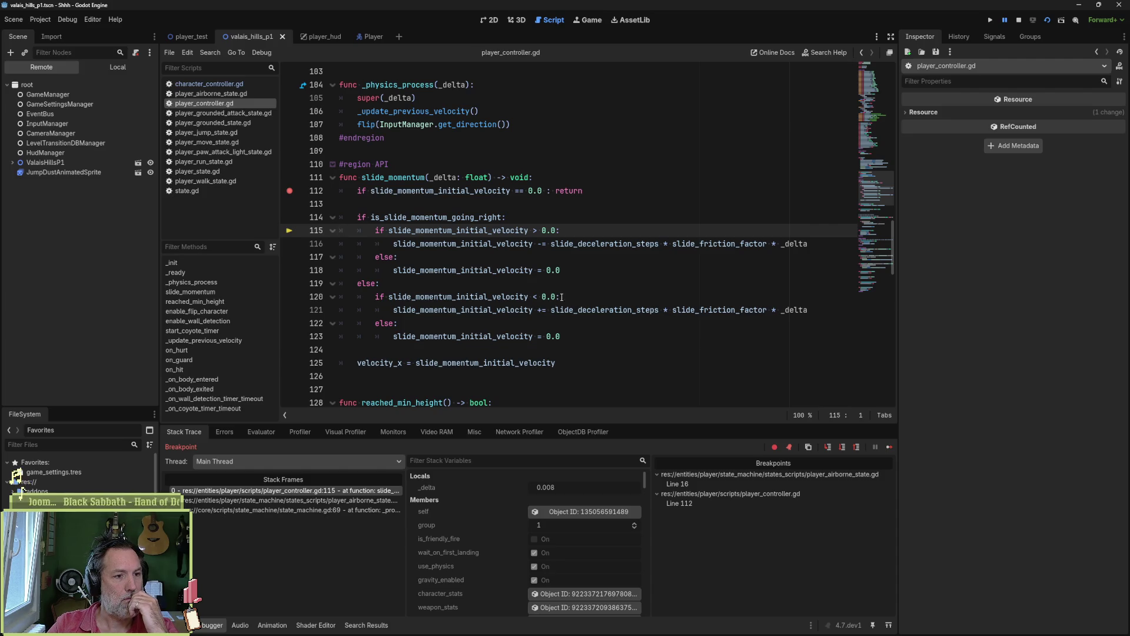
mouse_move(564, 368)
left_mouse_down()
mouse_move(366, 365)
mouse_move(381, 365)
left_mouse_up()
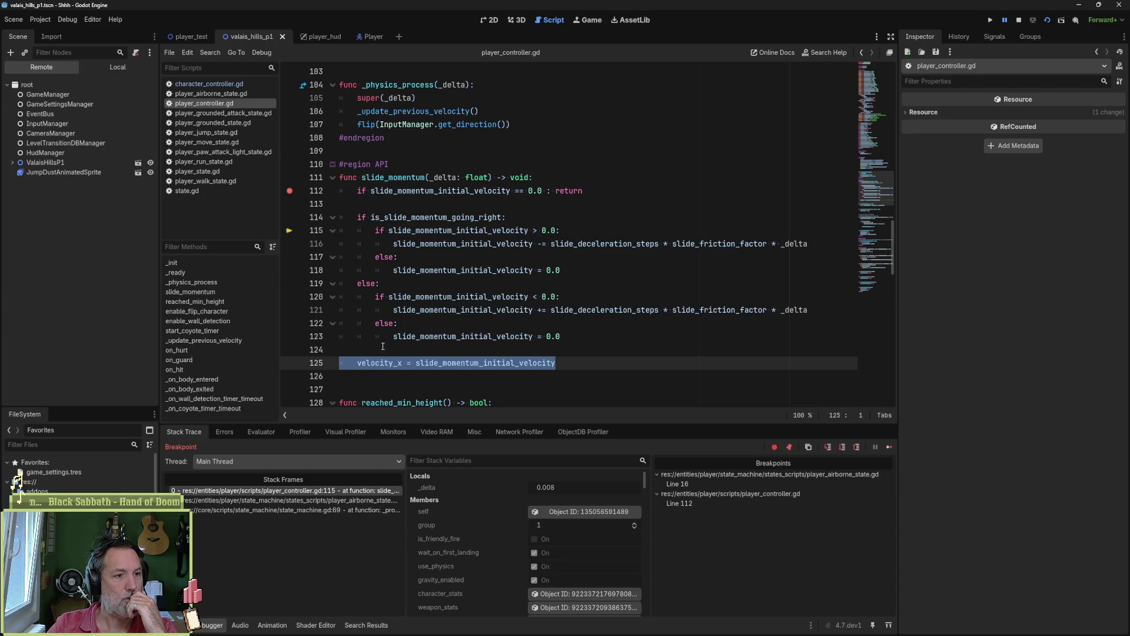
left_click(290, 363)
left_click(887, 446)
- Evaluate velocity.x (215.0) and slide_momentum_initial_velocity (-1.667) at line 125
left_click(263, 433)
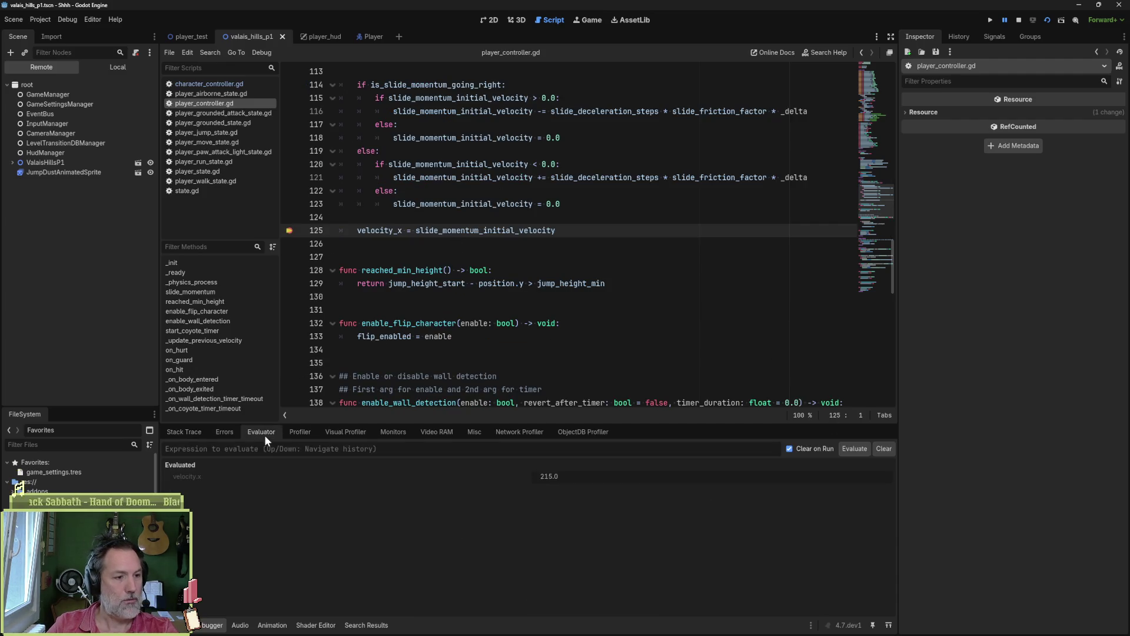
type("velocity.x")
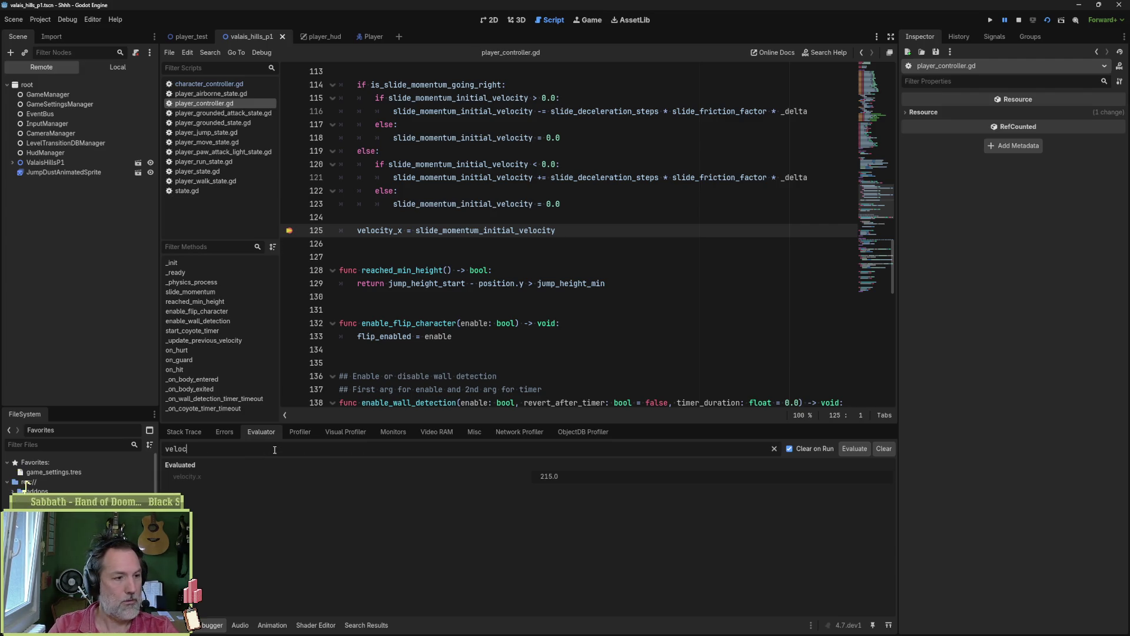
key("Return")
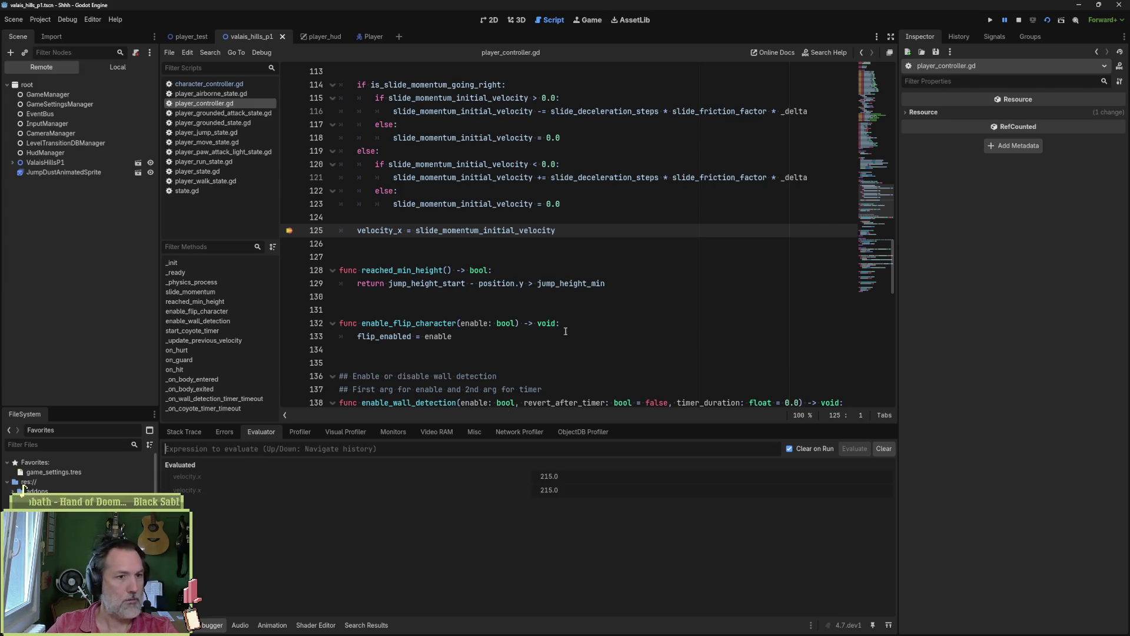
double_click(521, 230)
key("ctrl+c")
left_click(322, 453)
key("ctrl+v")
key("Return")
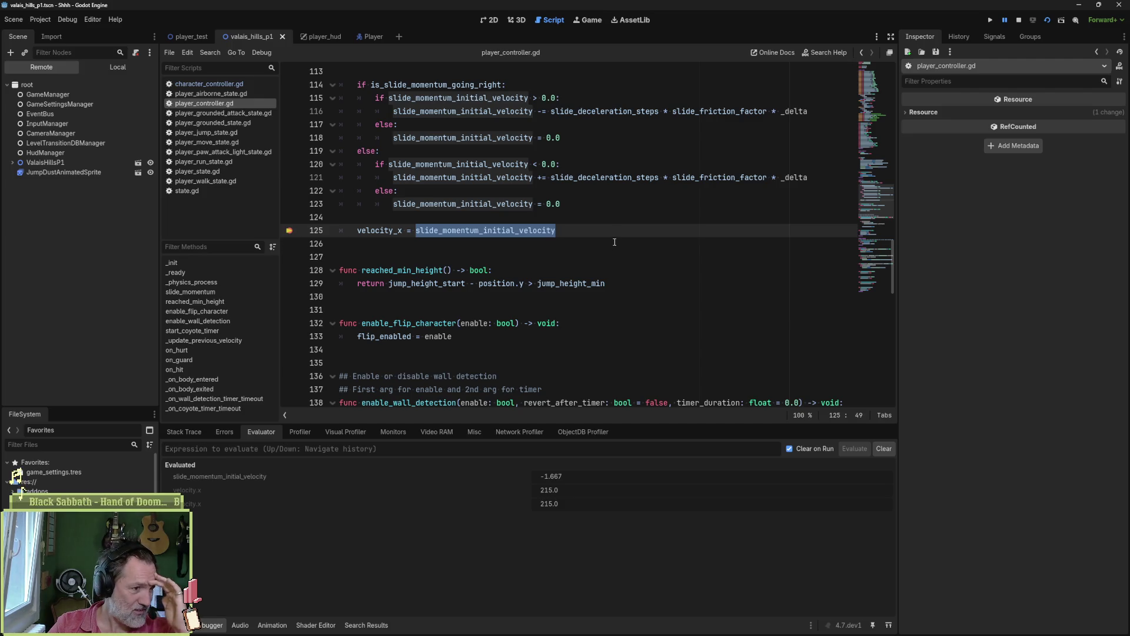
- Browse the Stack Trace frames in player_airborne_state.gd and state_machine.gd, returning to line 125
left_click(186, 432)
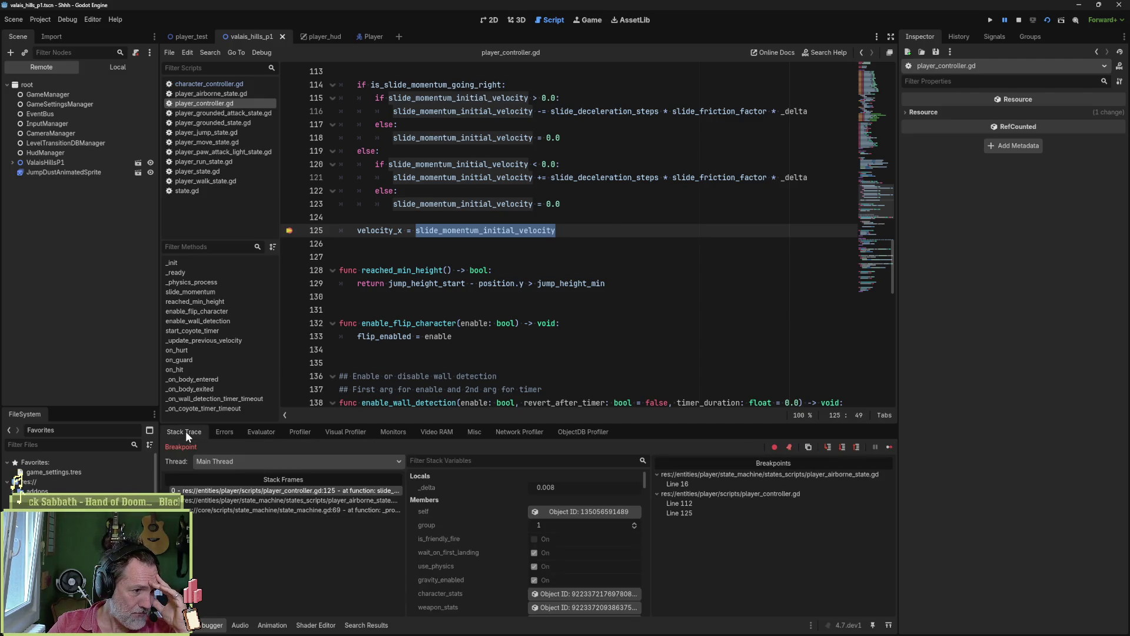
left_click(346, 499)
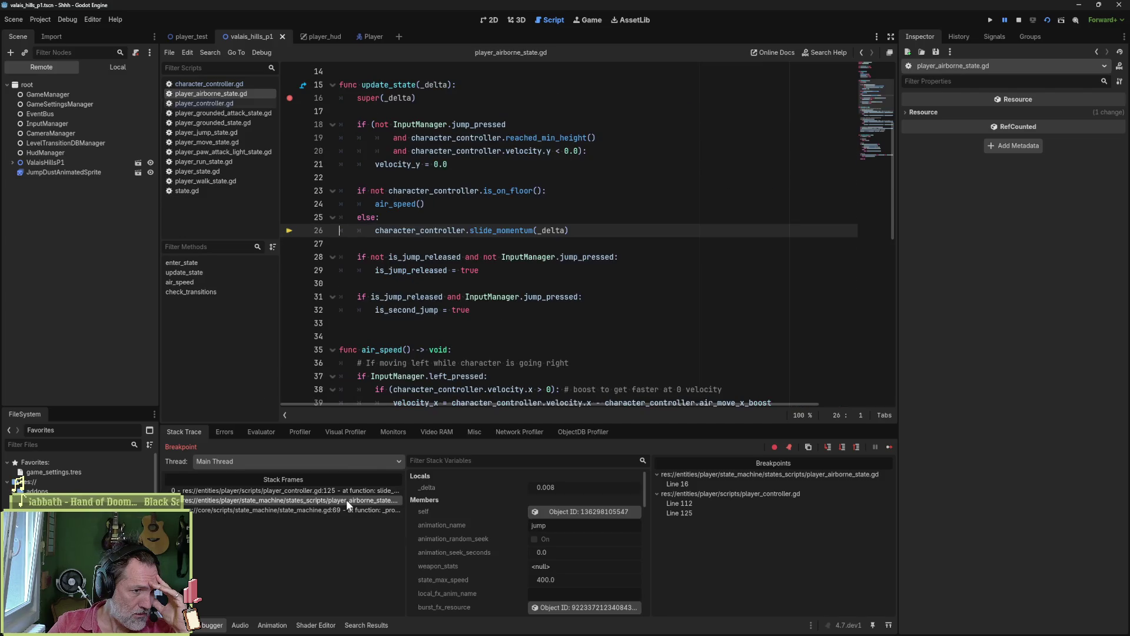
left_click(336, 509)
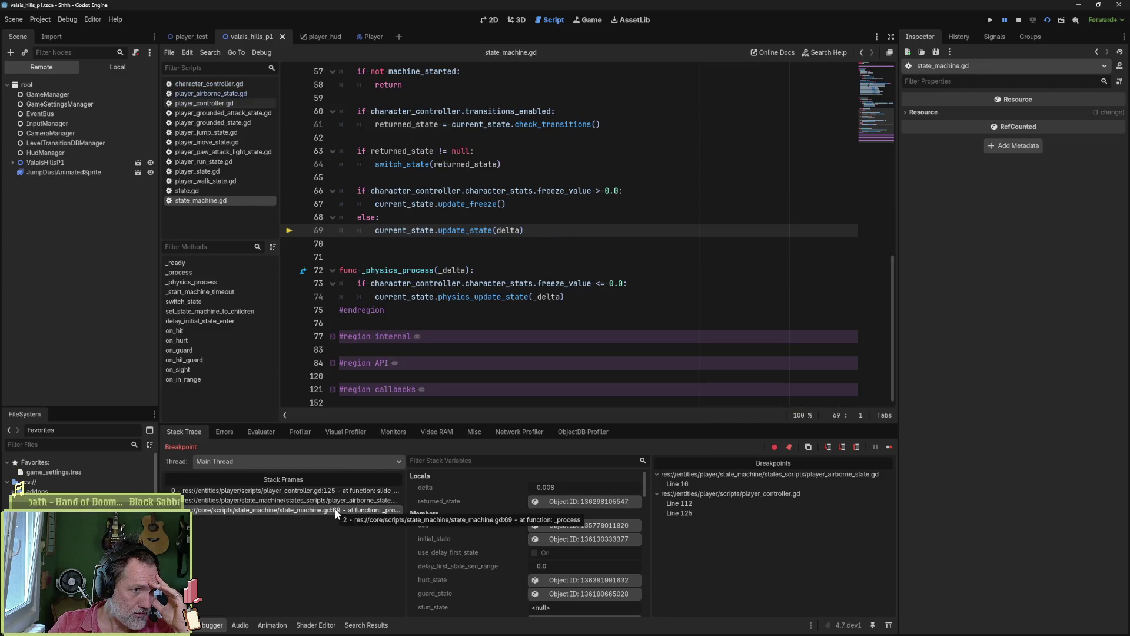
scroll(424, 283, "up", 3)
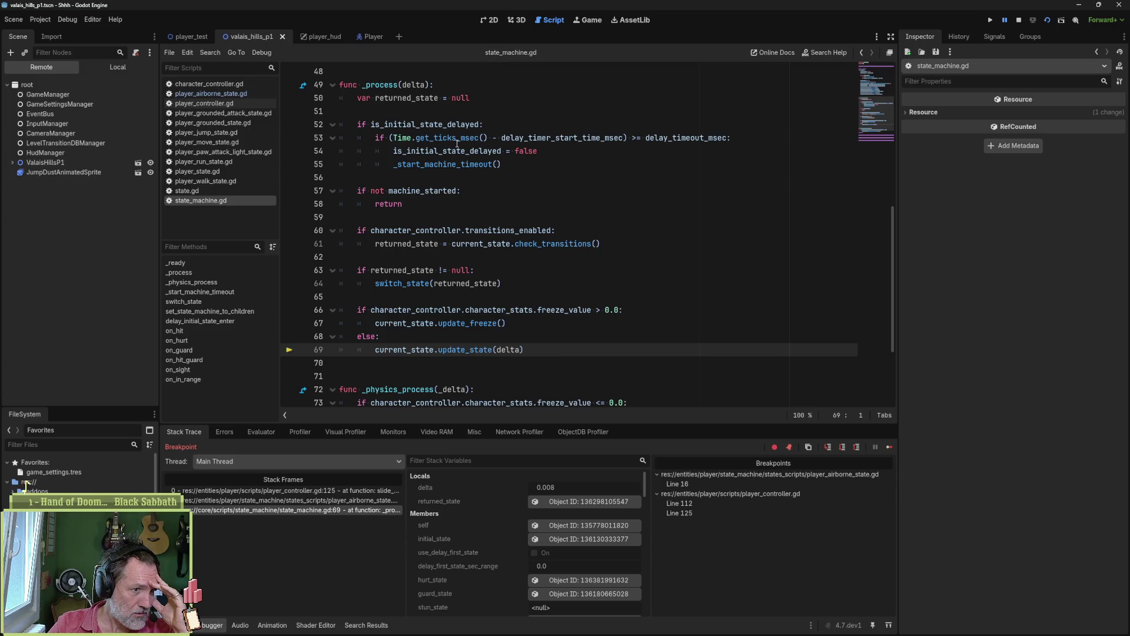
left_click(315, 501)
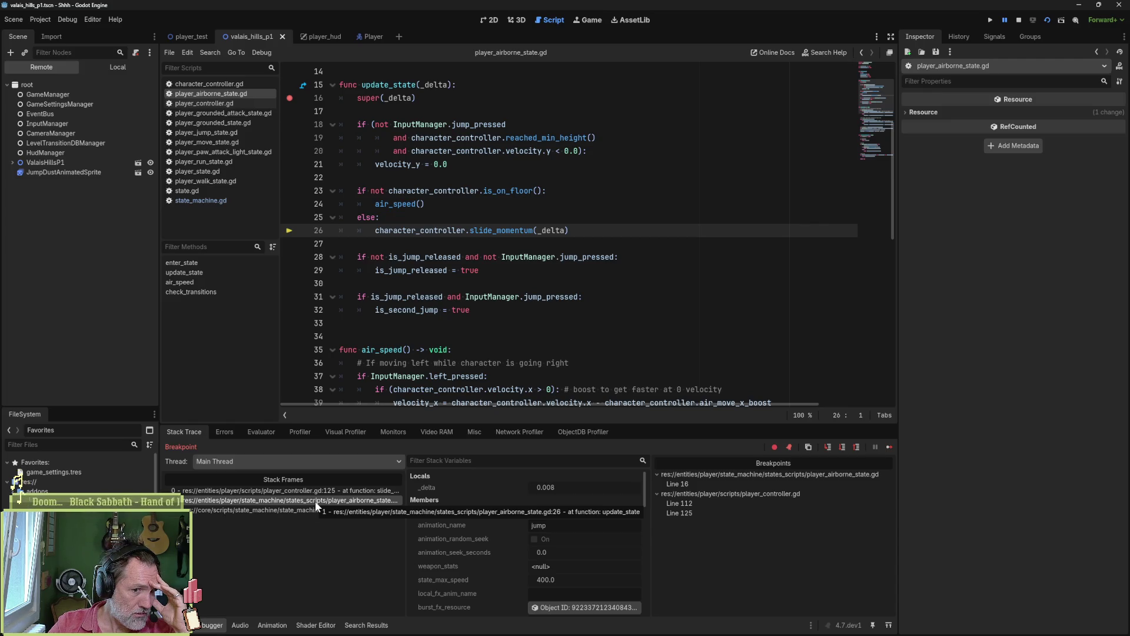
left_click(316, 492)
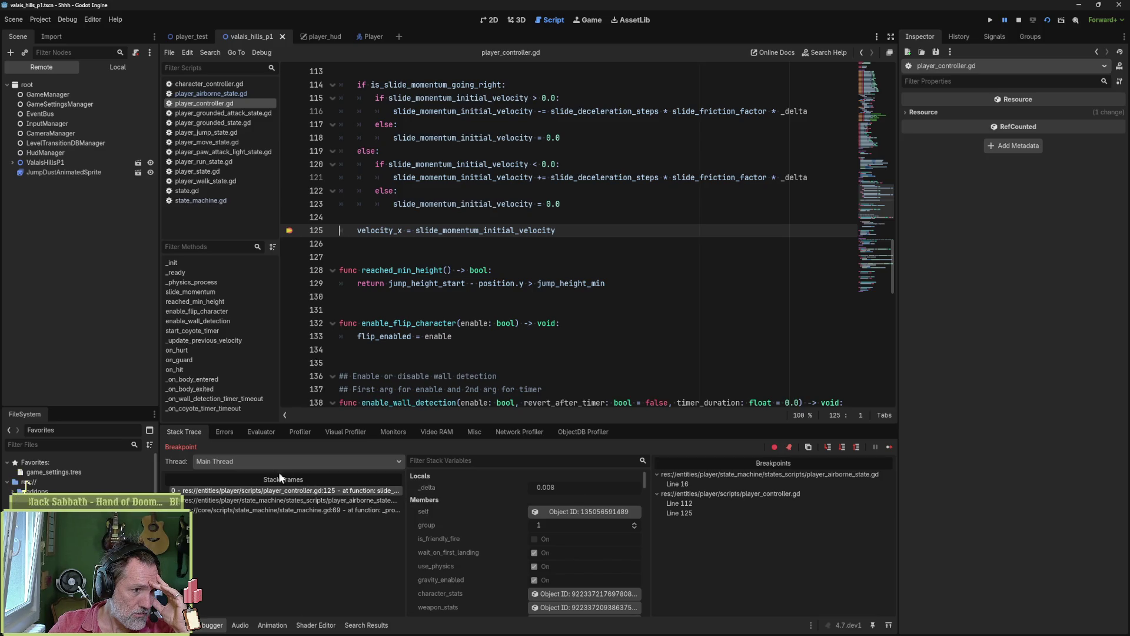
- Recheck the evaluated expressions, then scroll Stack Variables and inspect the live player object
left_click(258, 432)
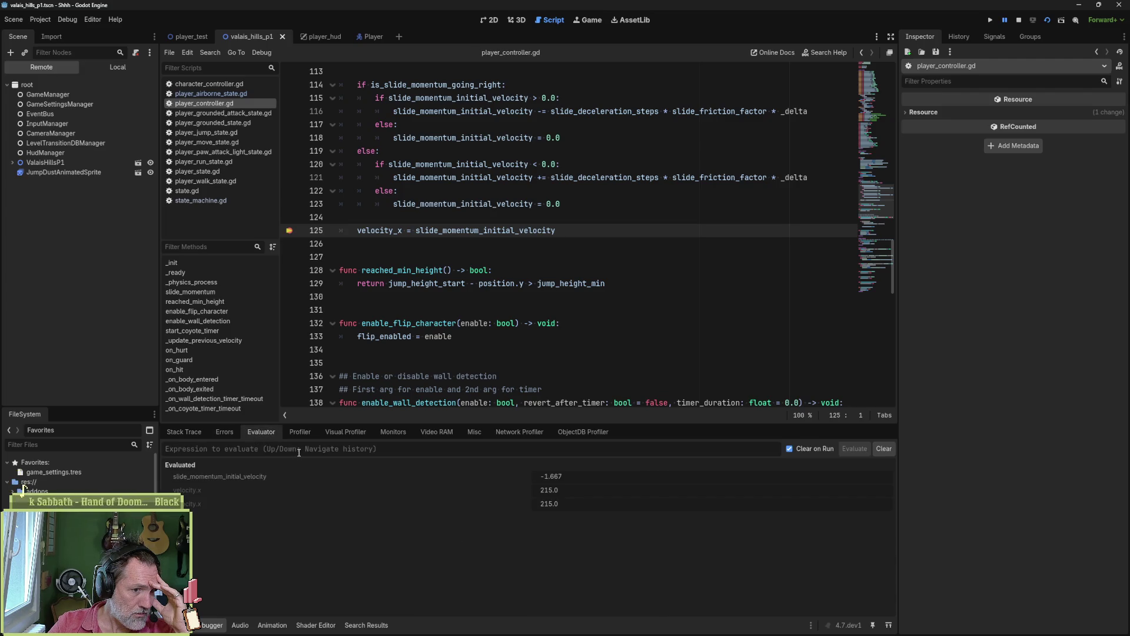
left_click(169, 434)
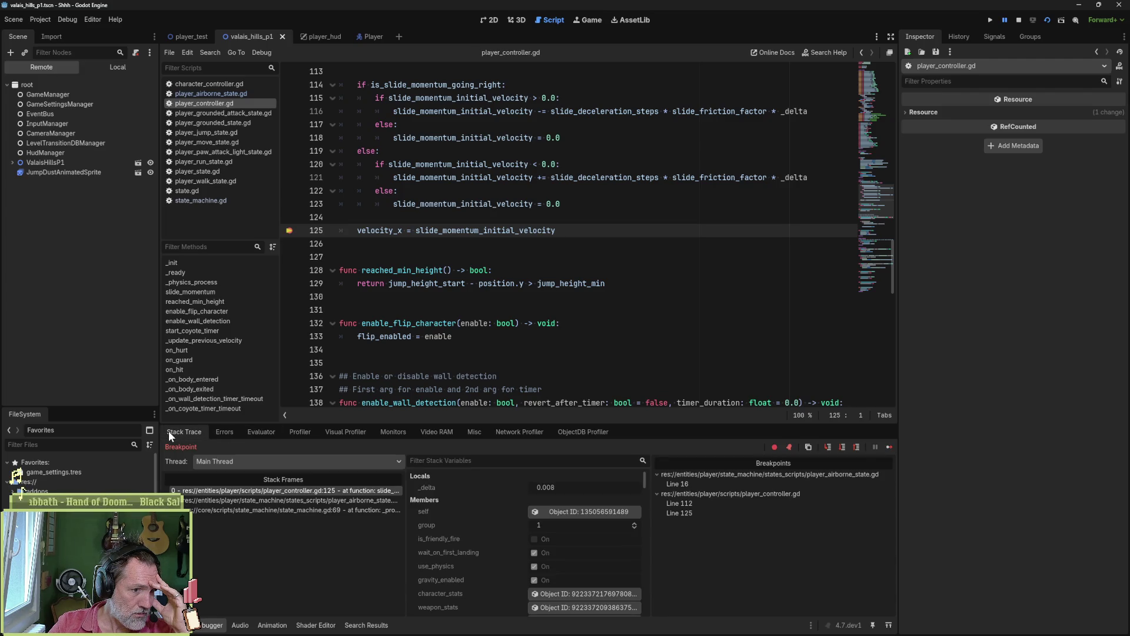
scroll(485, 554, "down", 3)
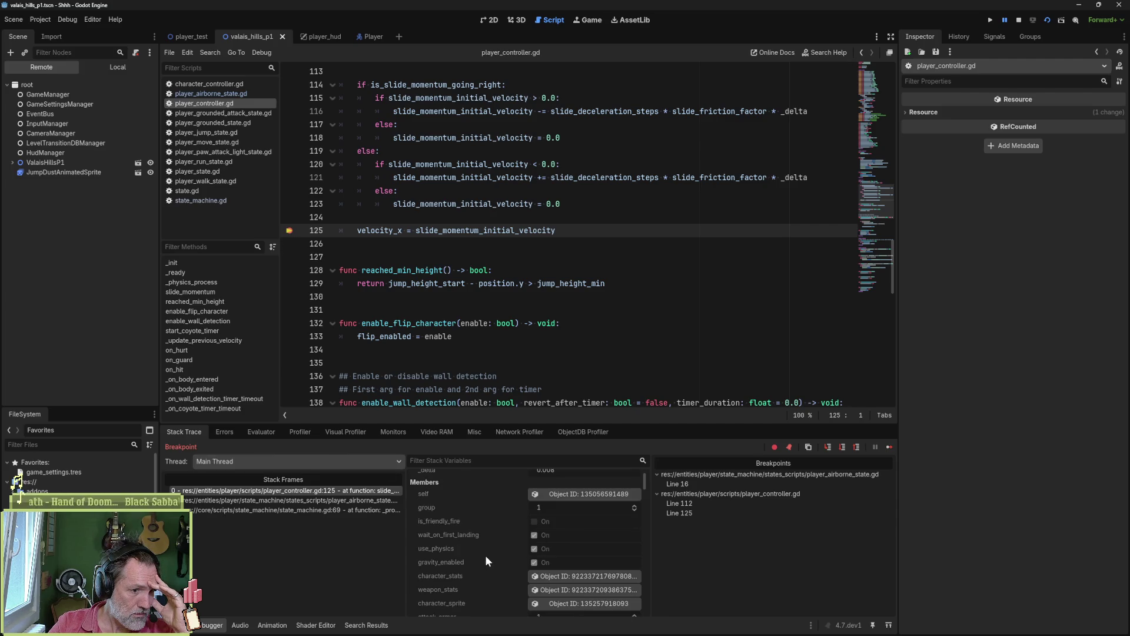
scroll(481, 566, "down", 6)
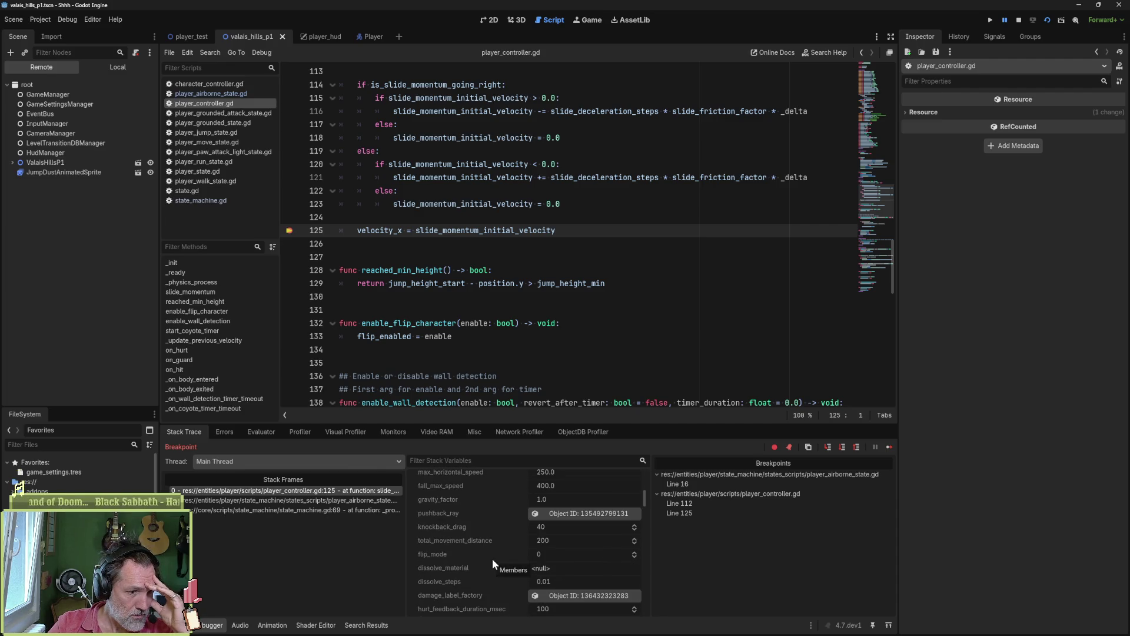
scroll(492, 564, "down", 5)
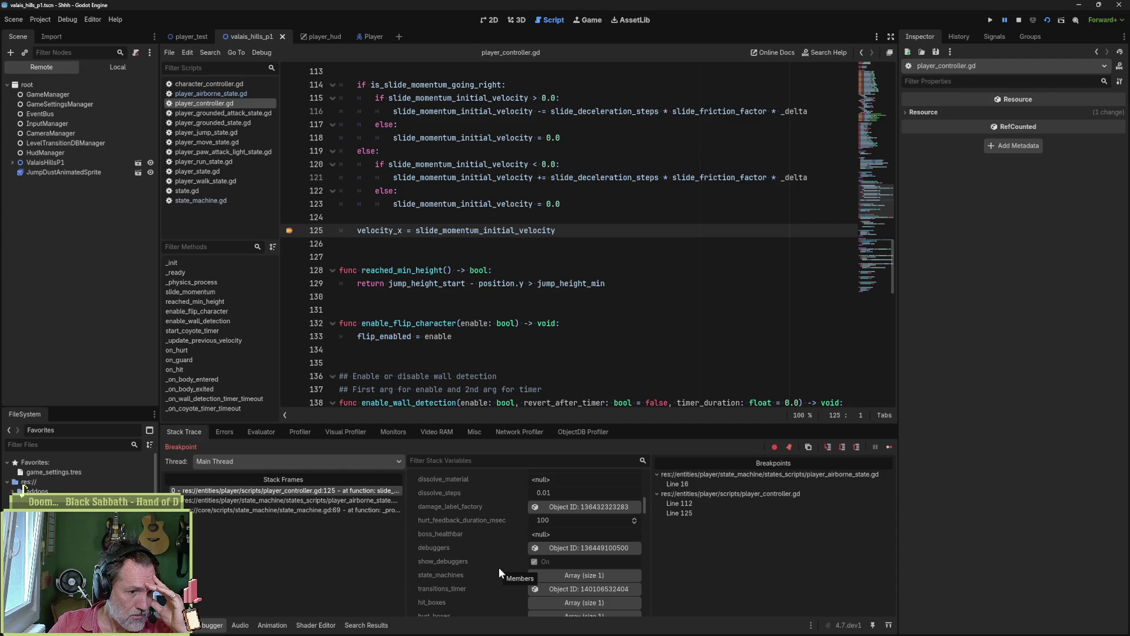
scroll(499, 567, "up", 5)
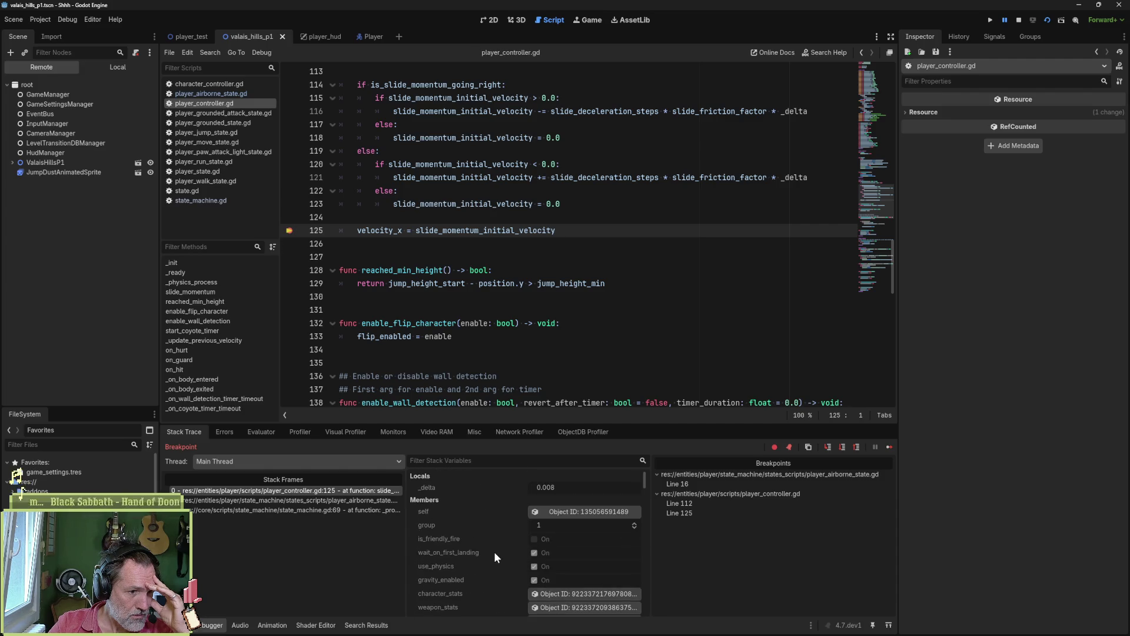
left_click(578, 511)
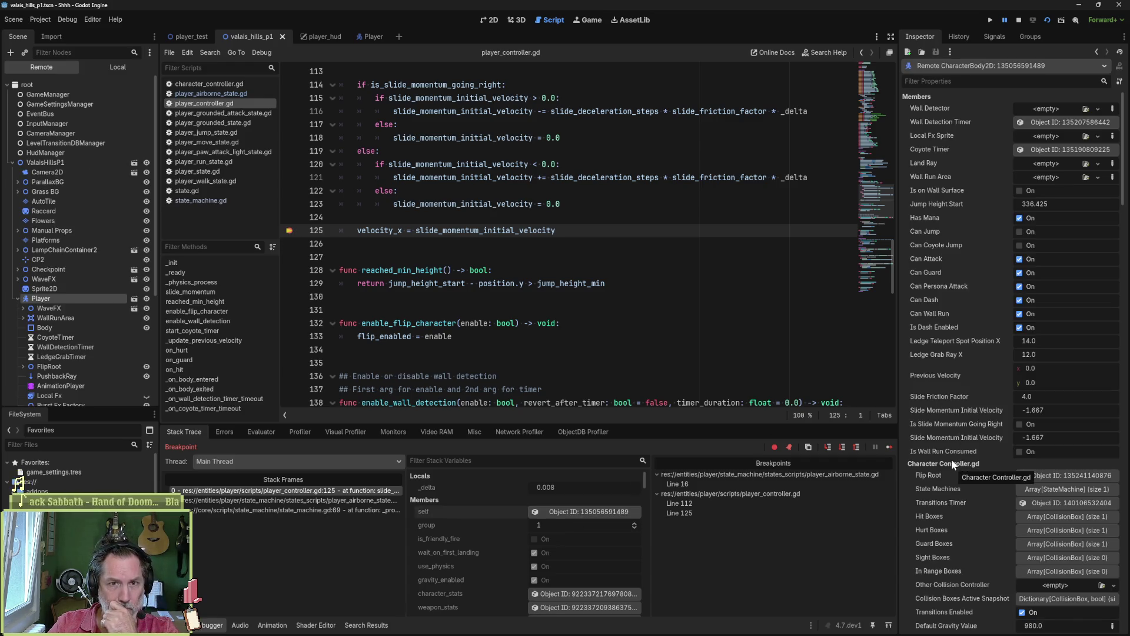
- Expand State Machines and select the live Jump node, showing velocity (215.0, -400.0)
scroll(952, 434, "down", 5)
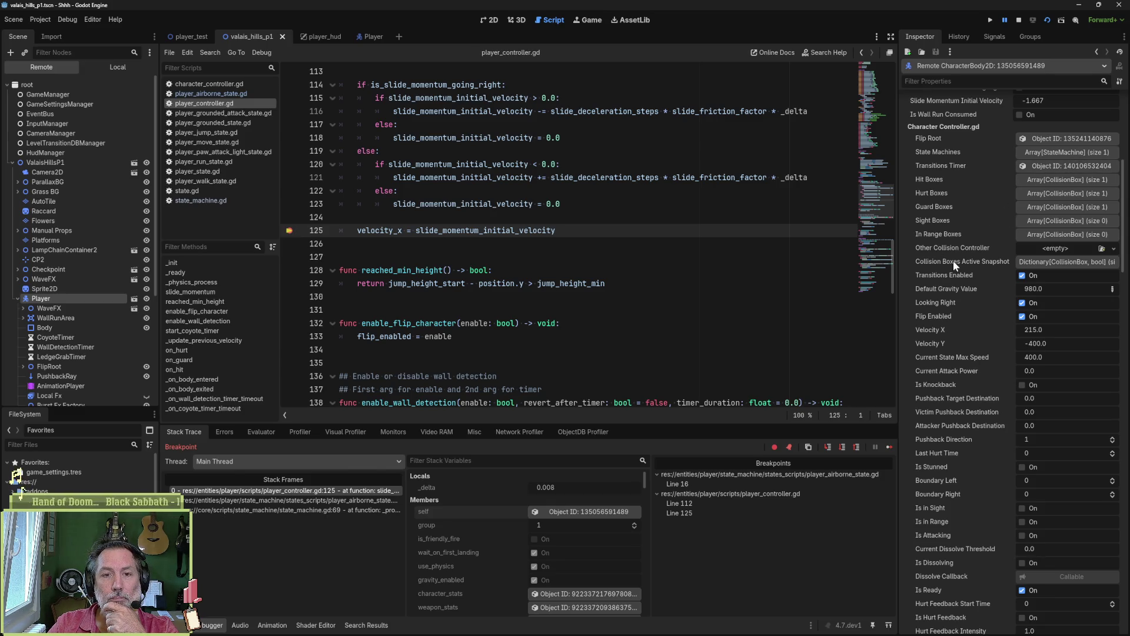
left_click(1041, 152)
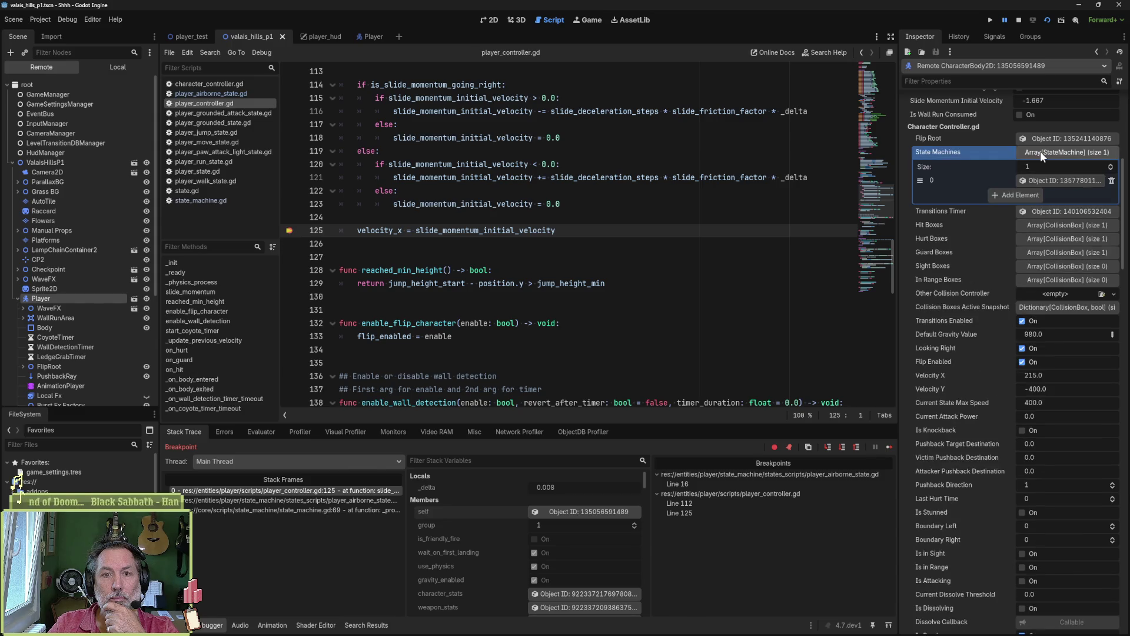
left_click(1051, 177)
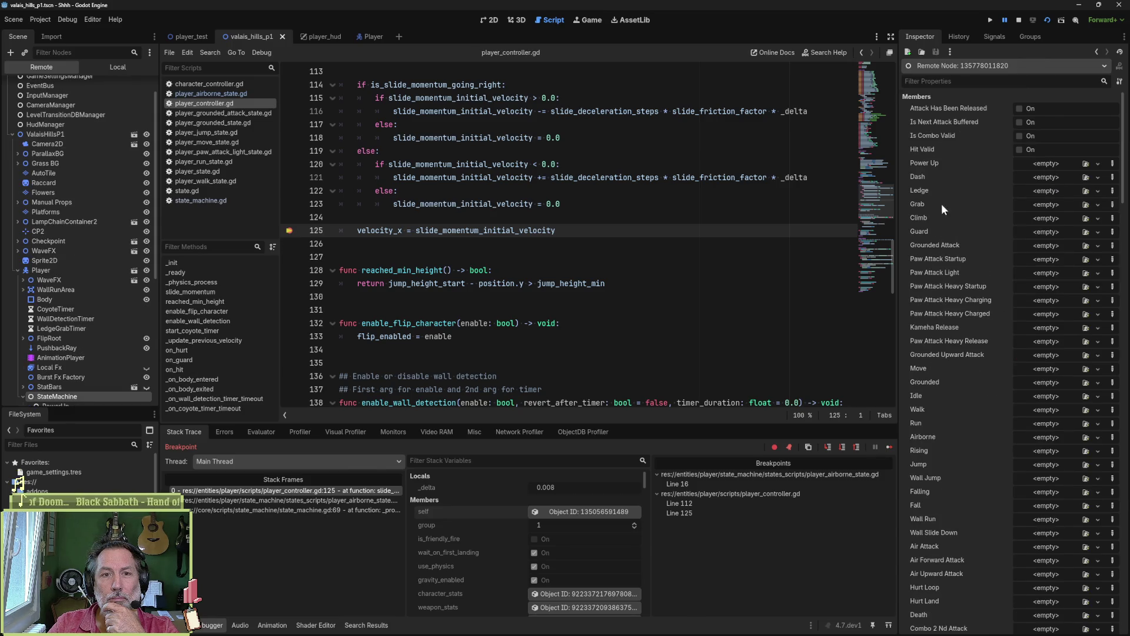
left_click(1048, 316)
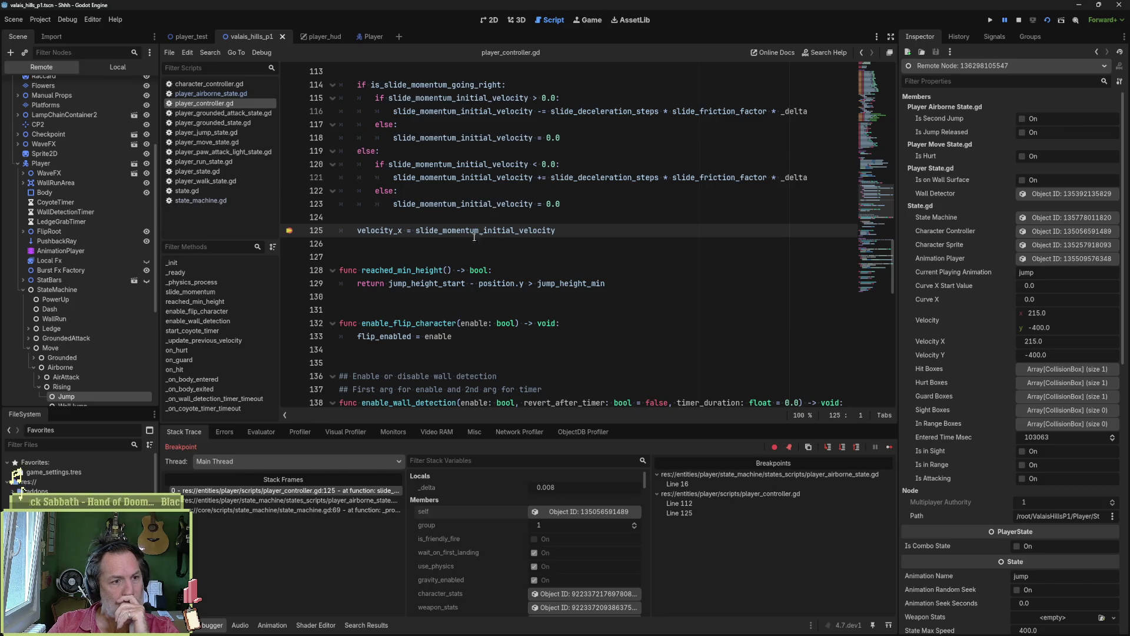
scroll(552, 230, "up", 4)
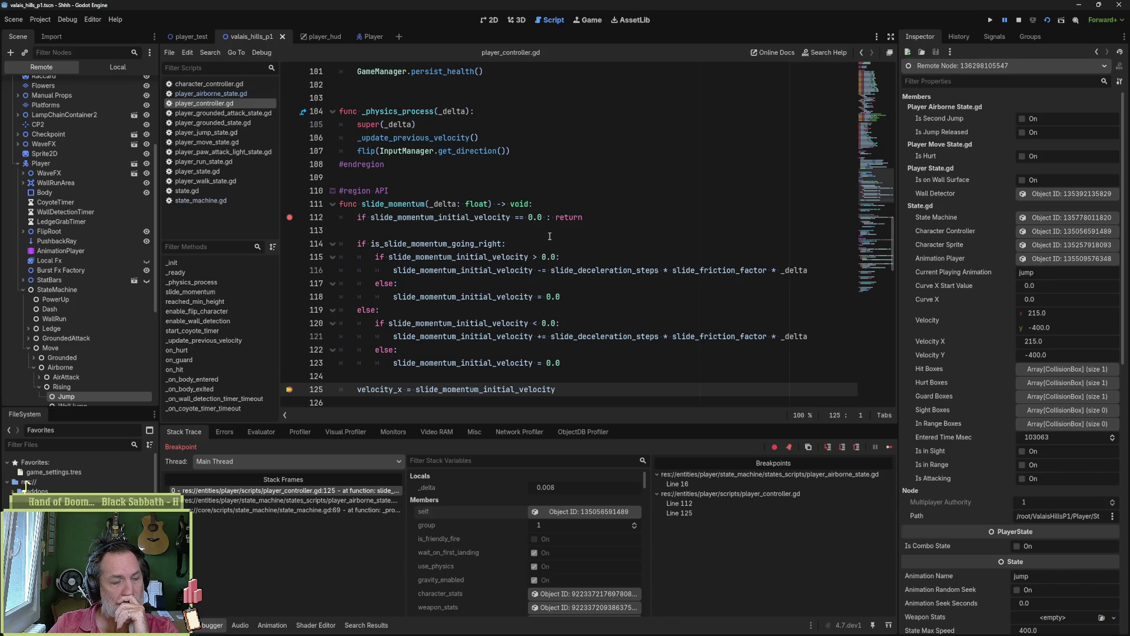
- Select slide_momentum and open its caller frame at player_airborne_state.gd line 26
double_click(407, 204)
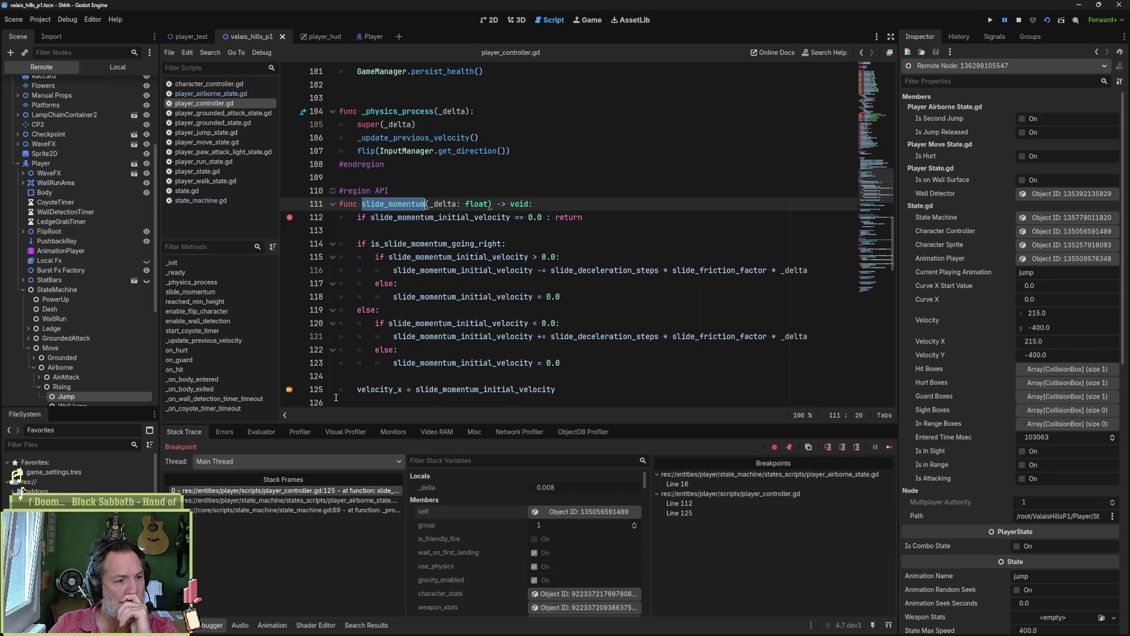
left_click(318, 500)
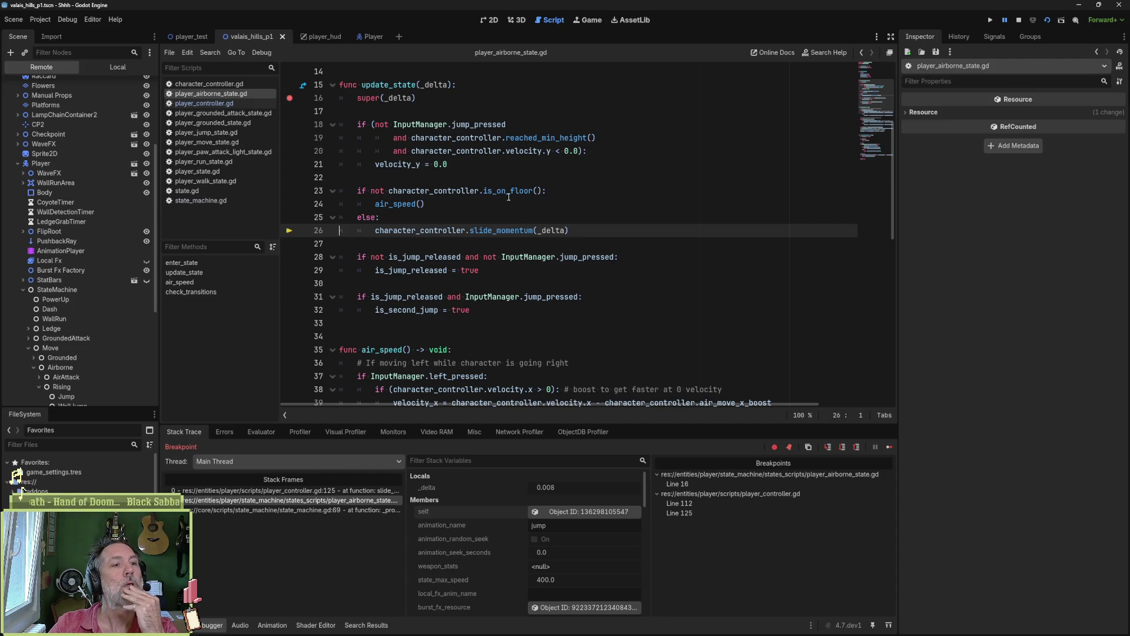
- Review the is_on_floor condition and jump-release checks on lines 28–32, then switch to Asana
mouse_move(411, 105)
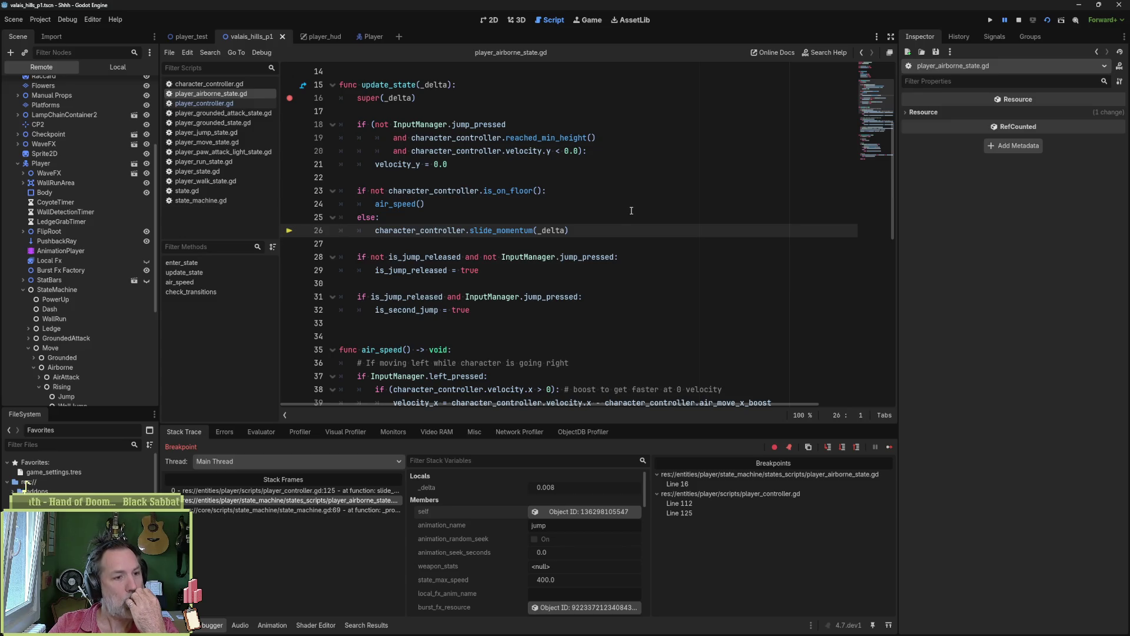
left_click(410, 204)
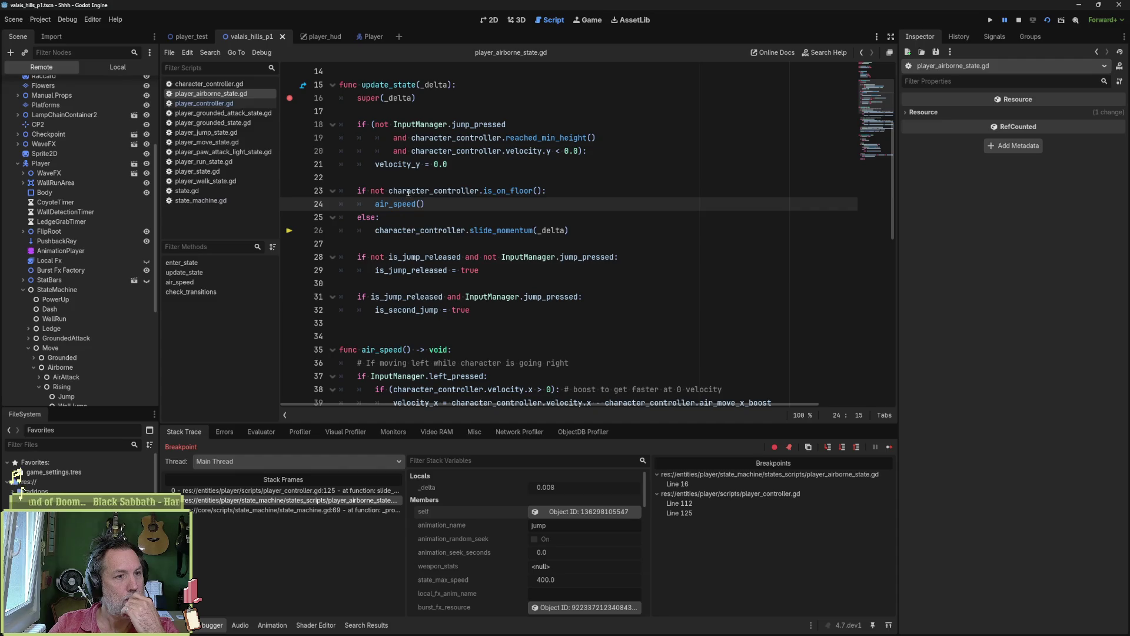
left_click(389, 191)
left_click_drag(389, 190, 546, 192)
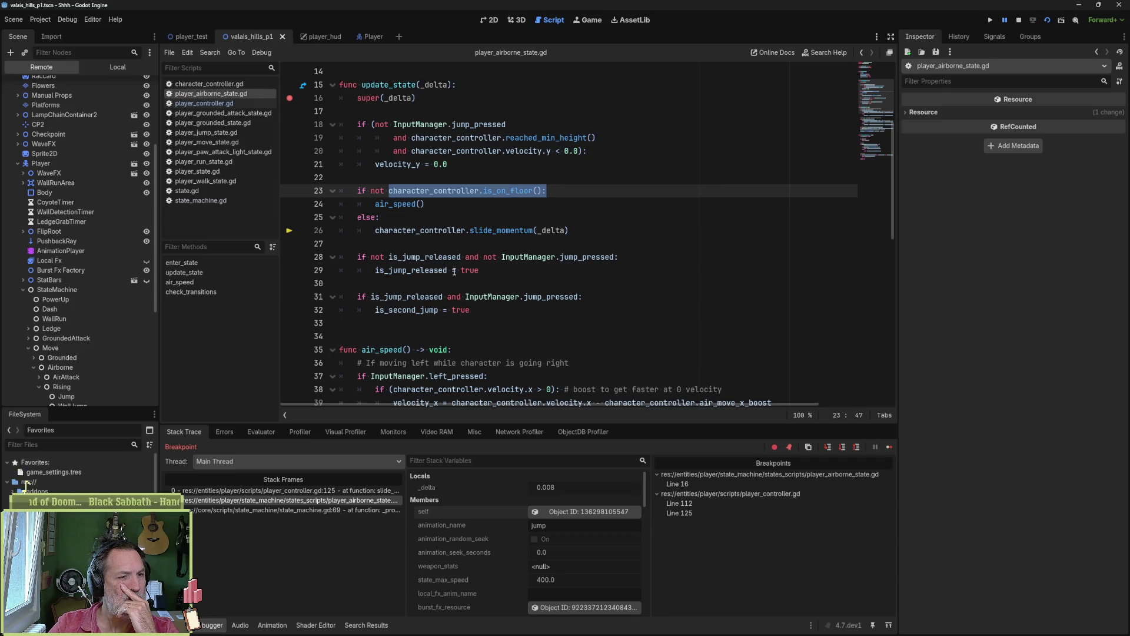
left_click_drag(494, 258, 494, 310)
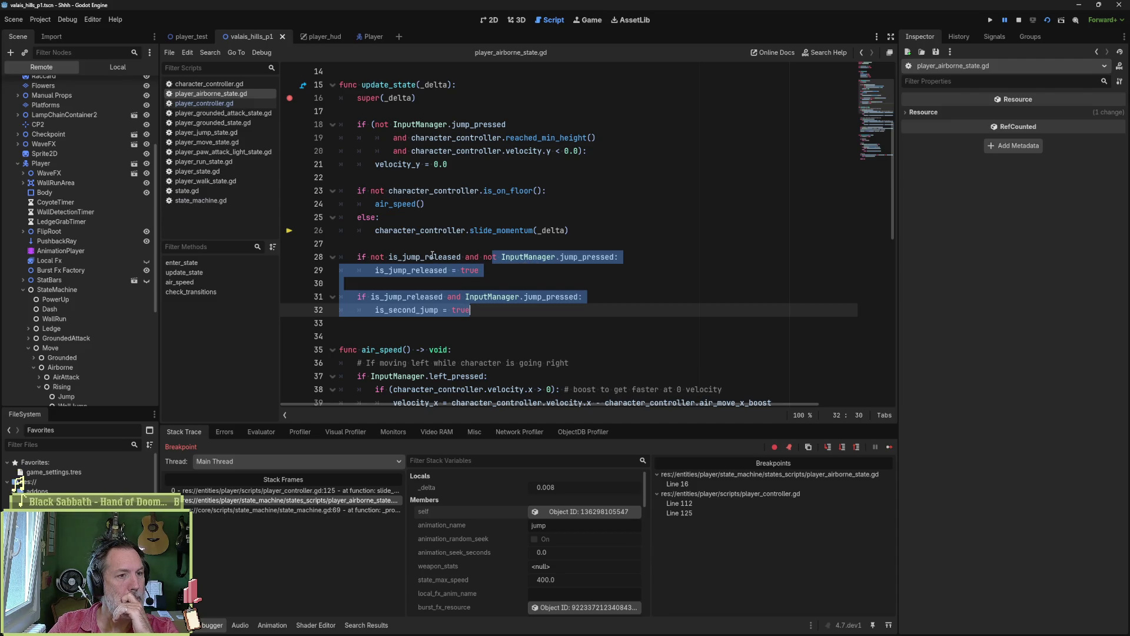
left_click(491, 245)
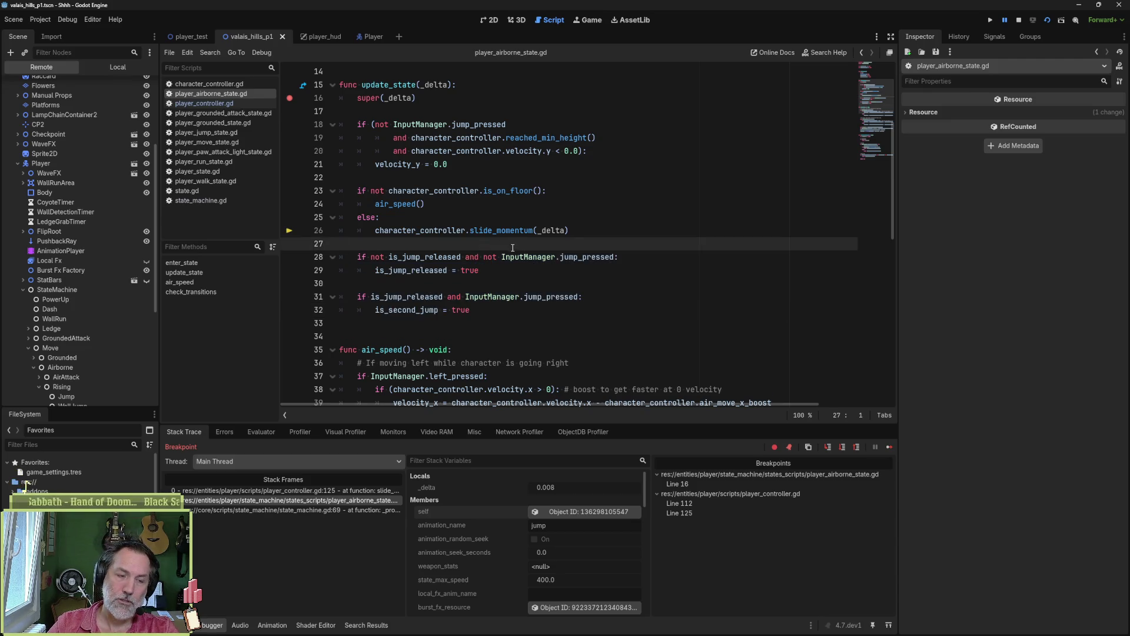
left_click(615, 626)
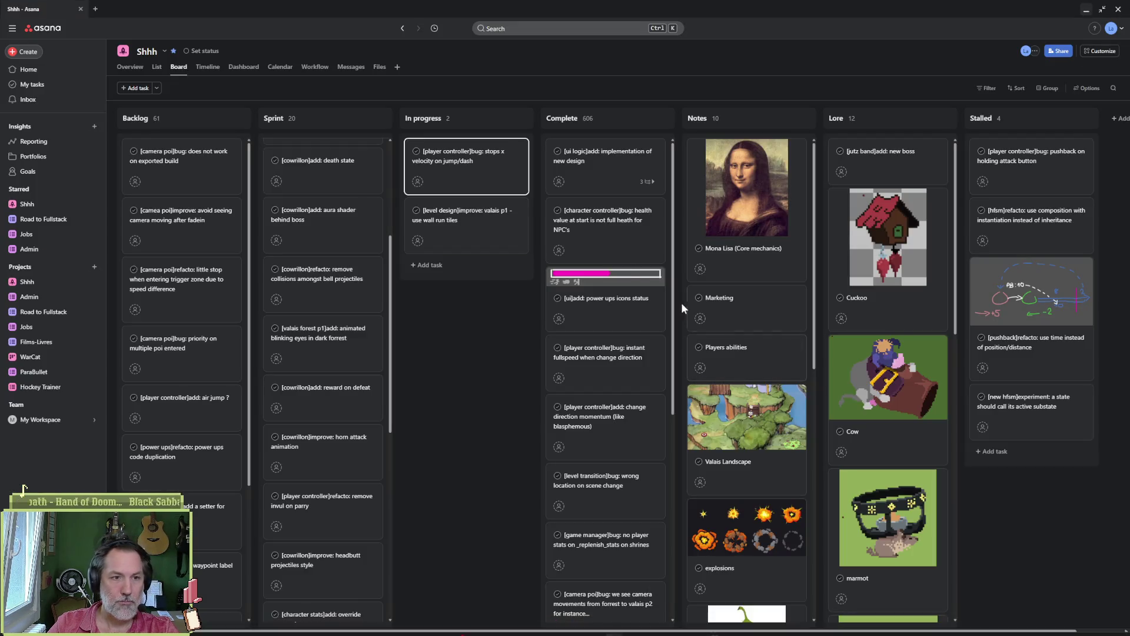
- Rewrite the bug task's description: slide_momentum called on enter_state, 'should use physics_update_state'
left_click(489, 176)
left_click(900, 236)
key("ctrl+a")
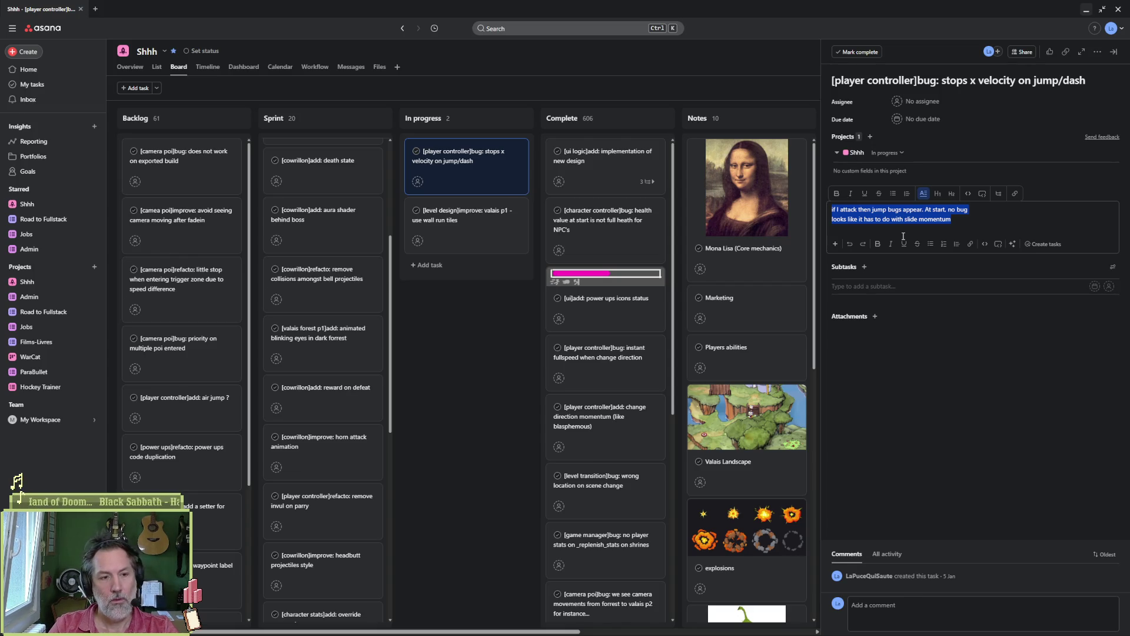
type("slide_momentum is")
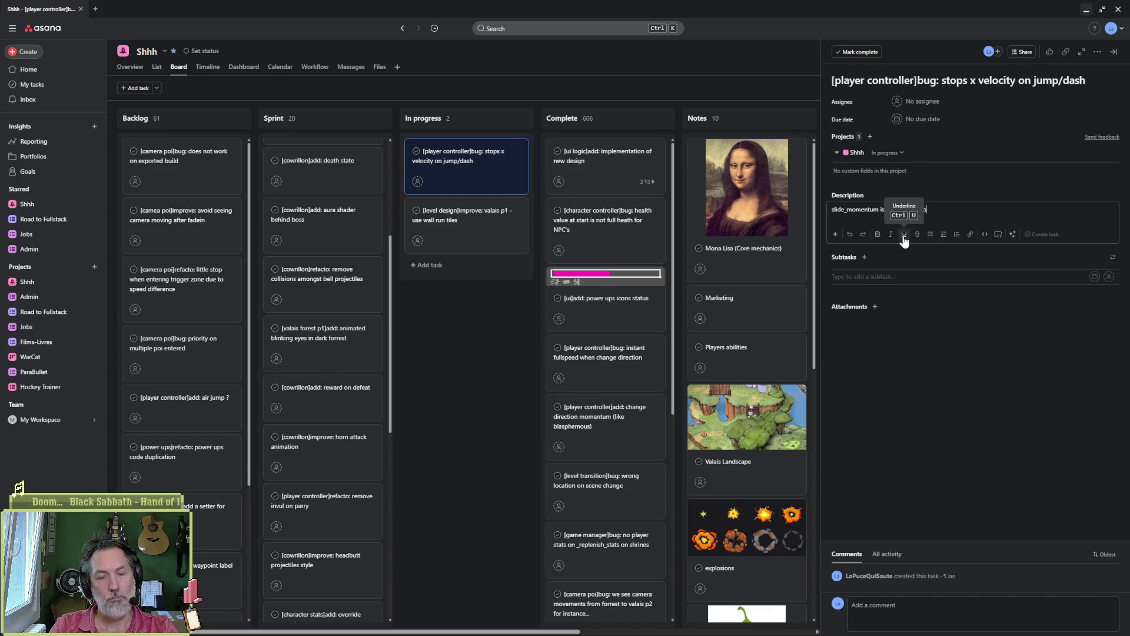
type(" … o enter_state...")
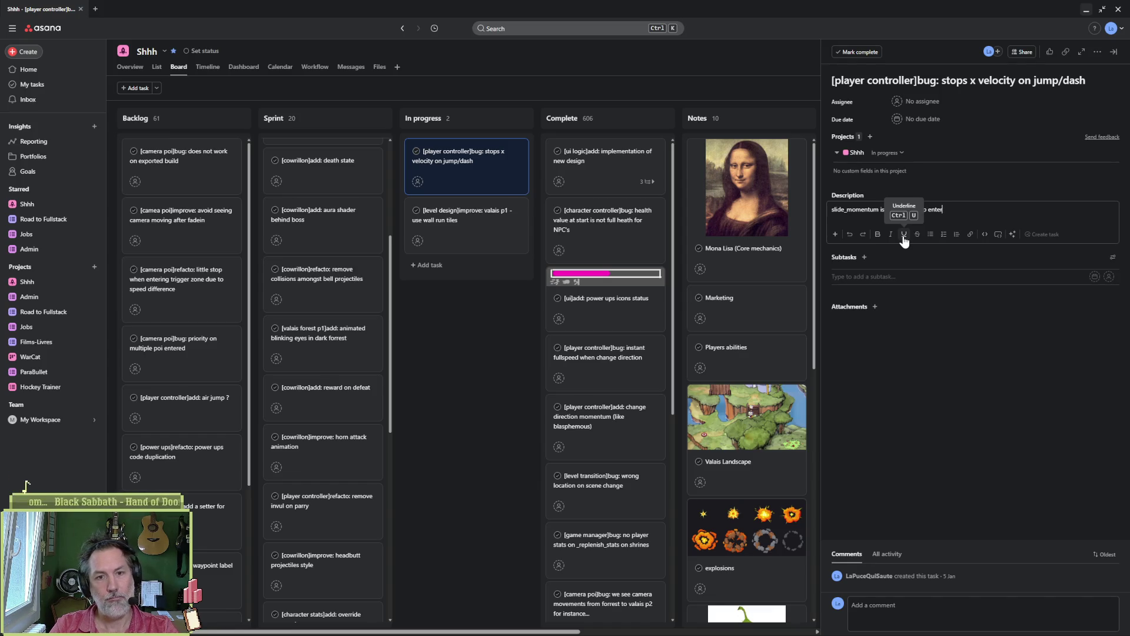
type(" why ?")
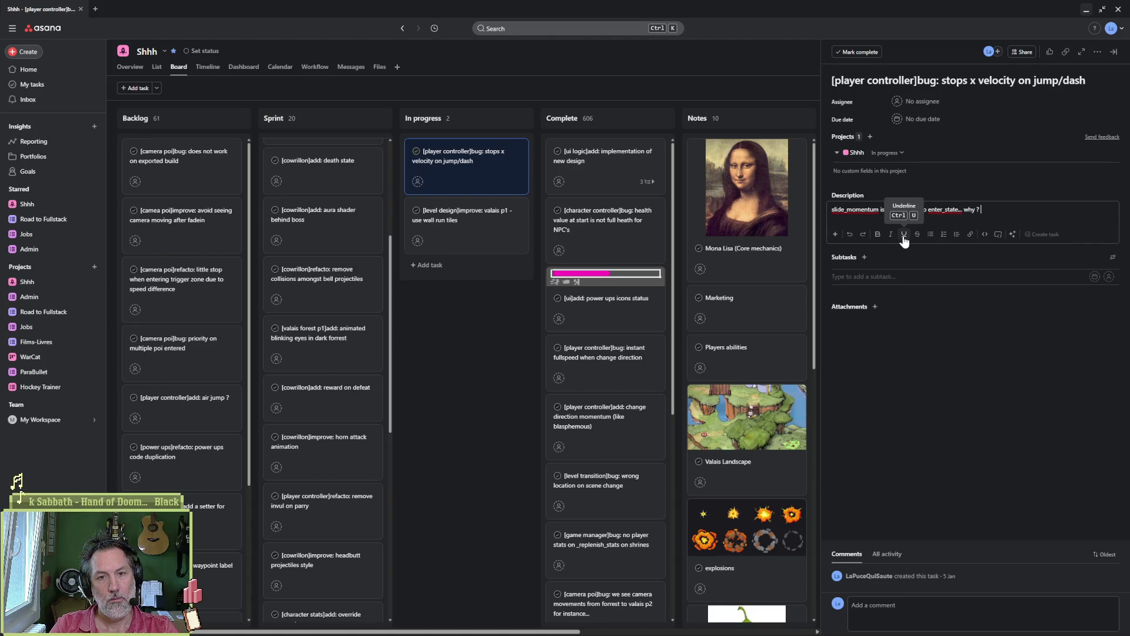
key("Return")
type("shou")
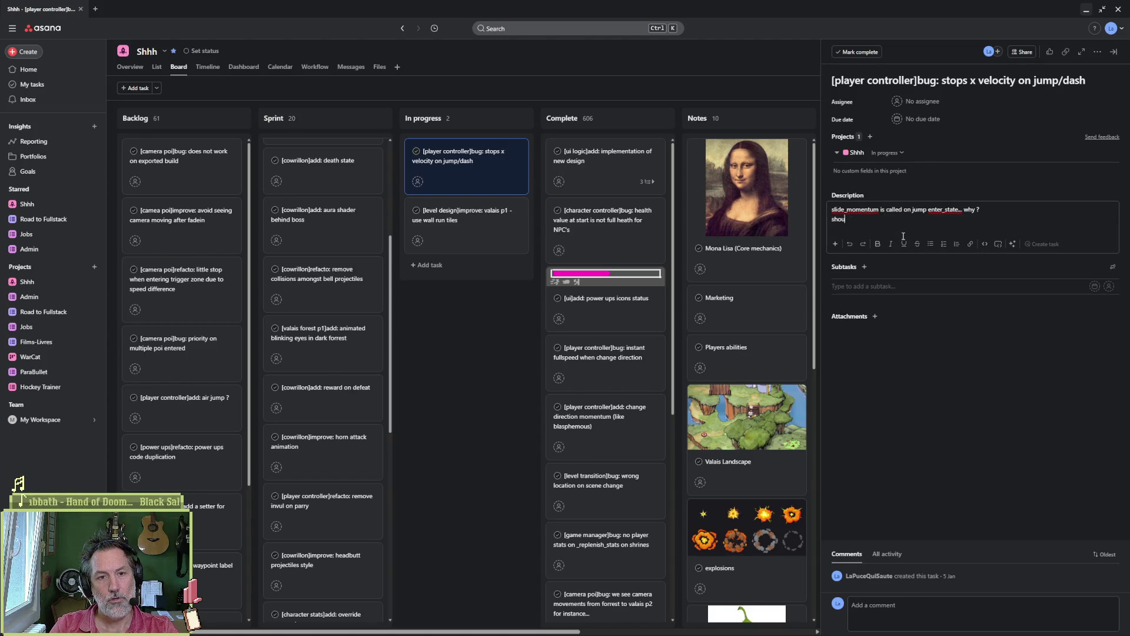
type("ld use physics_update_state")
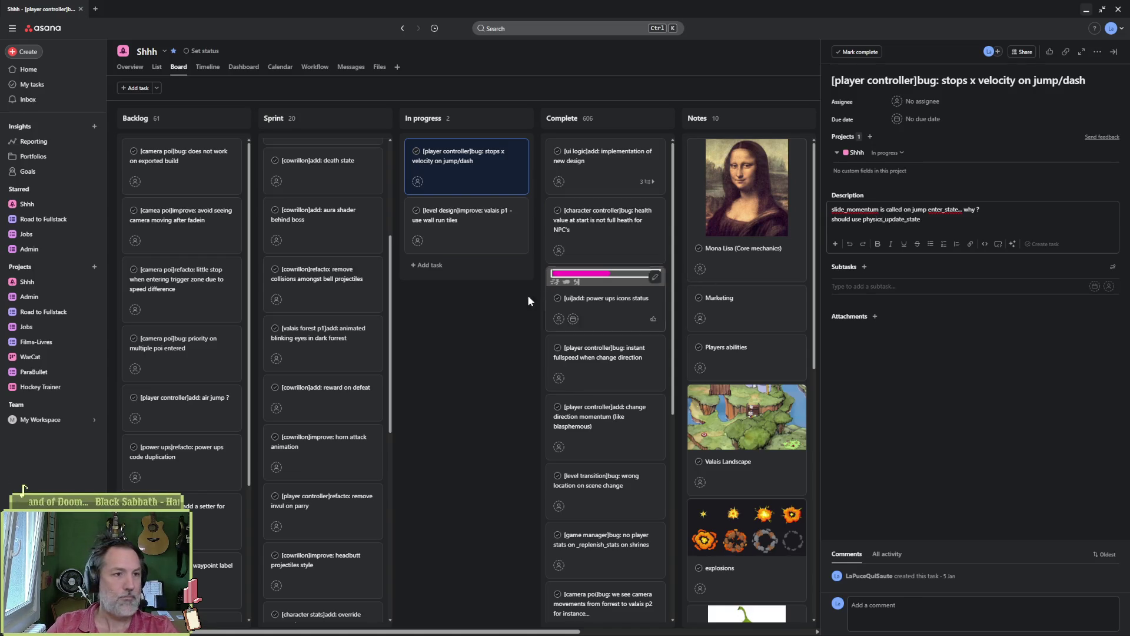
key("Escape")
left_click(1086, 9)
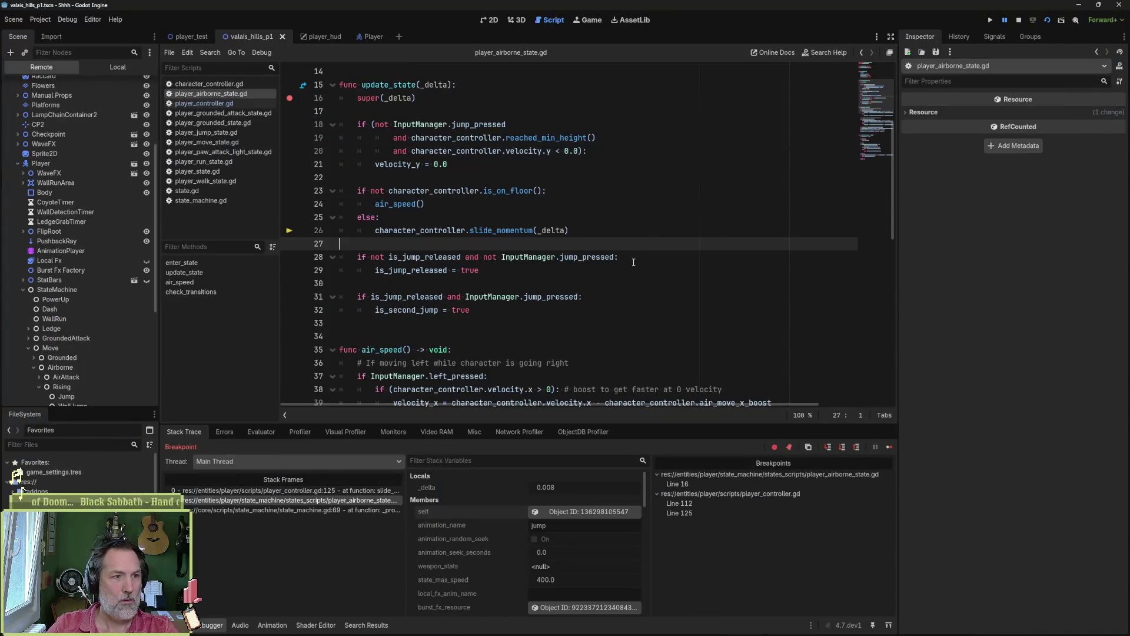
- Stop debugging and add a physics_update_state function below line 32
left_click(1018, 21)
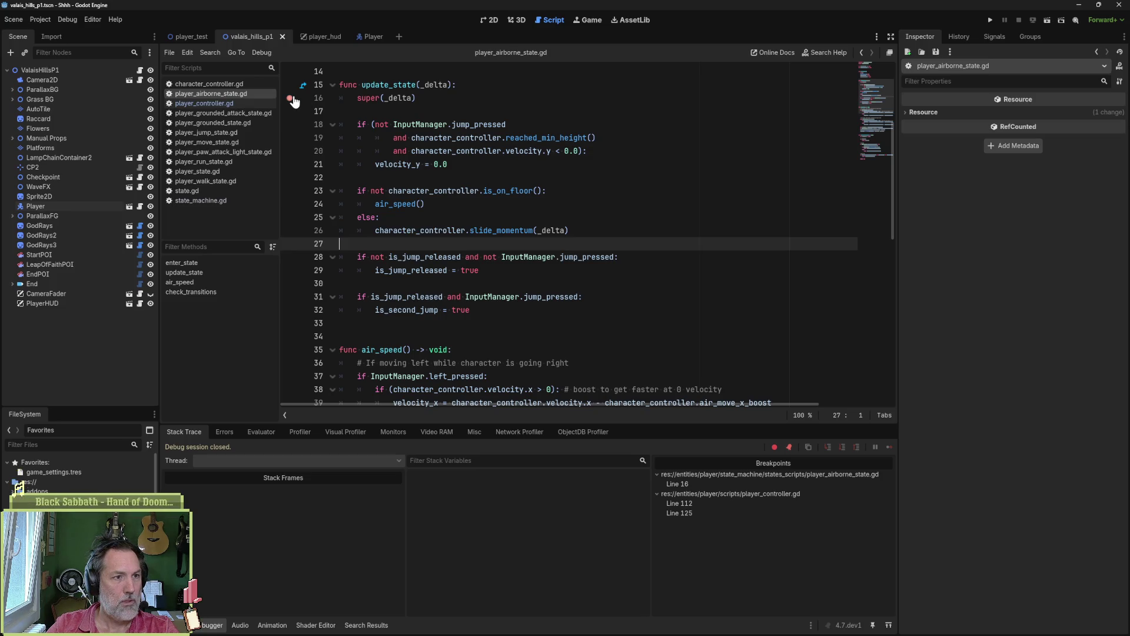
left_click(521, 314)
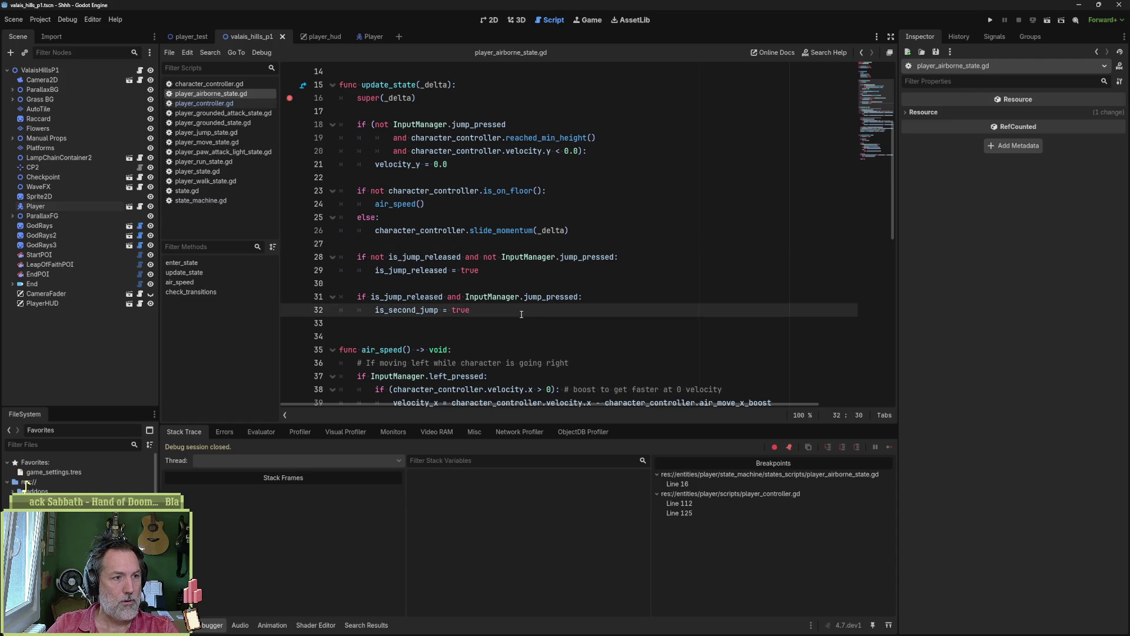
key("Return")
key("Return")
key("BackSpace")
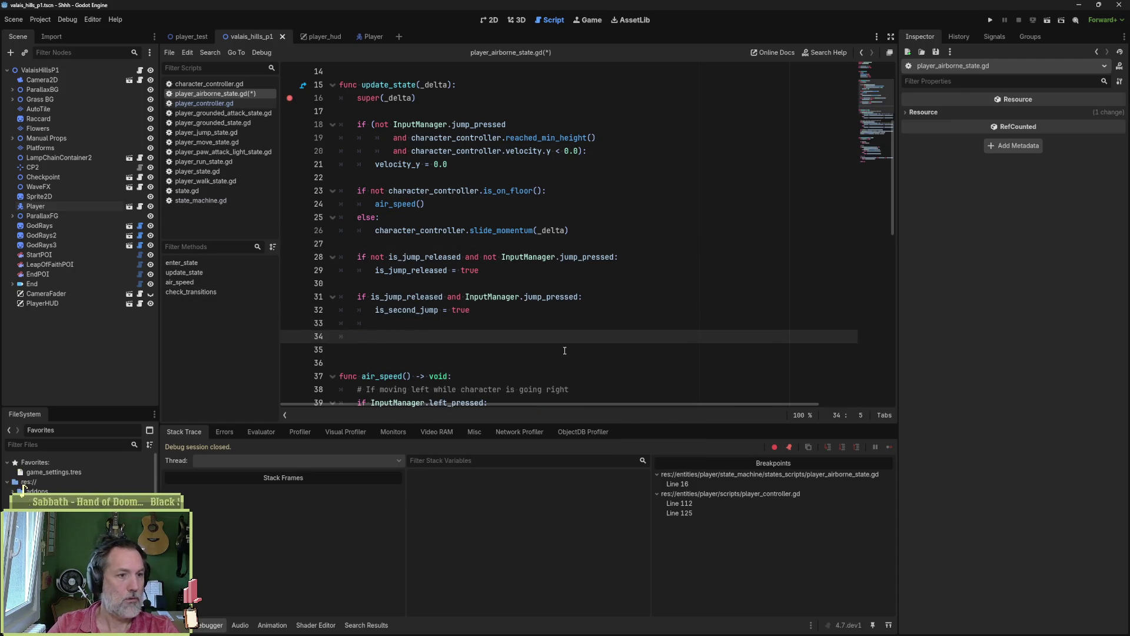
key("Return")
type("func ph")
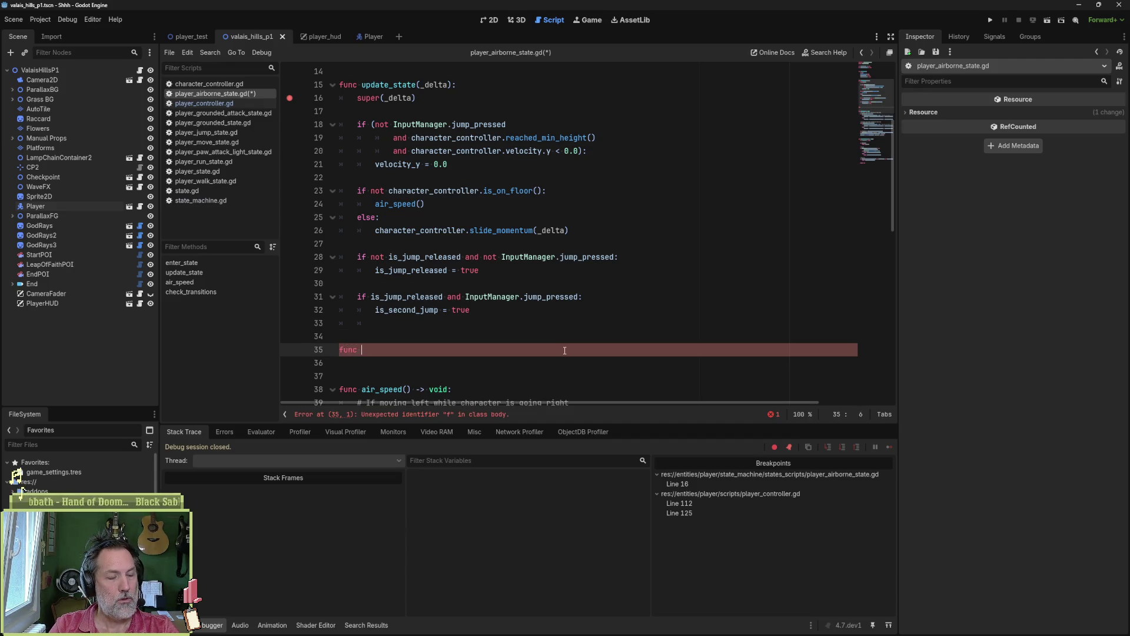
key("Return")
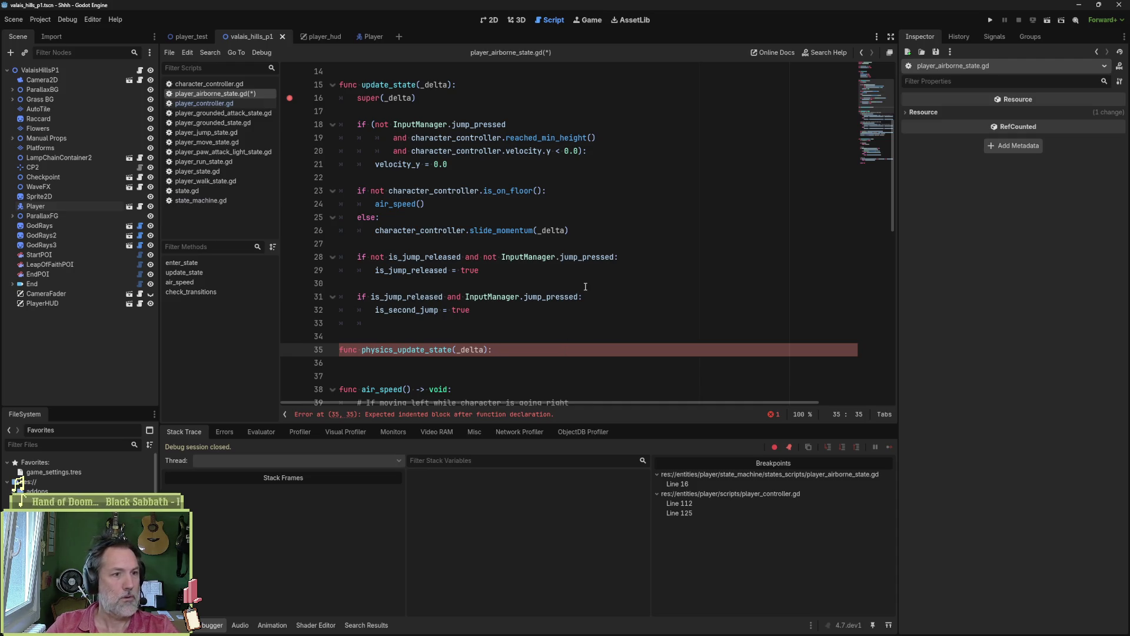
- Move the is_on_floor if/else block from update_state into physics_update_state
left_click_drag(583, 235, 589, 169)
key("ctrl+c")
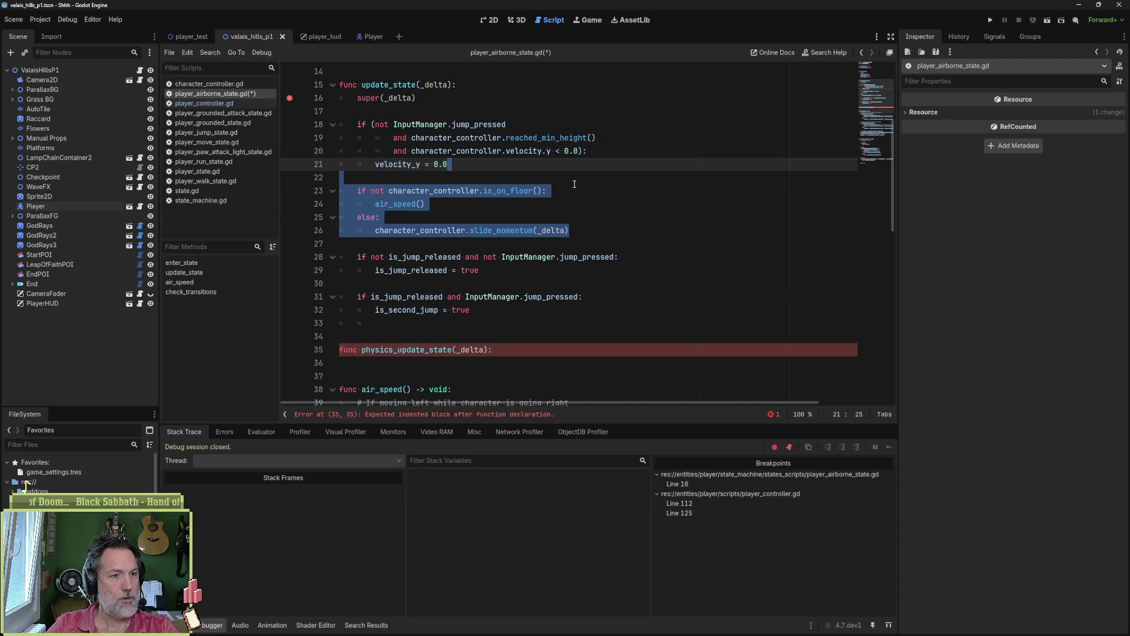
key("BackSpace")
left_click(526, 283)
key("ctrl+v")
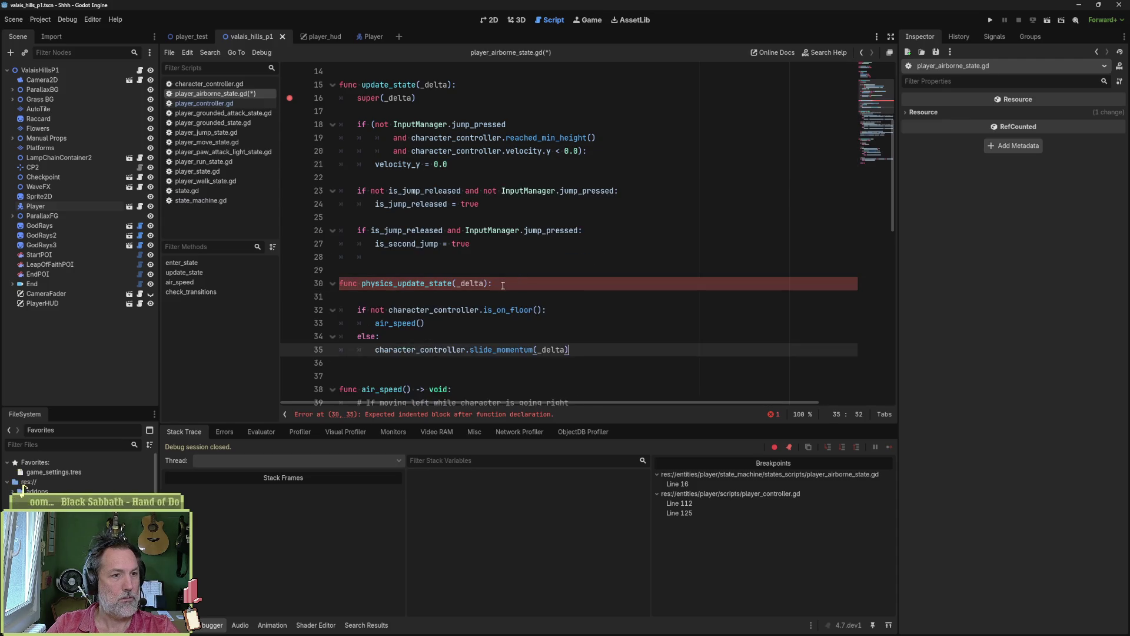
- Make super(_delta) the function's first statement and save the script
left_click(485, 297)
key("Tab")
type("return*")
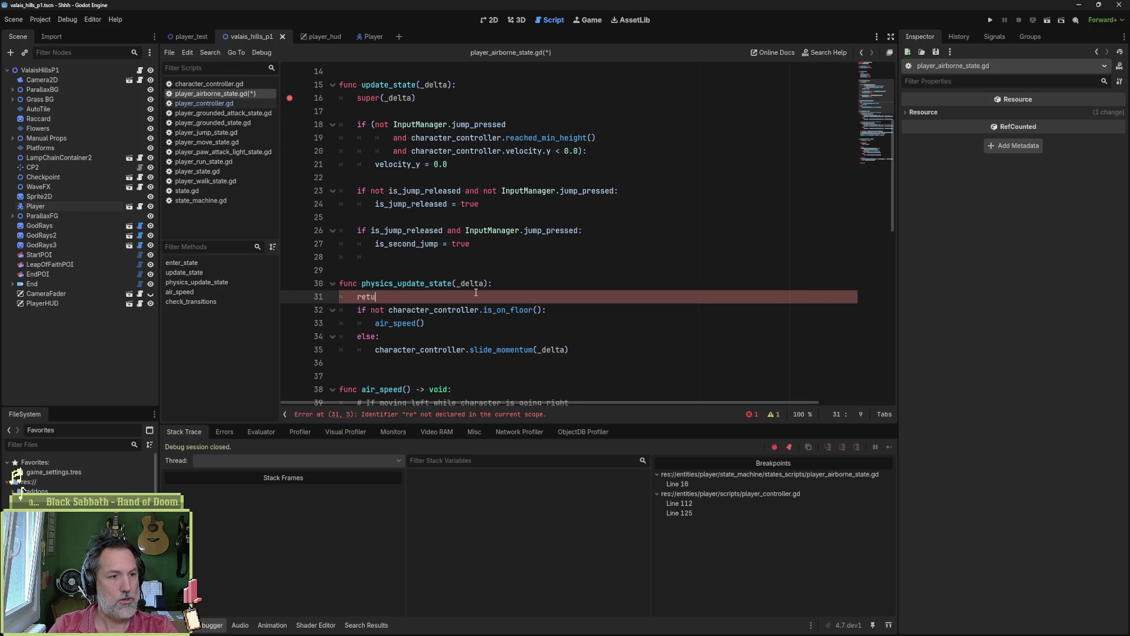
key("BackSpace")
type("(_delta")
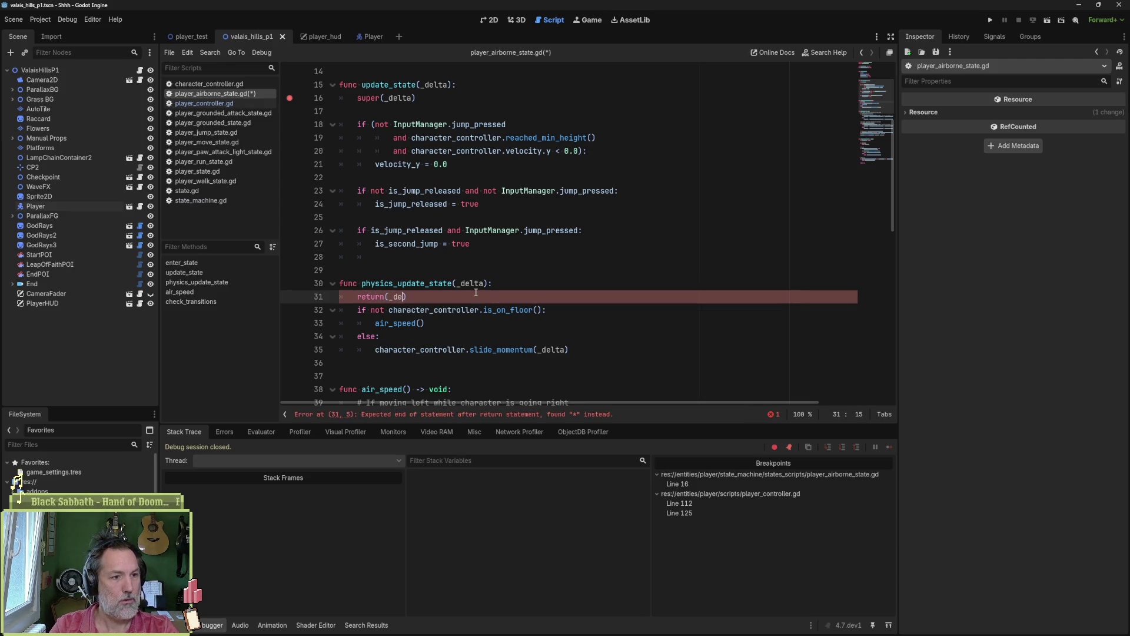
key("ctrl+s")
key("Escape")
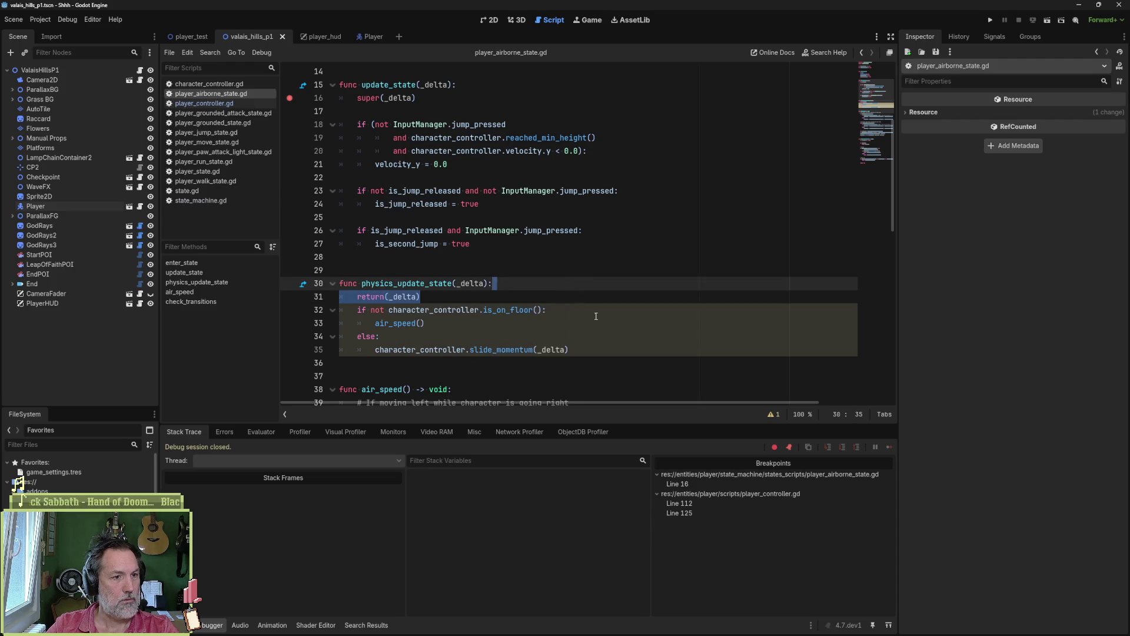
left_click(591, 327)
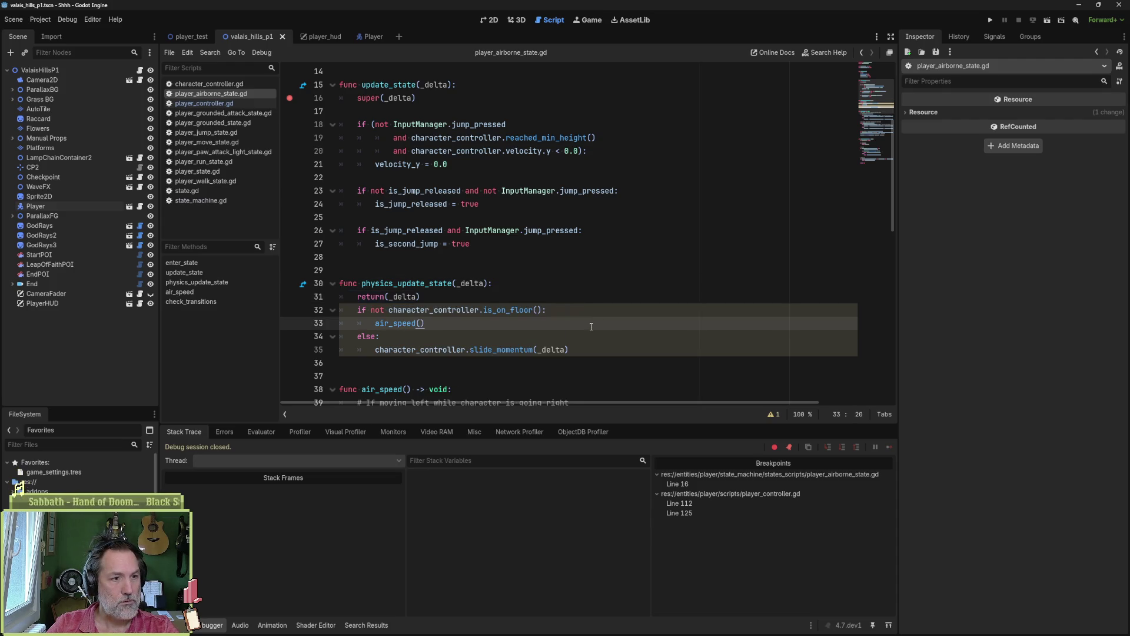
double_click(377, 297)
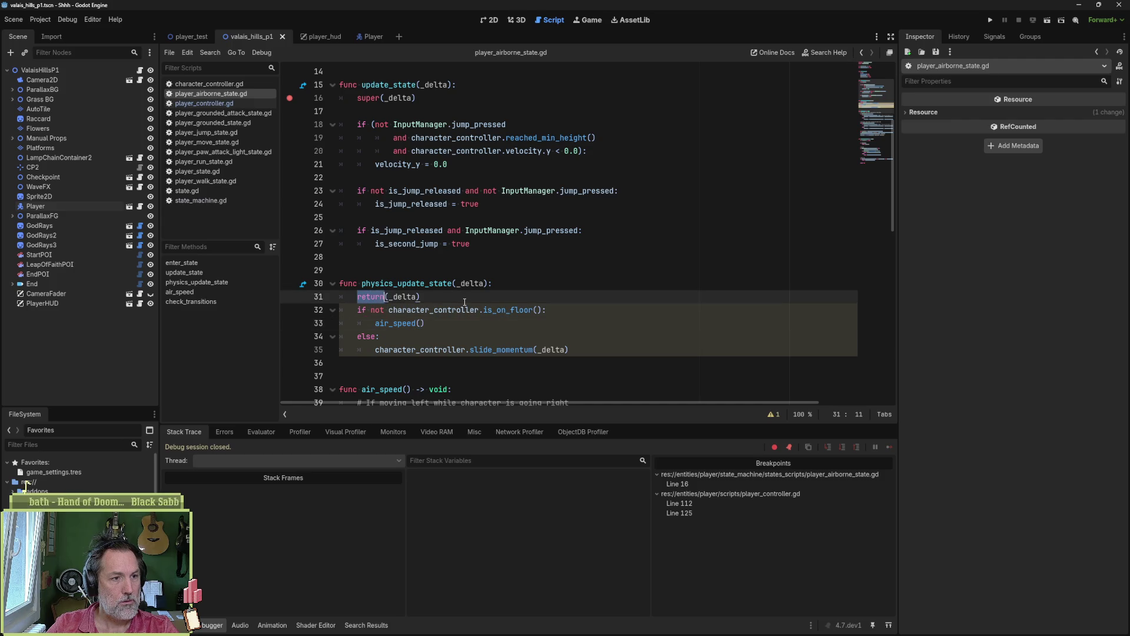
type("super")
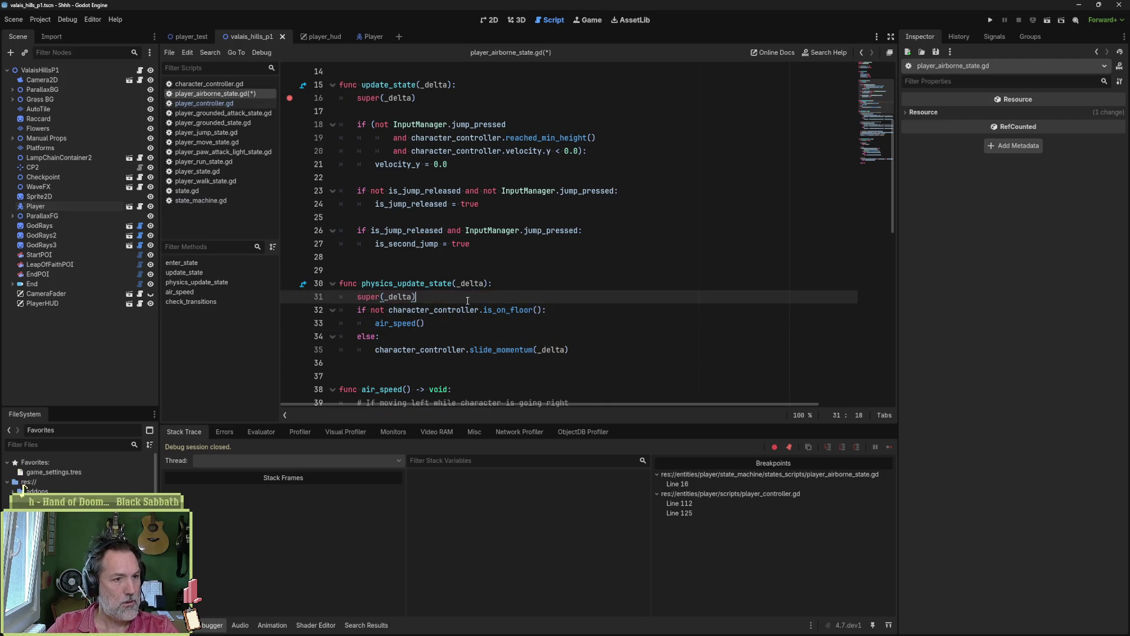
key("Return")
key("ctrl+s")
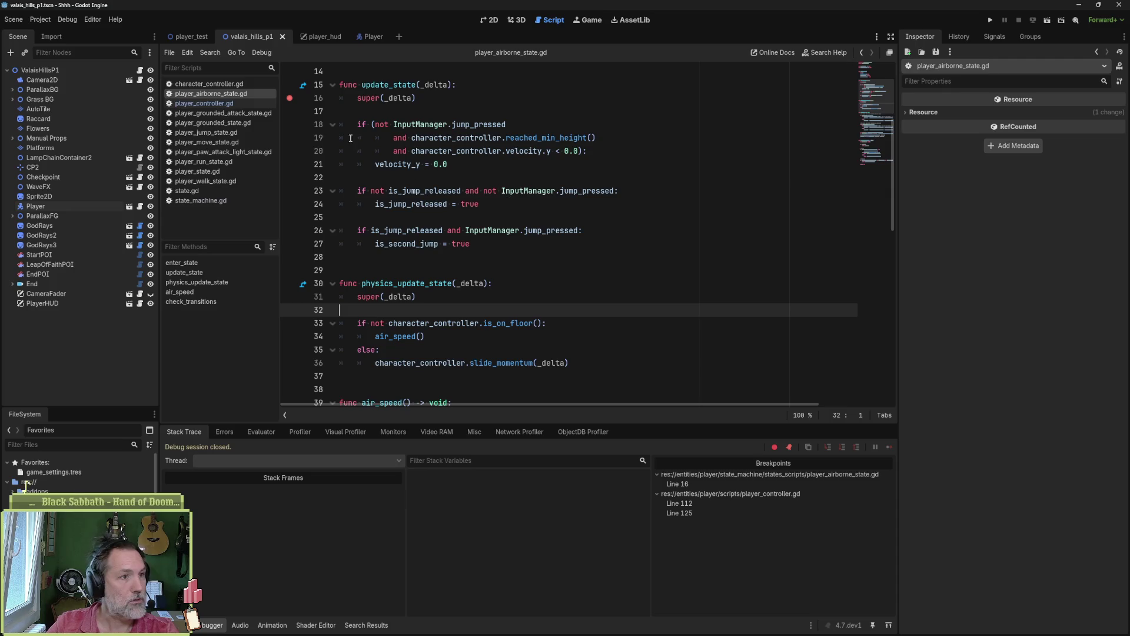
- Run the game scene and delete all breakpoints
key("F6")
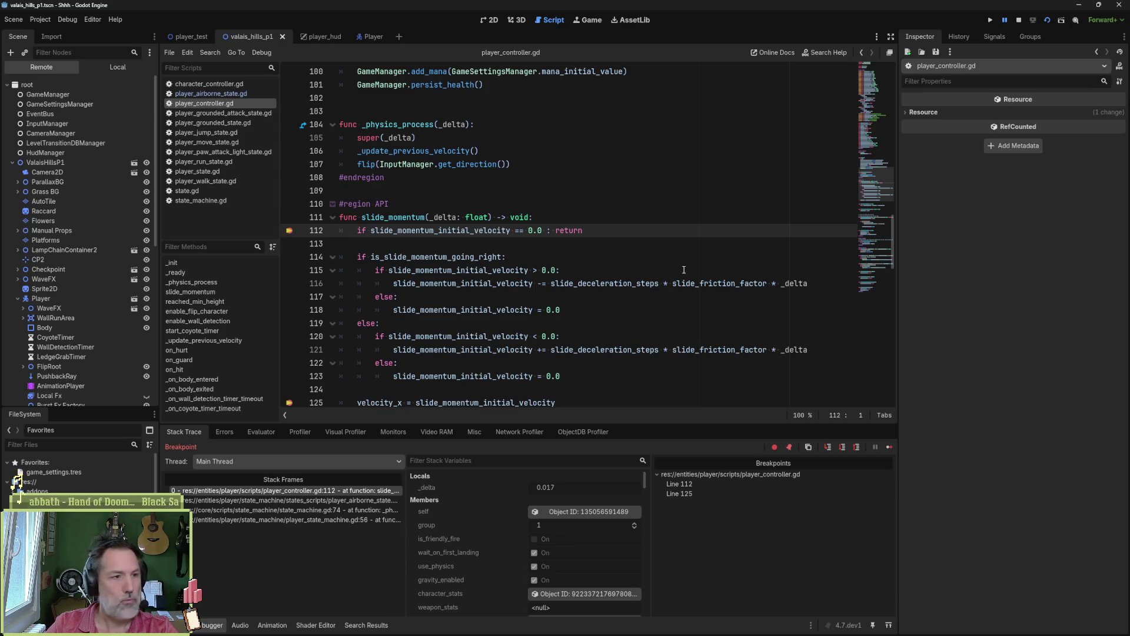
right_click(705, 473)
left_click(728, 494)
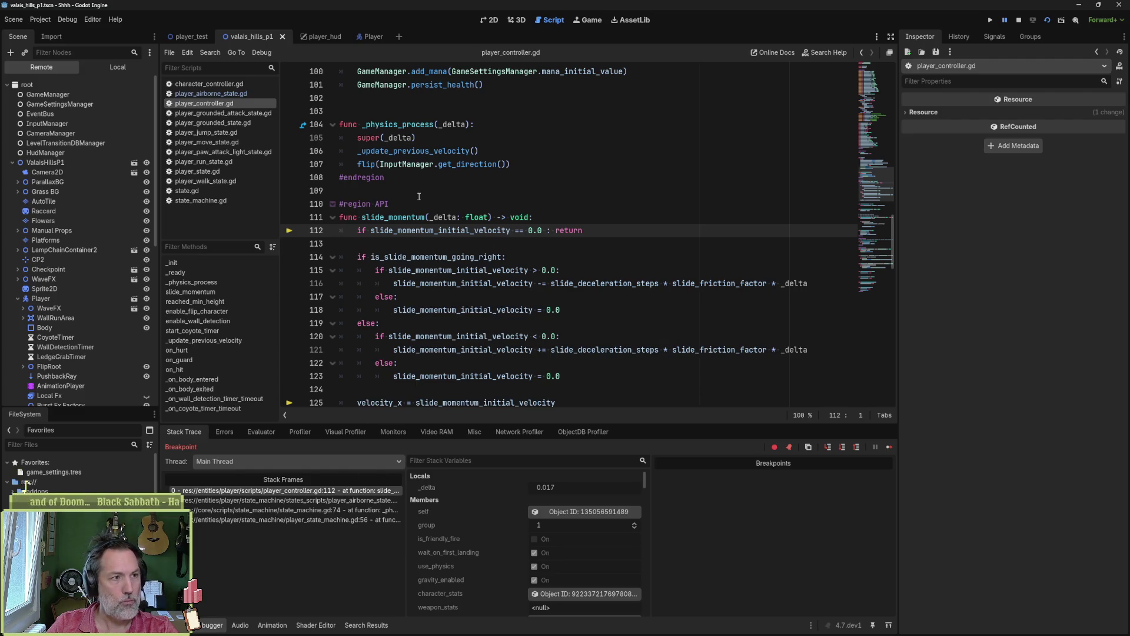
- Close every open script except player_airborne_state.gd and relaunch the game
left_click(236, 93)
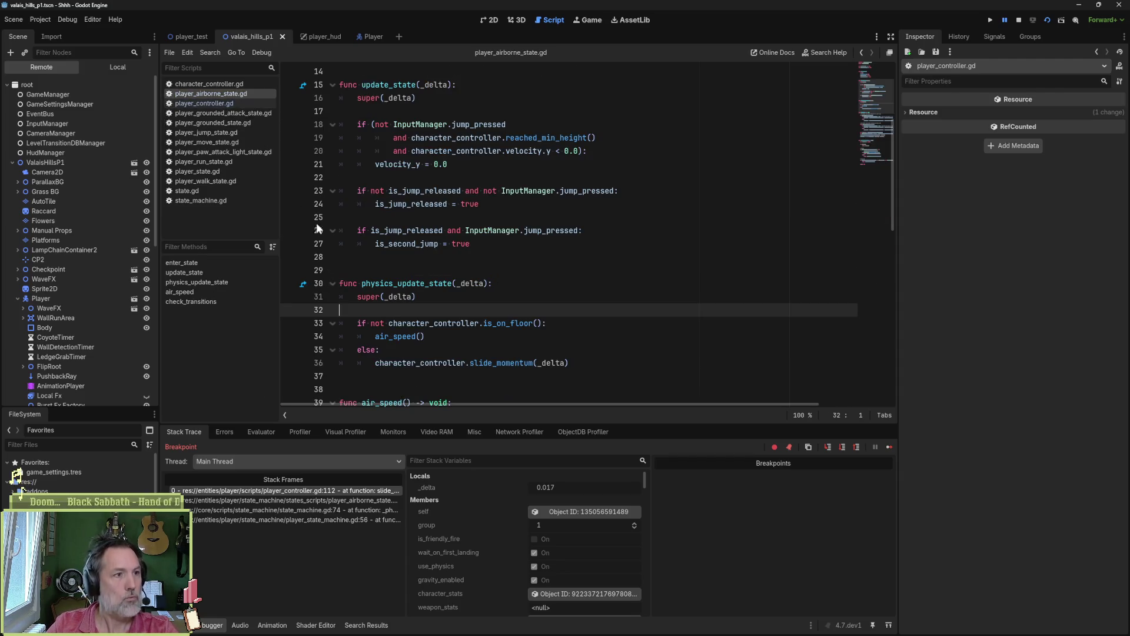
middle_click(237, 84)
middle_click(234, 94)
middle_click(235, 94)
middle_click(234, 94)
middle_click(234, 94)
middle_click(235, 93)
middle_click(232, 97)
middle_click(232, 97)
middle_click(228, 97)
middle_click(226, 97)
left_click(512, 231)
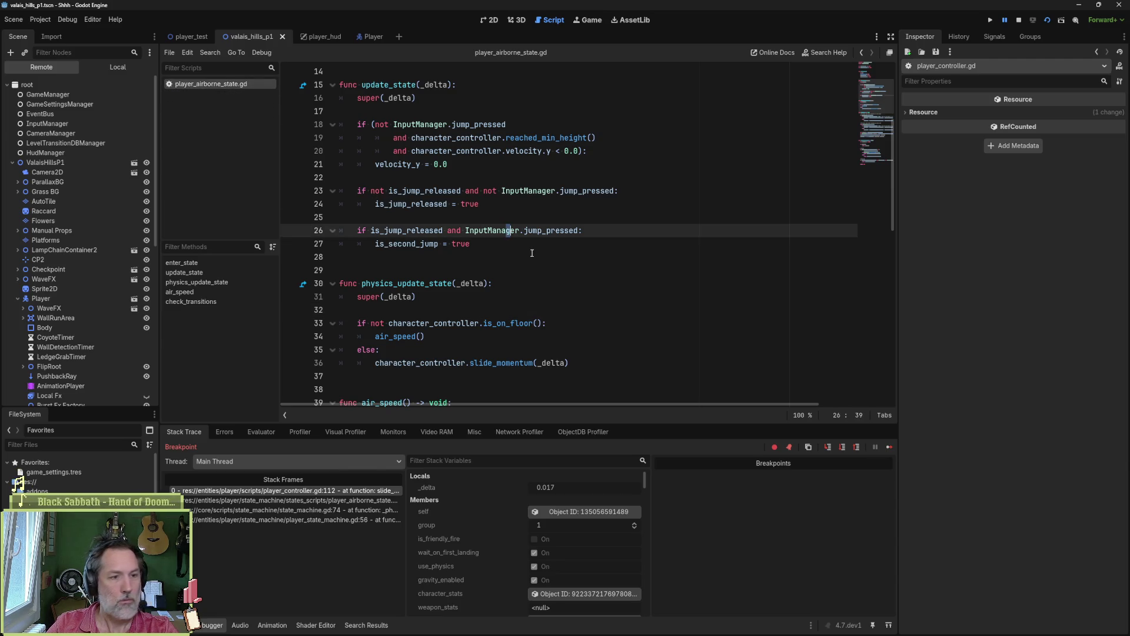
key("F5")
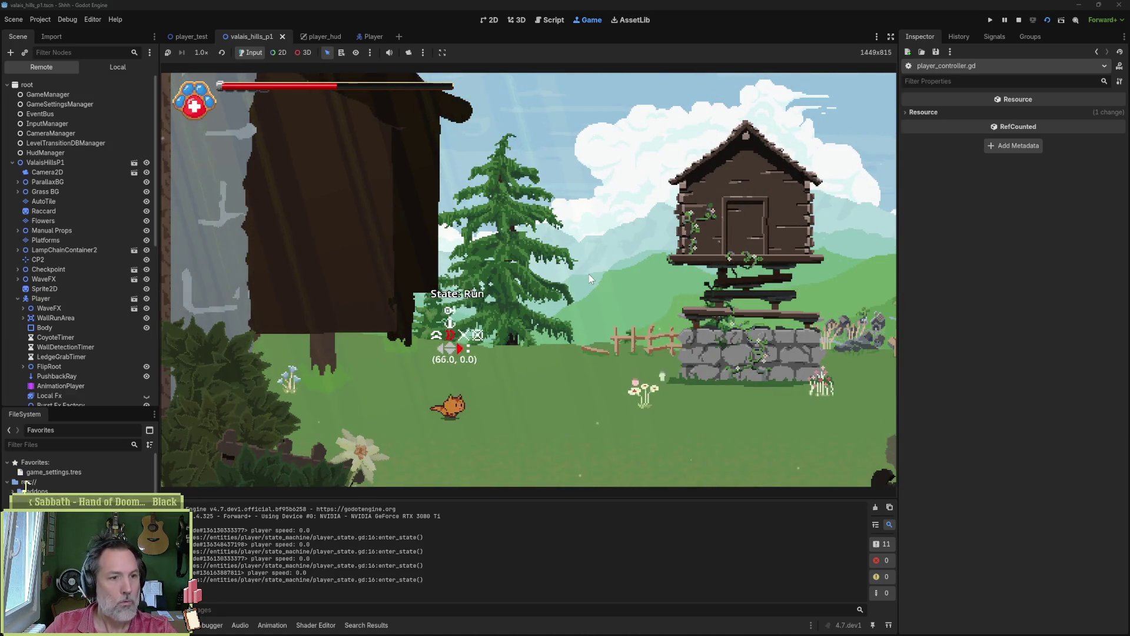
- Run the cat left and right with several jumps in the game, then stop it with F8
key("space")
key("Left")
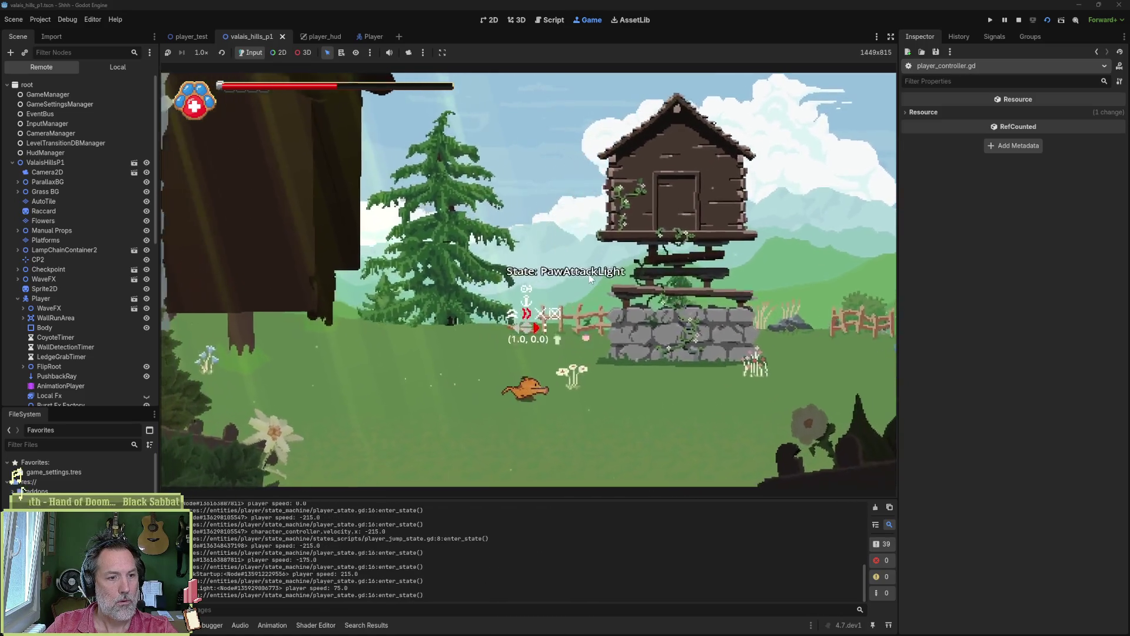
key("Right")
key("space")
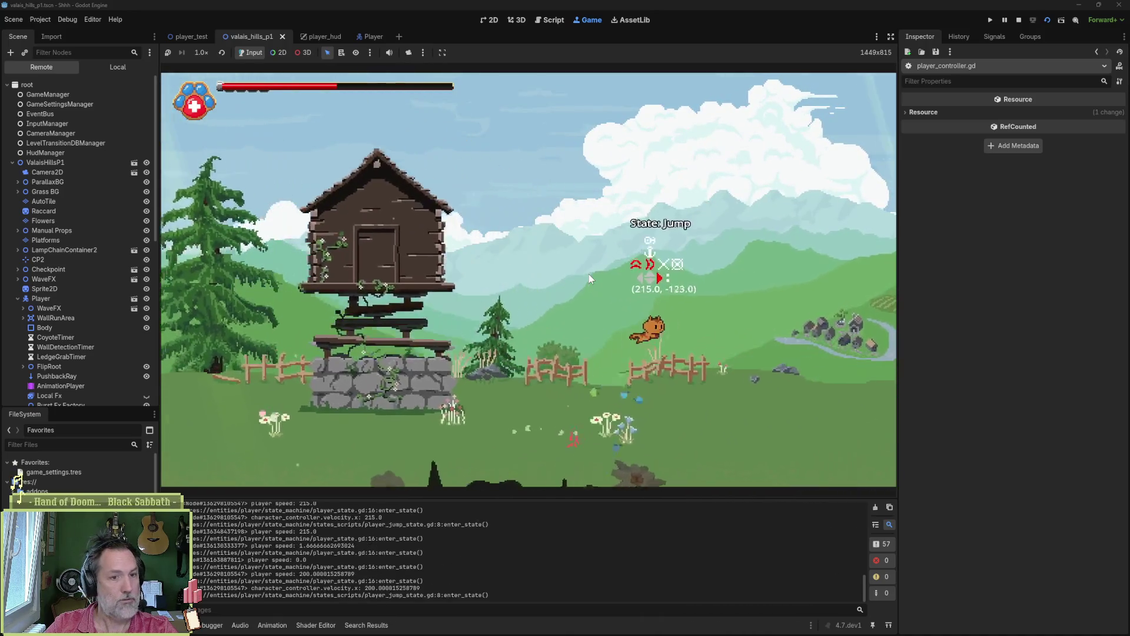
key("Left")
key("space")
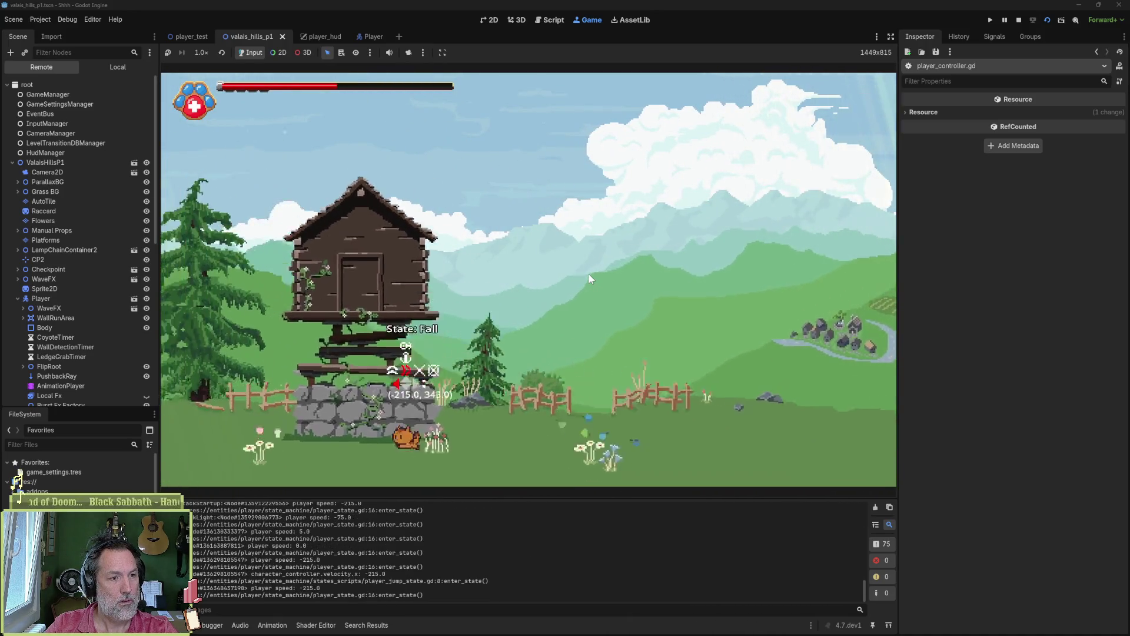
key("space")
key("space")
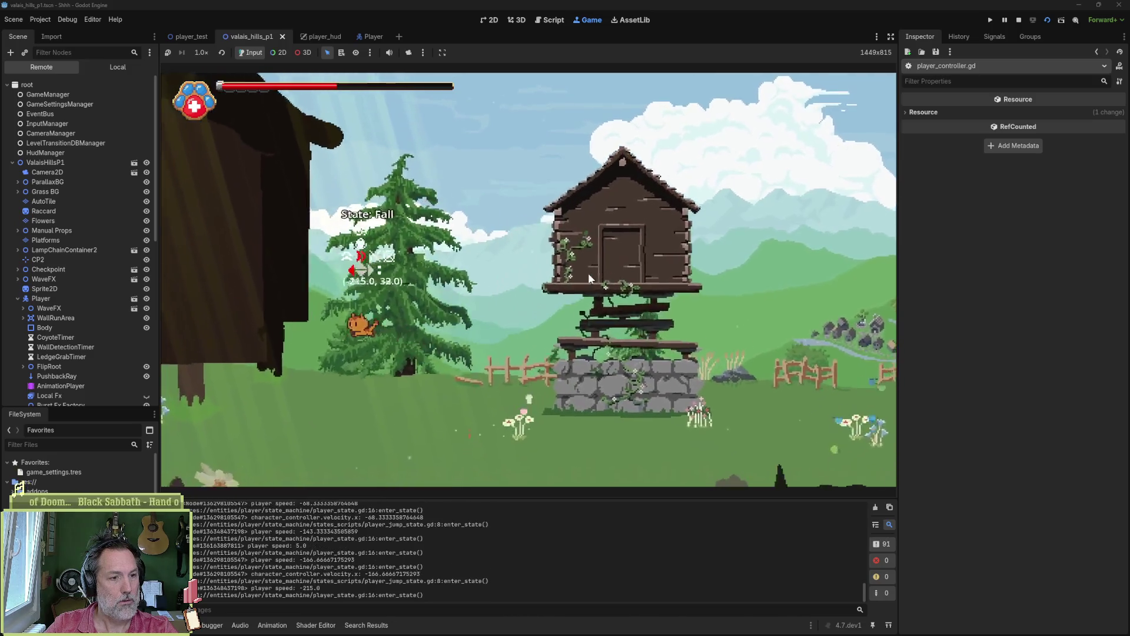
key("Right")
key("space")
key("space")
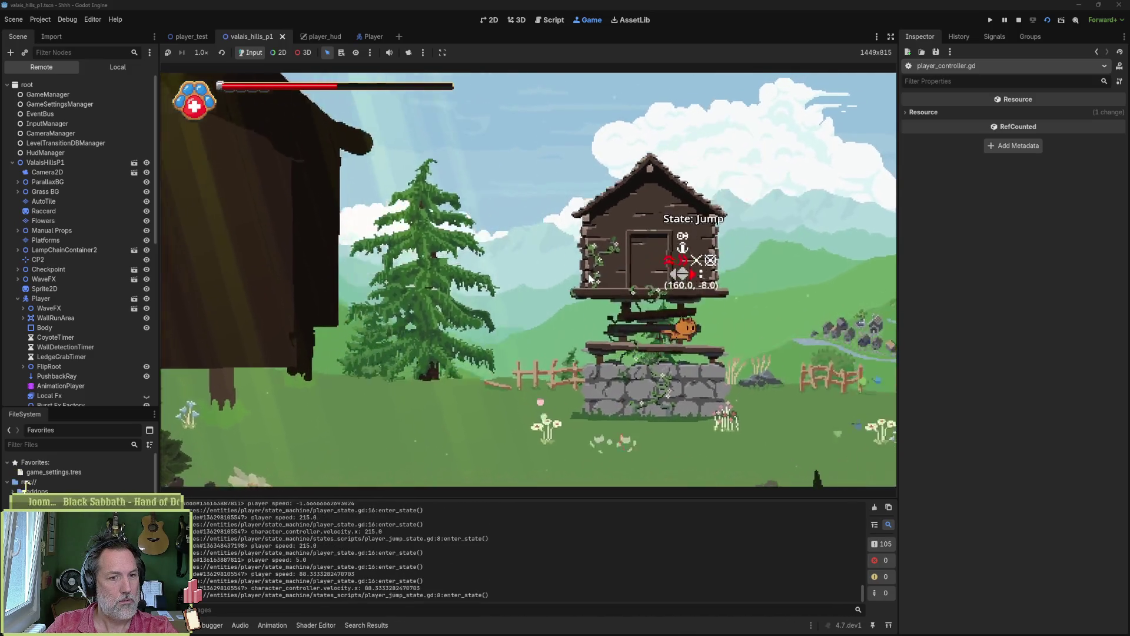
key("space")
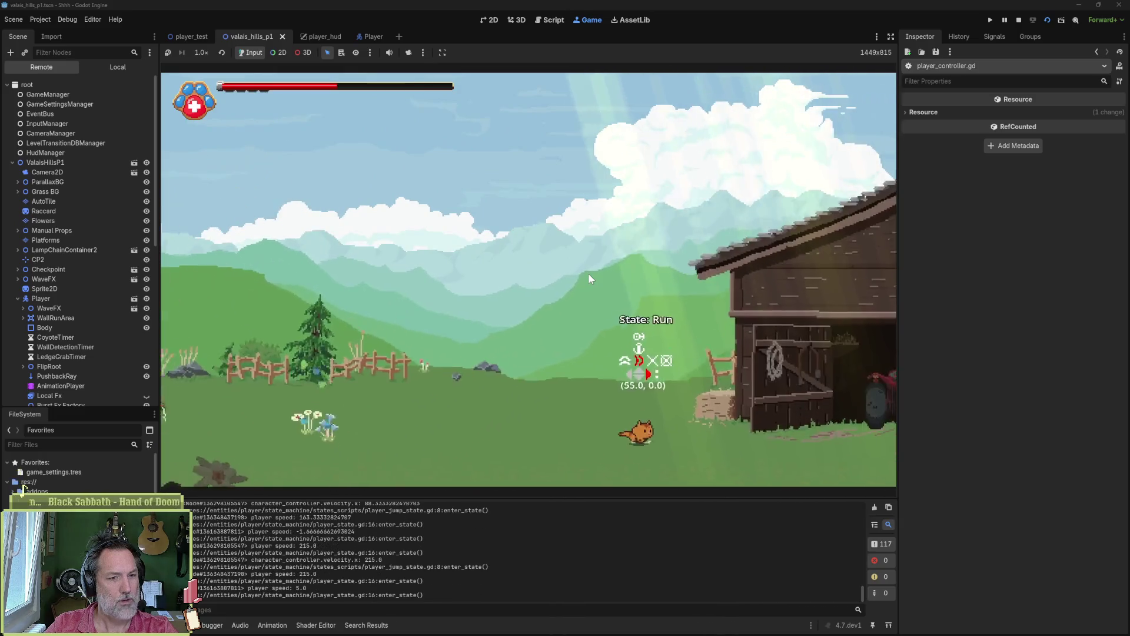
key("Left")
key("space")
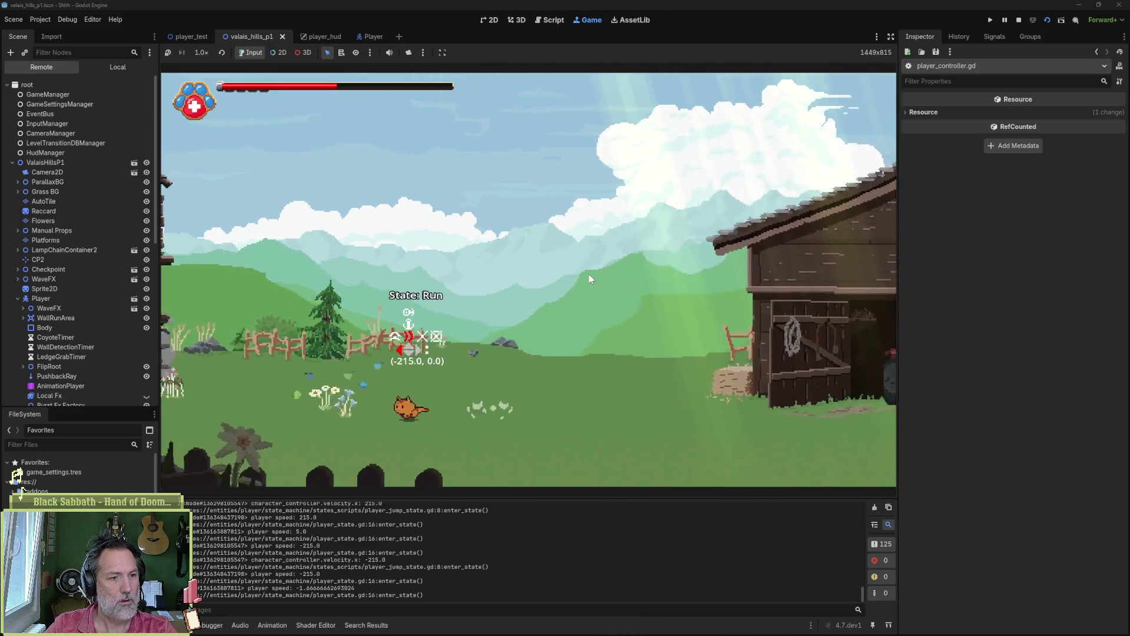
key("F8")
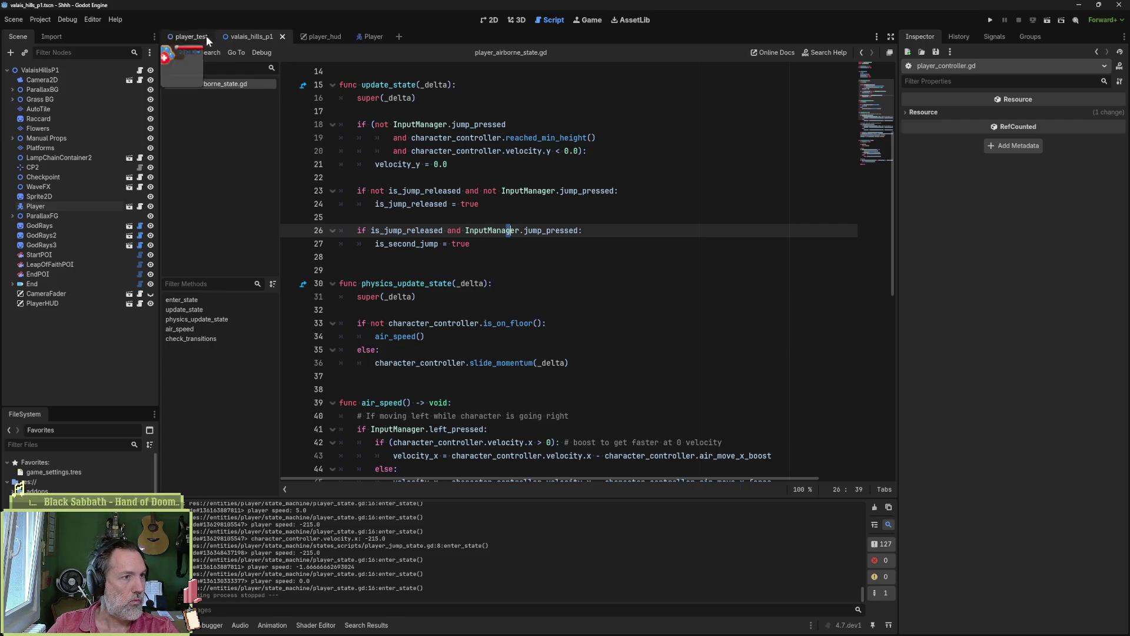
- Switch to the Player scene and open the Fall state's player_fall_state.gd at update_state
left_click(366, 36)
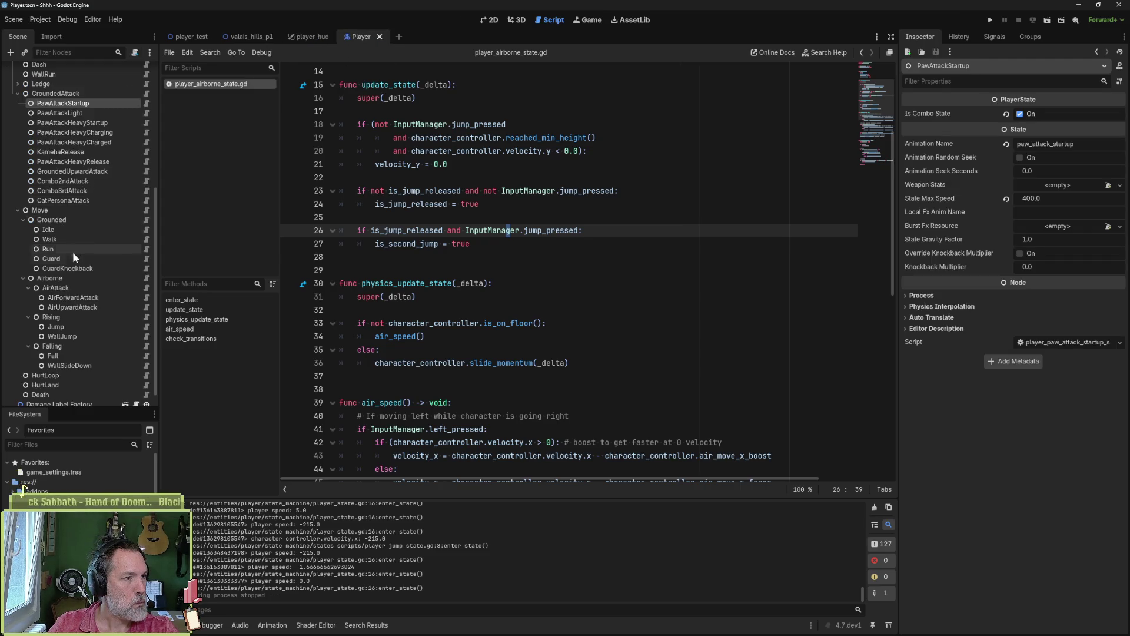
left_click(146, 355)
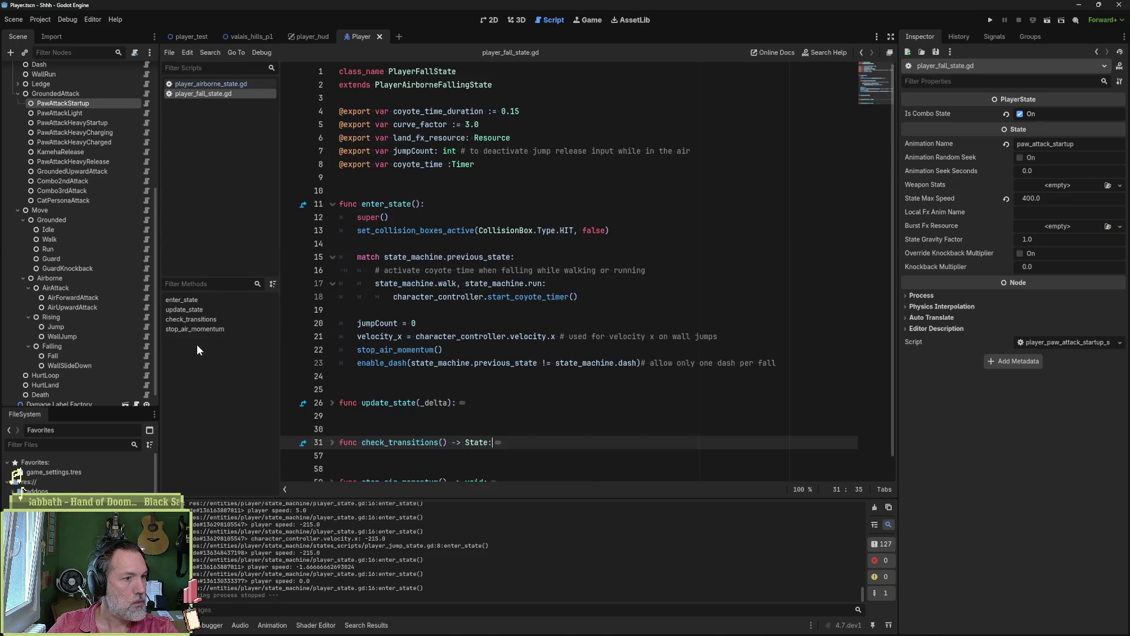
left_click(207, 318)
left_click(207, 310)
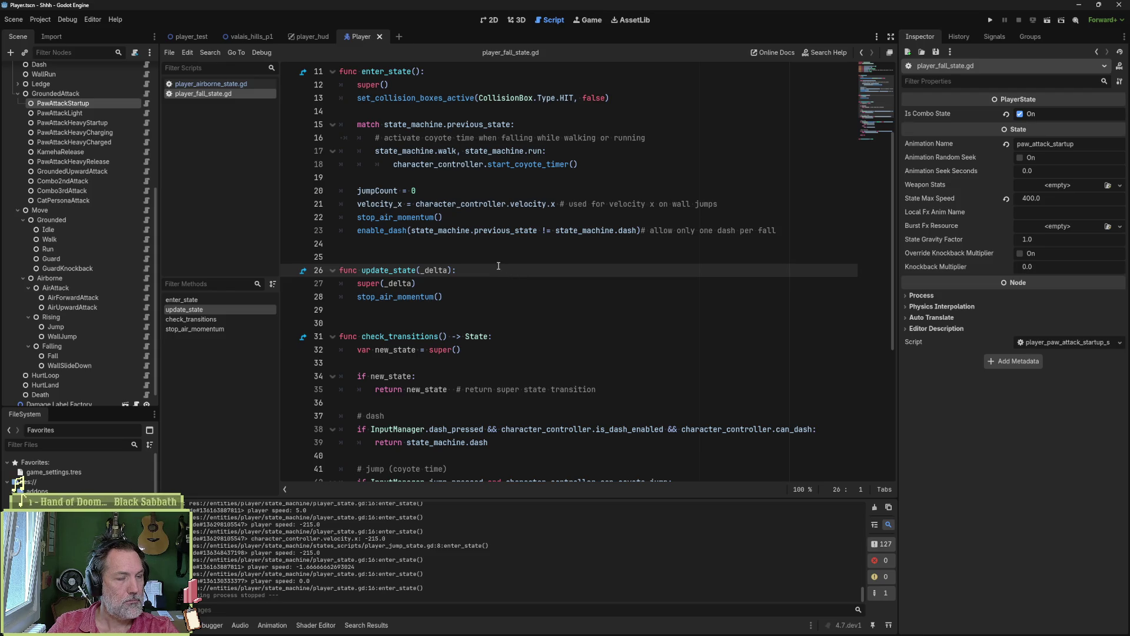
- Unfold stop_air_momentum and place the caret before its name on line 59
left_click_drag(454, 299, 471, 287)
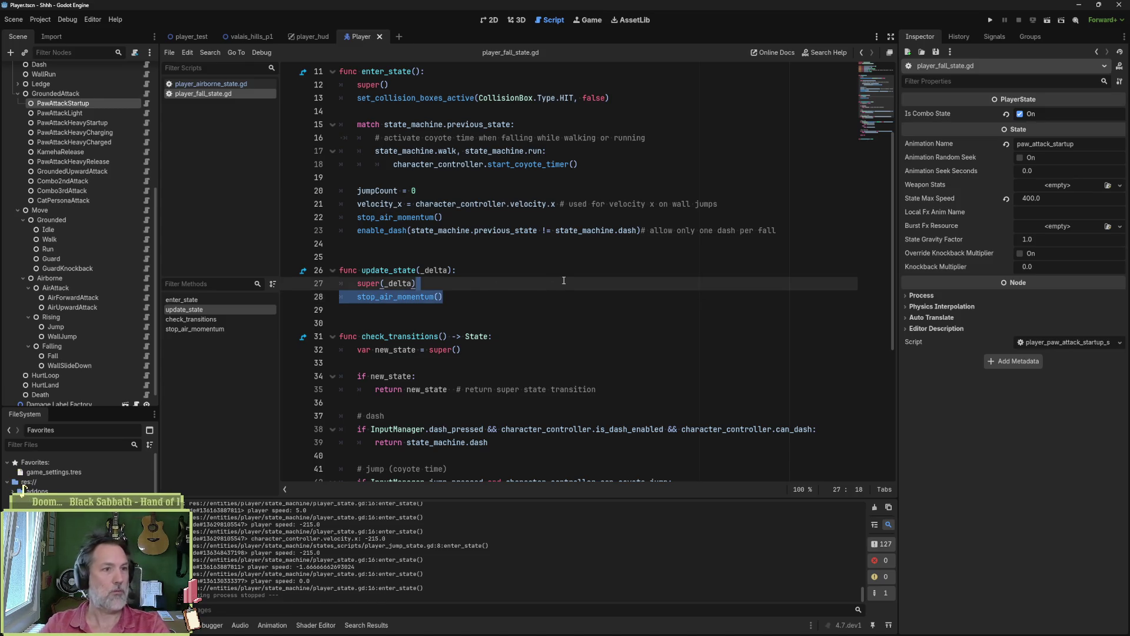
scroll(564, 287, "down", 5)
scroll(560, 281, "down", 2)
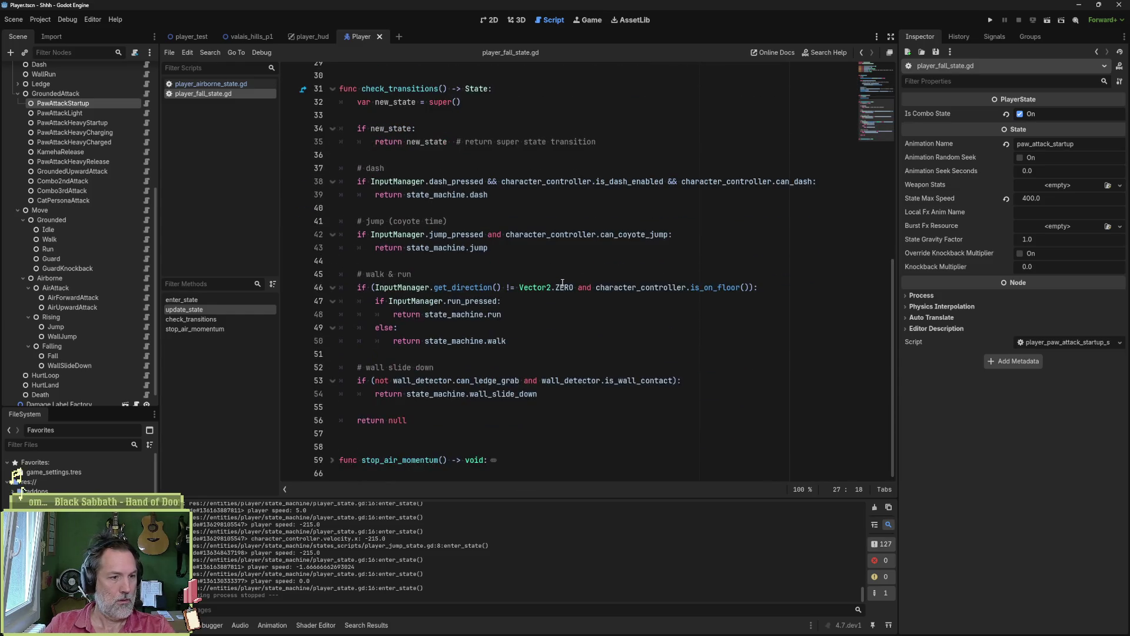
left_click(321, 459)
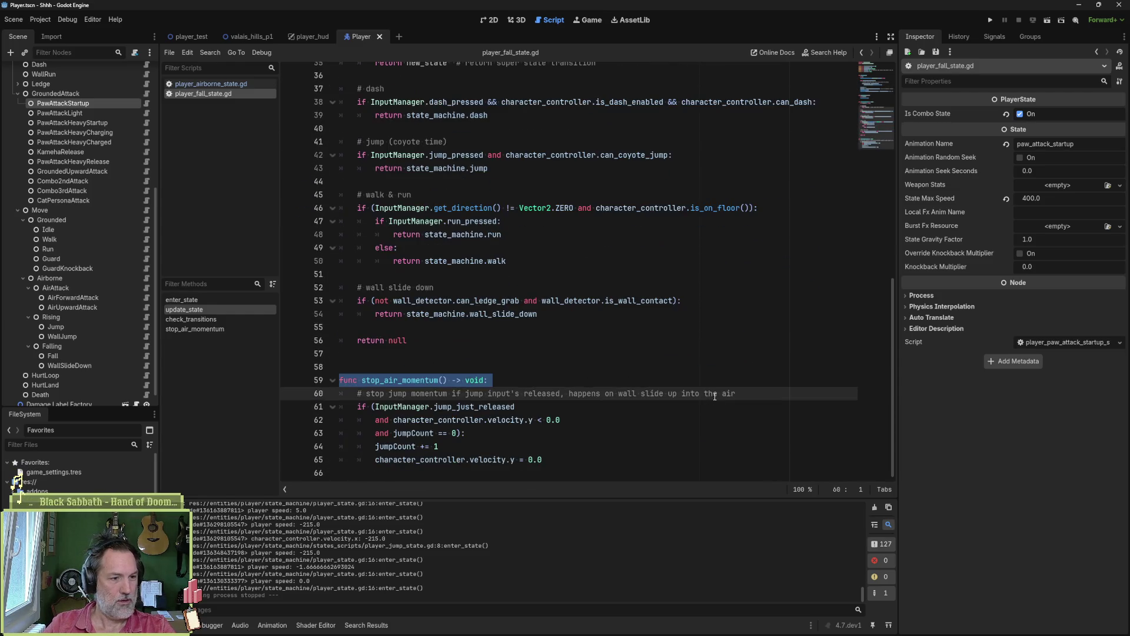
left_click_drag(542, 461, 380, 460)
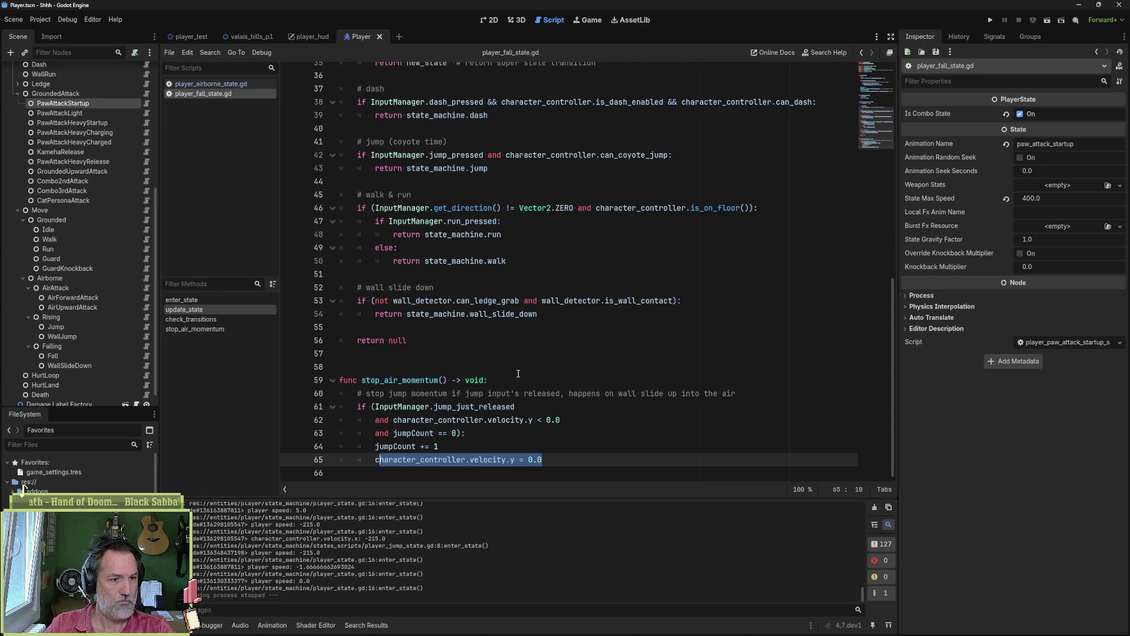
left_click(361, 380)
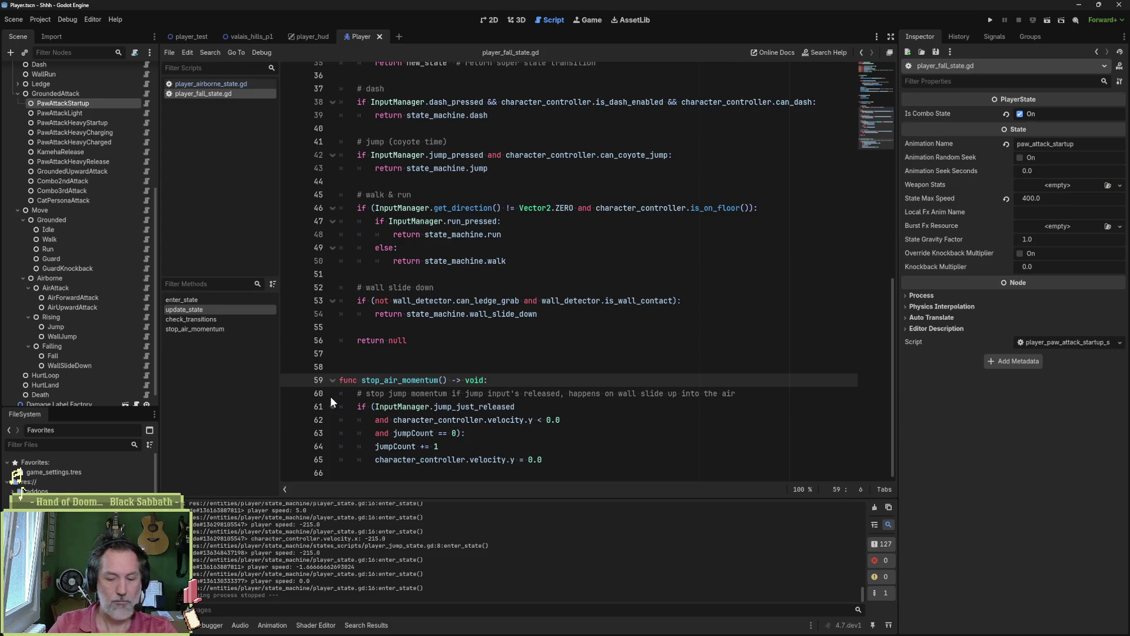
- Prefix '_' to the stop_air_momentum definition and its calls on lines 22 and 28
type("_")
scroll(424, 235, "up", 7)
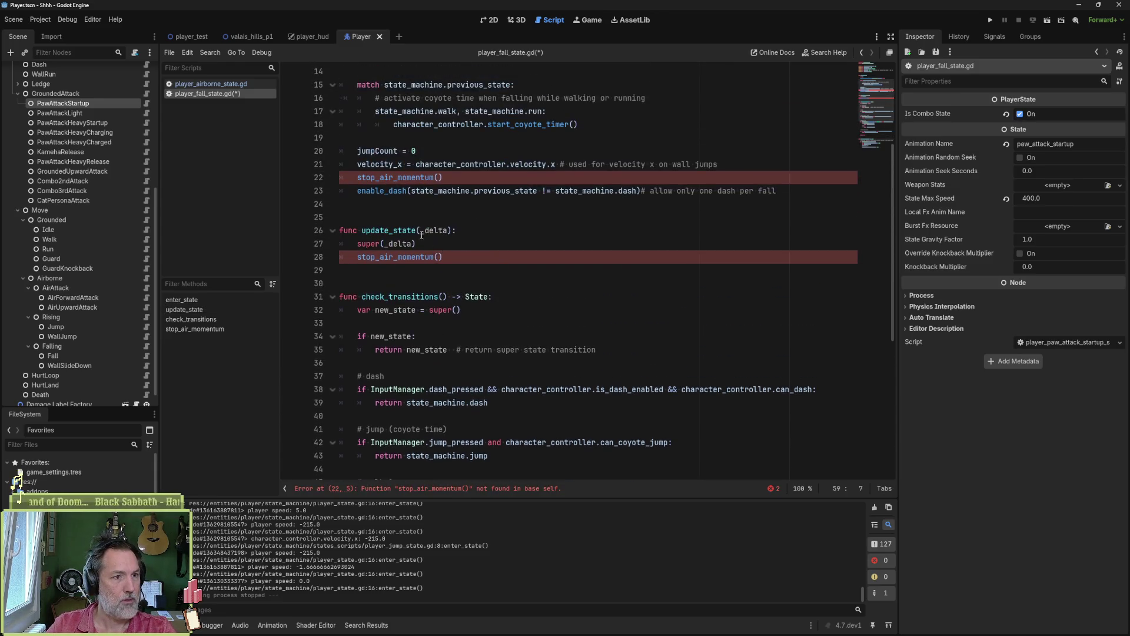
left_click(358, 177)
type("_")
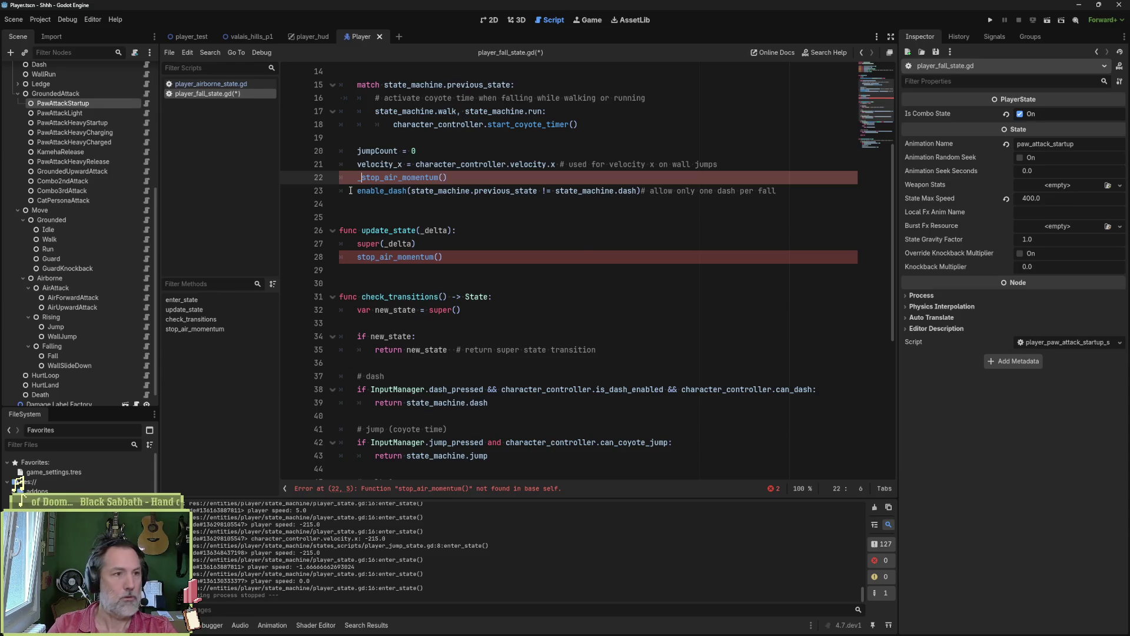
left_click(370, 259)
left_click(352, 260)
type("_")
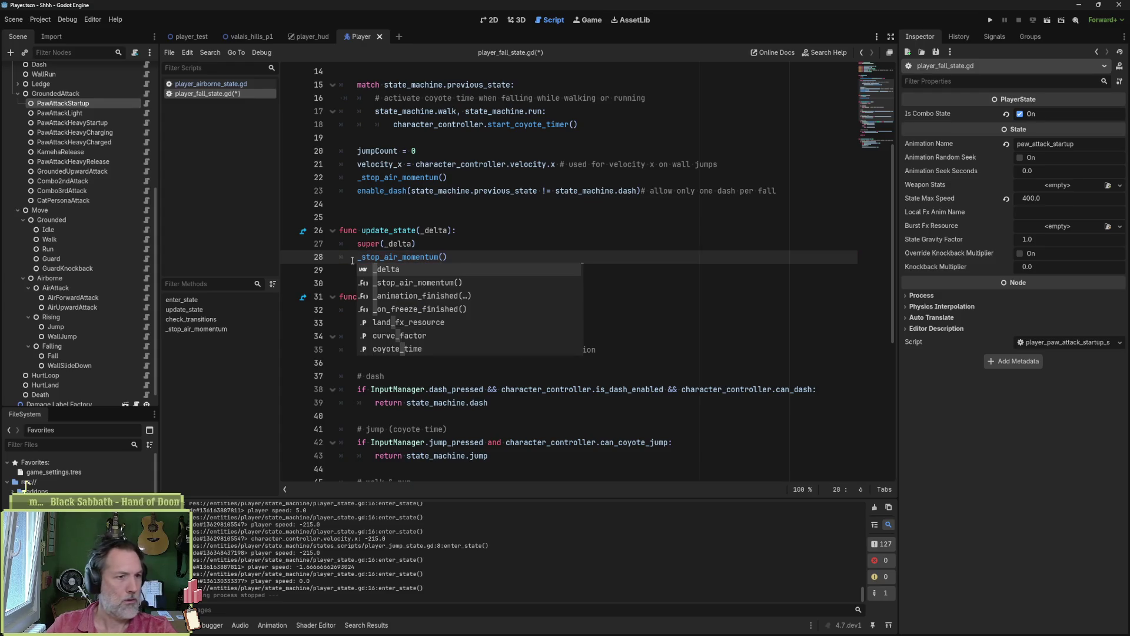
- Rename update_state to physics_update_state, save the script, and run the game with F5
left_click(362, 230)
type("physic")
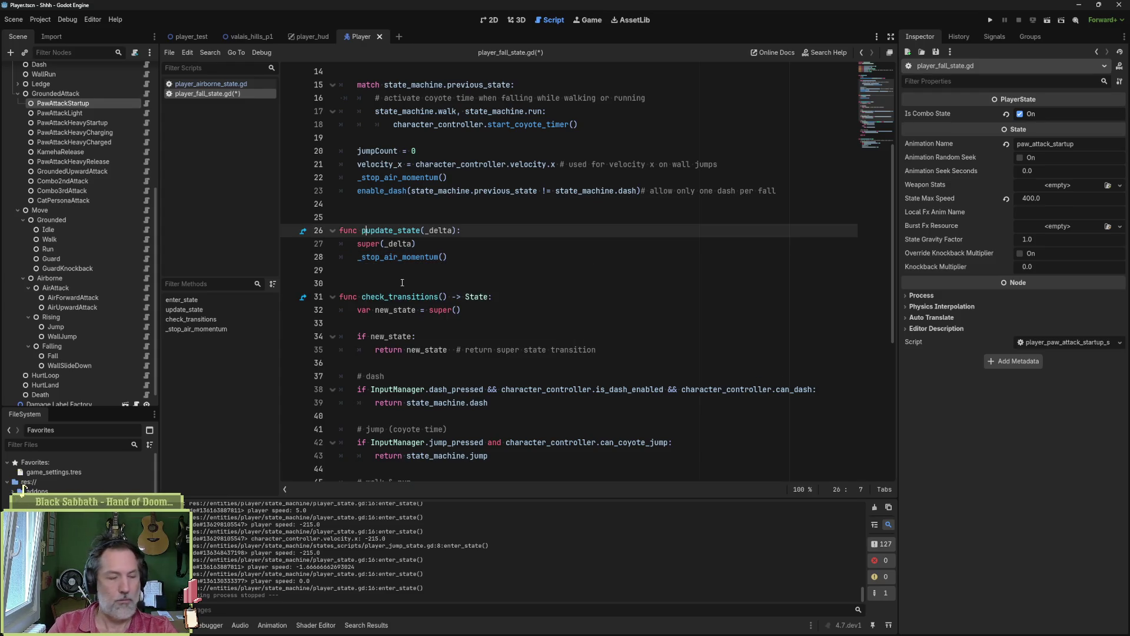
type("s_")
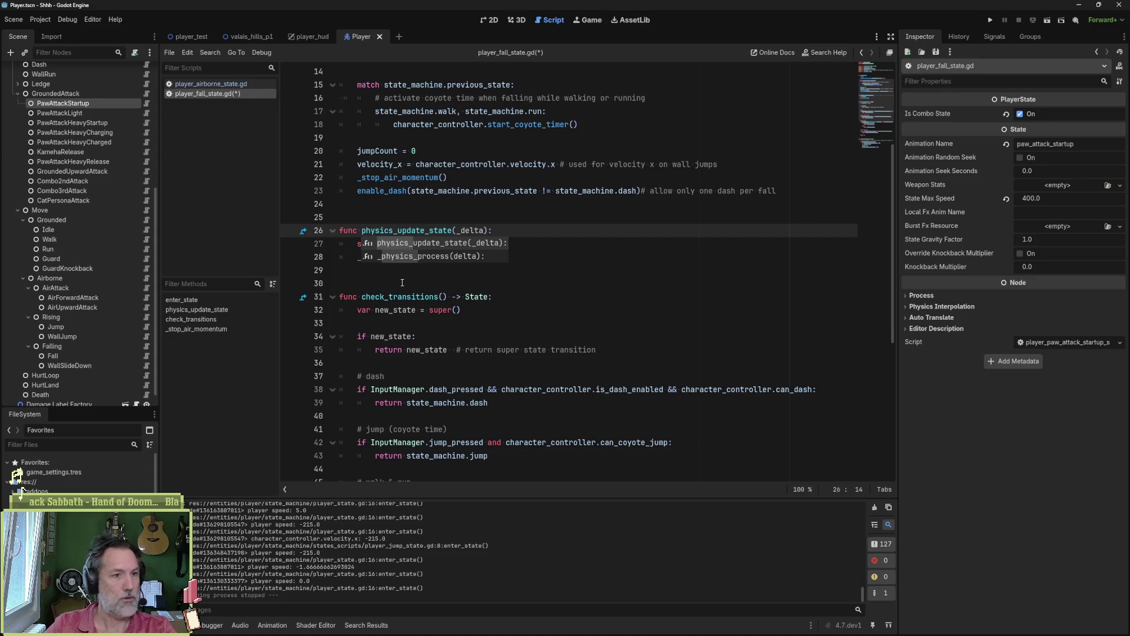
key("Escape")
key("Up")
key("ctrl+s")
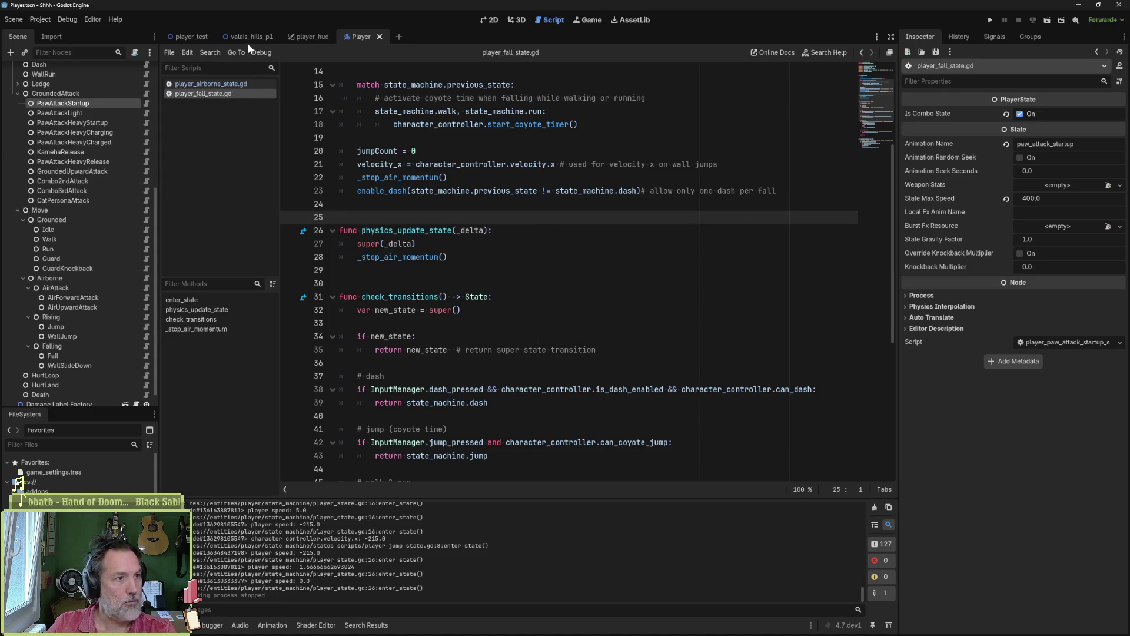
key("F5")
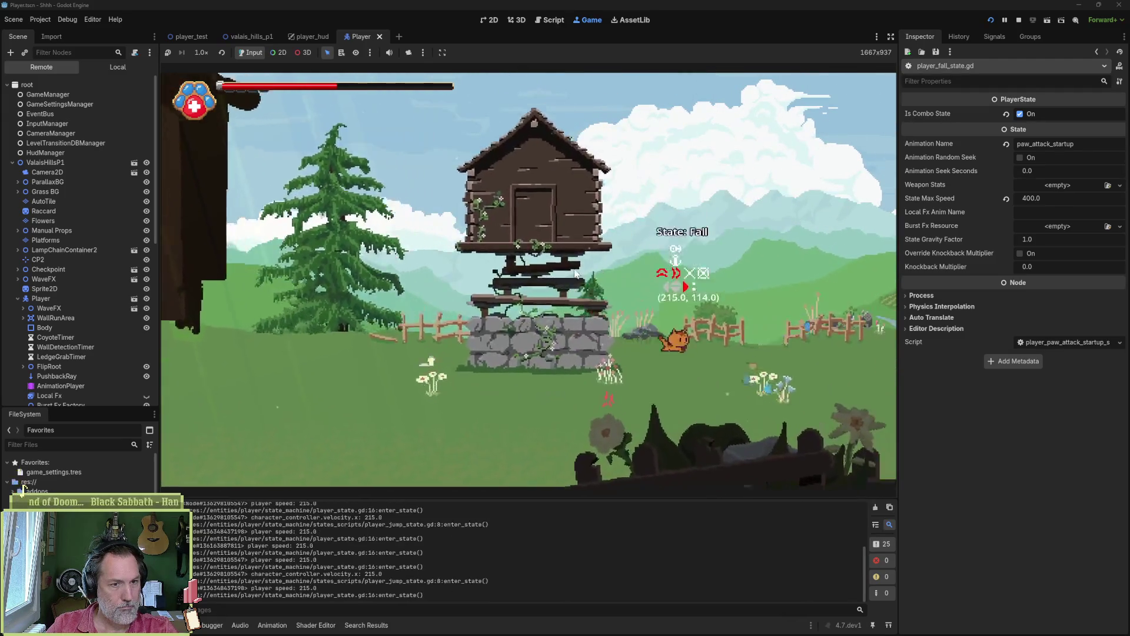
- Turn the cat left and jump in the running game, then stop it with F8
key("Left")
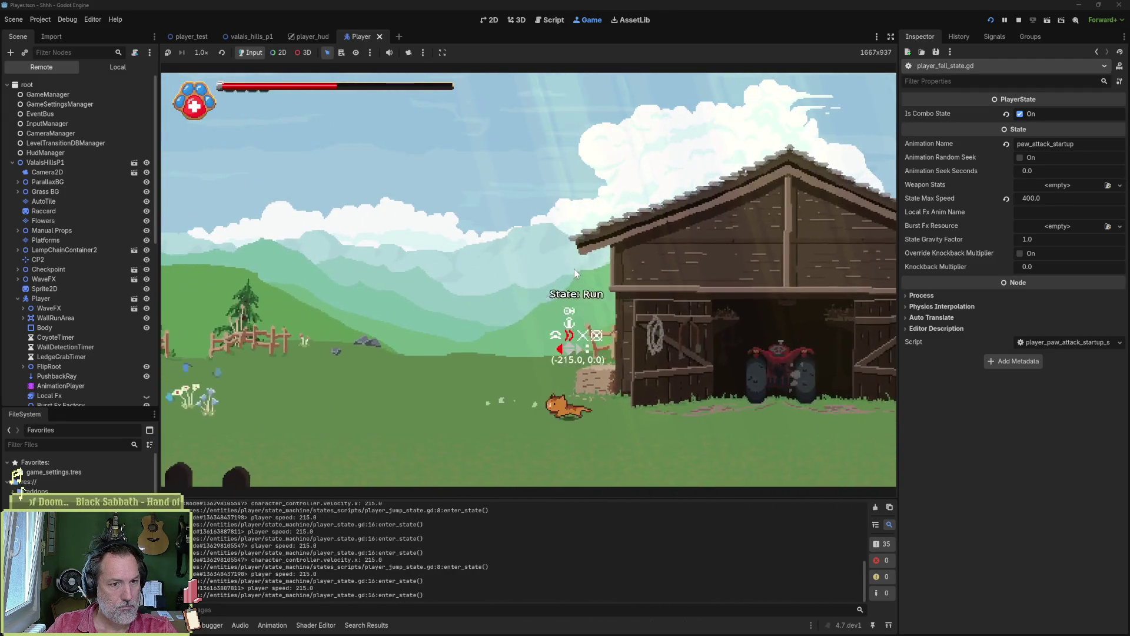
key("space")
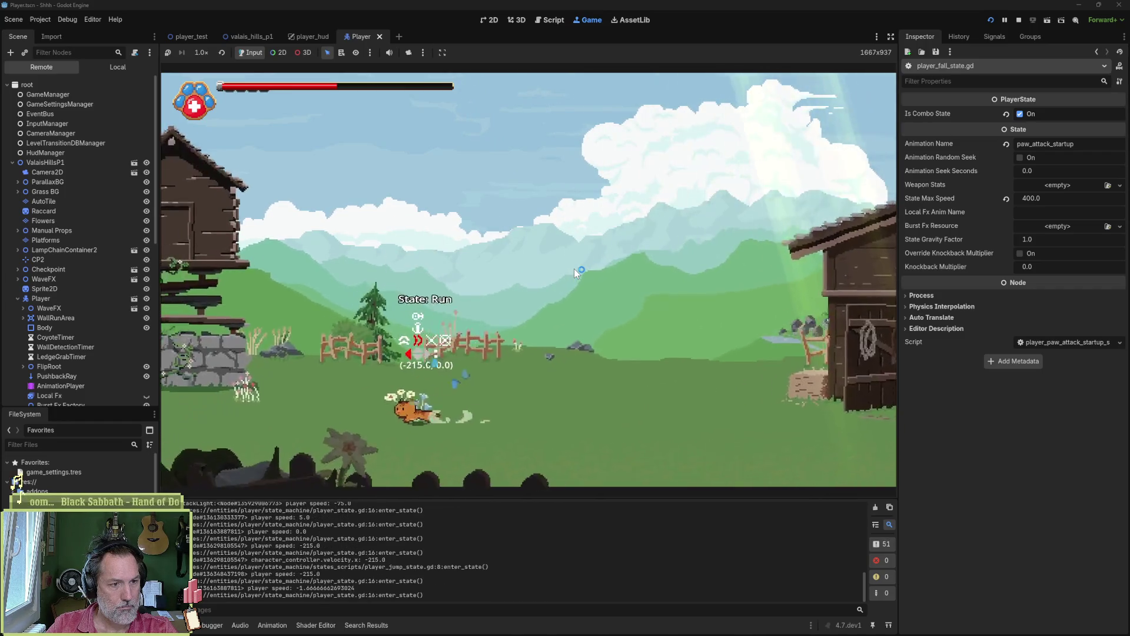
key("F8")
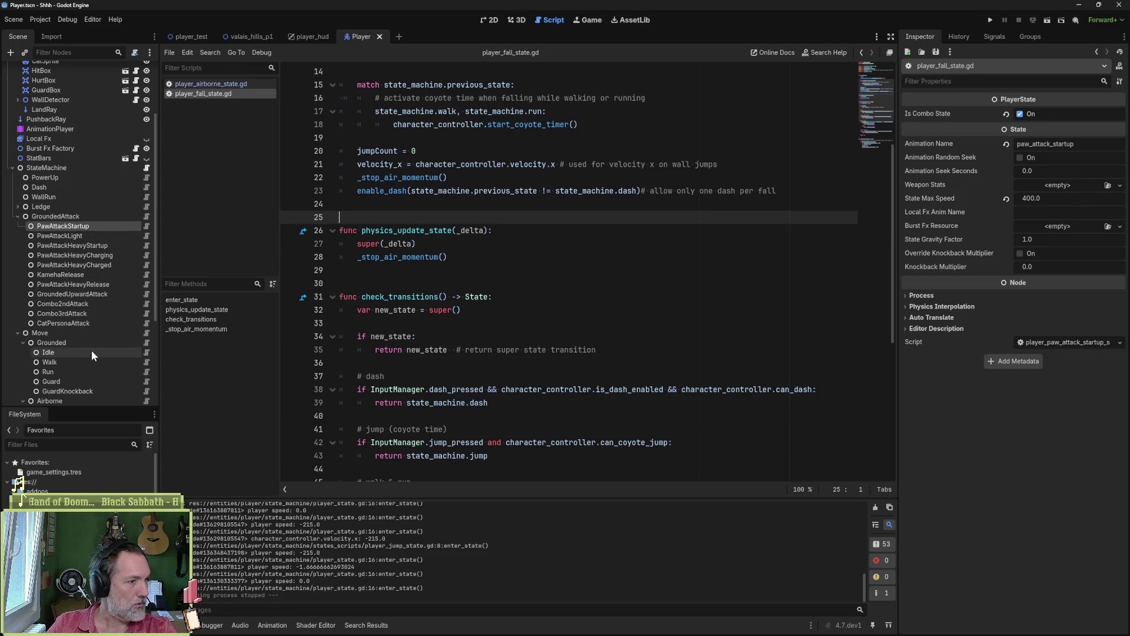
- Follow the _stop_air_momentum call on line 28 to its function definition
scroll(97, 365, "down", 3)
scroll(96, 366, "down", 2)
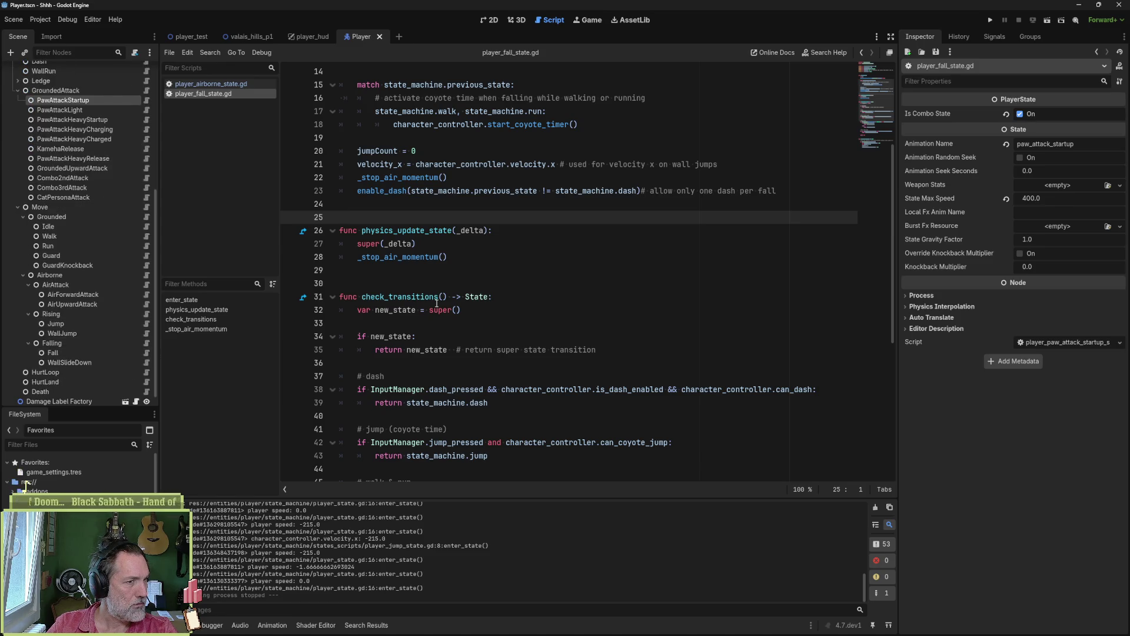
double_click(412, 256)
scroll(475, 277, "up", 3)
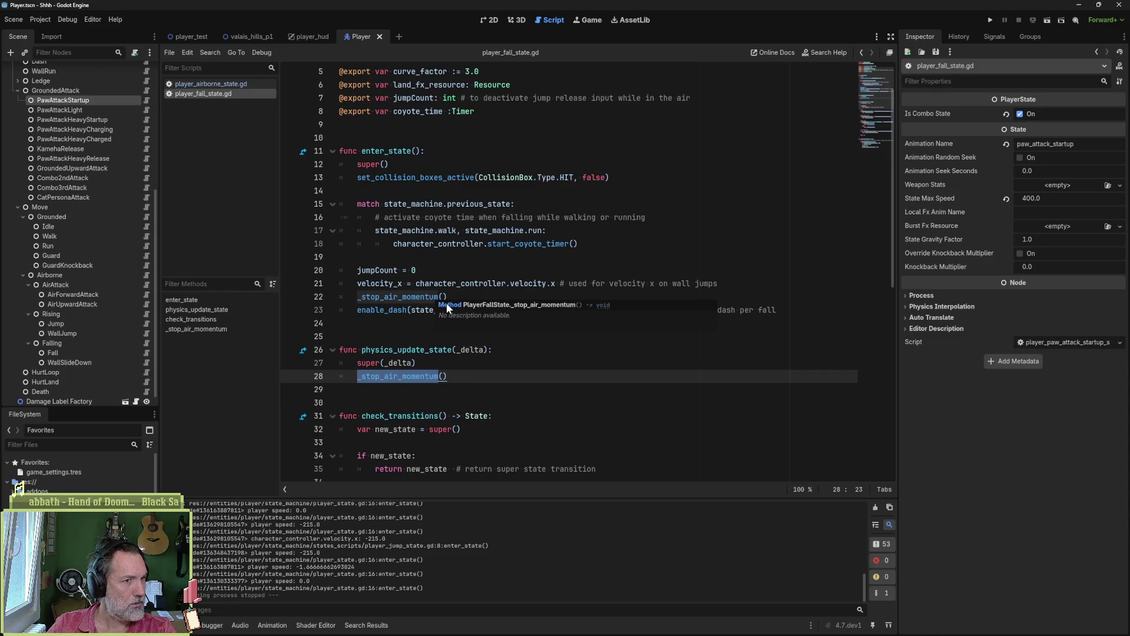
left_click(446, 303)
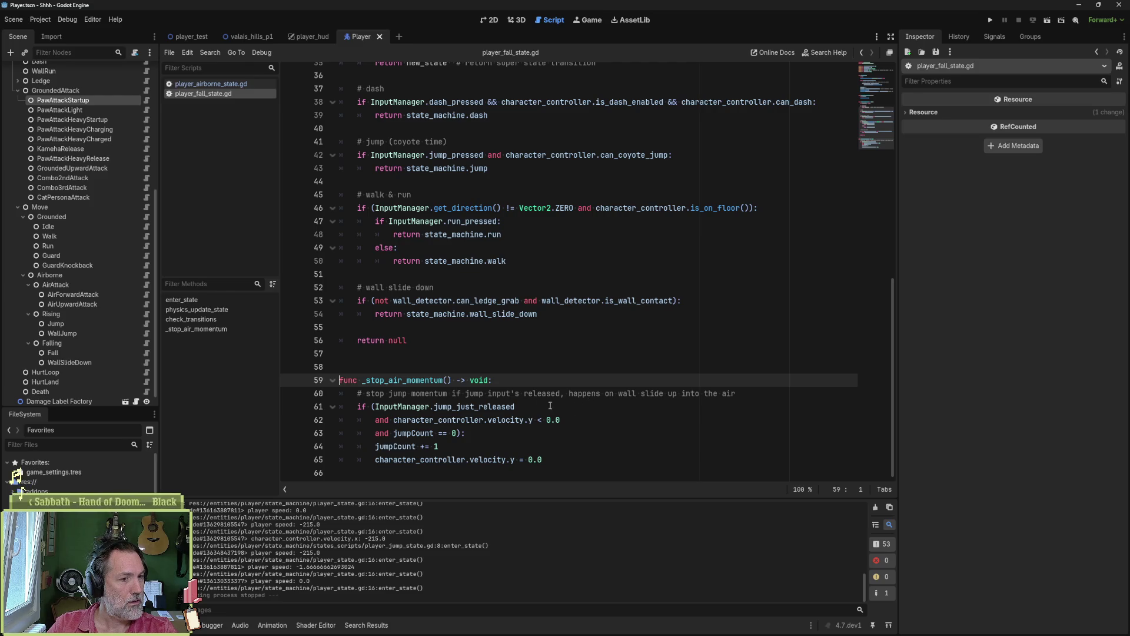
- Comment out _stop_air_momentum's body lines 61–65, add a pass line under its header, and run
left_click_drag(467, 408, 467, 455)
key("ctrl+k")
left_click(468, 455)
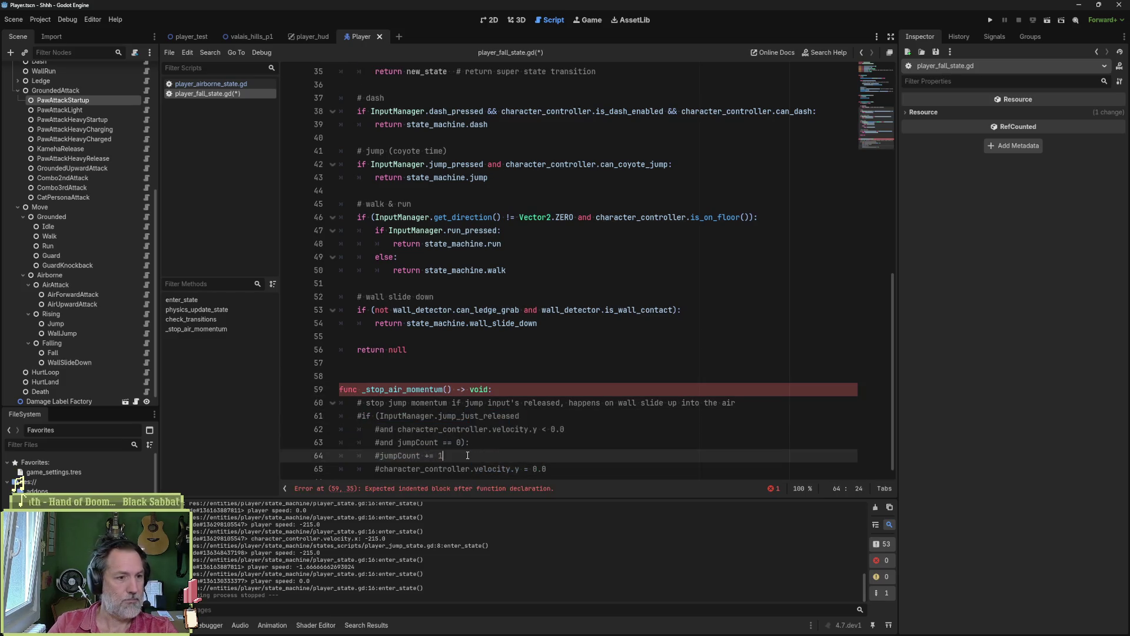
key("Up")
key("Up")
key("Up")
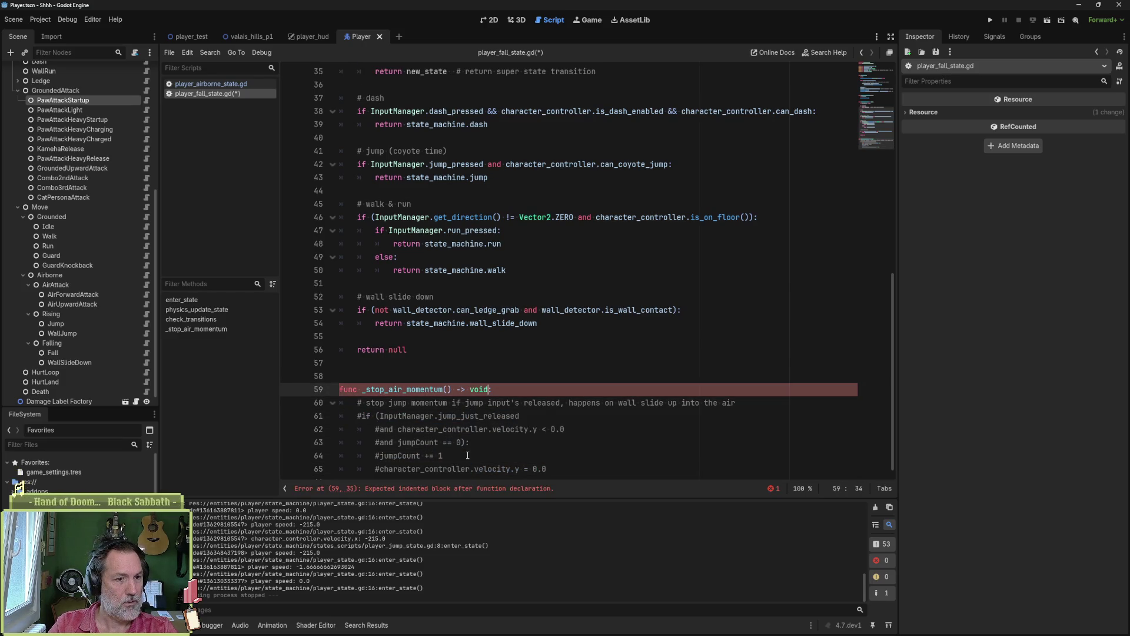
key("End")
key("Return")
type("s")
key("F6")
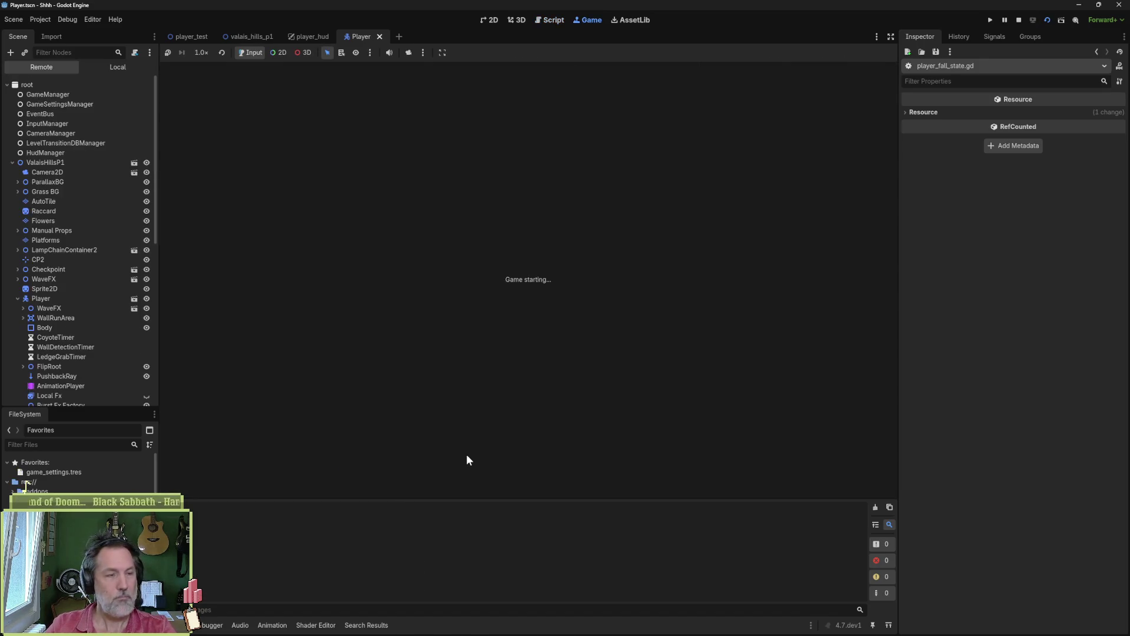
- Restart the game with F6, jump the cat onto the house platform, then stop it
key("F6")
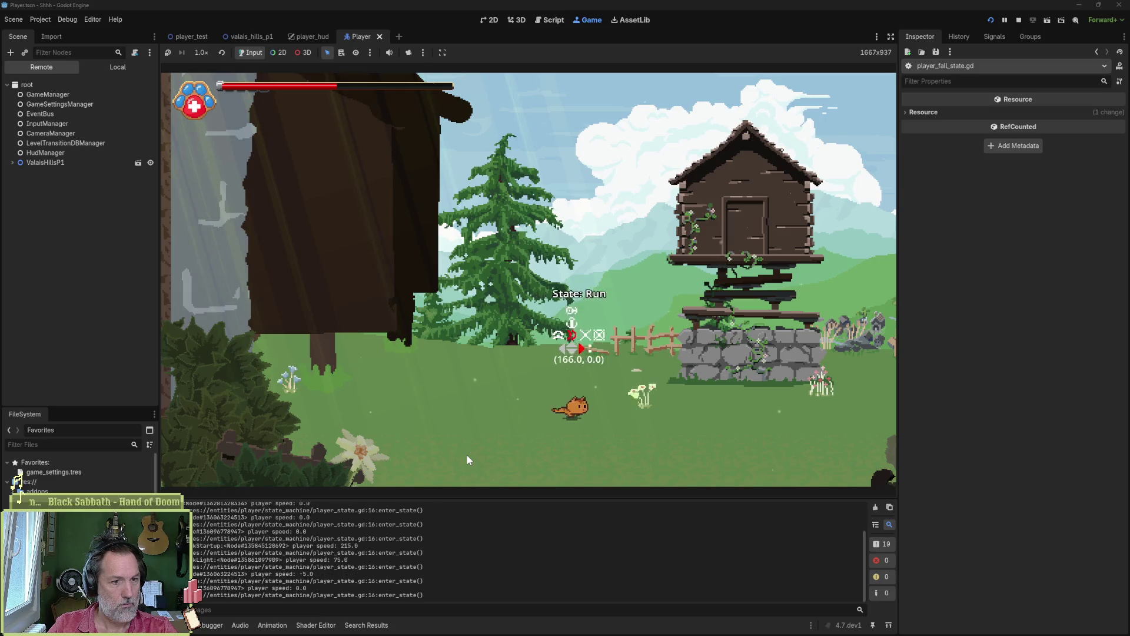
key("space")
key("F8")
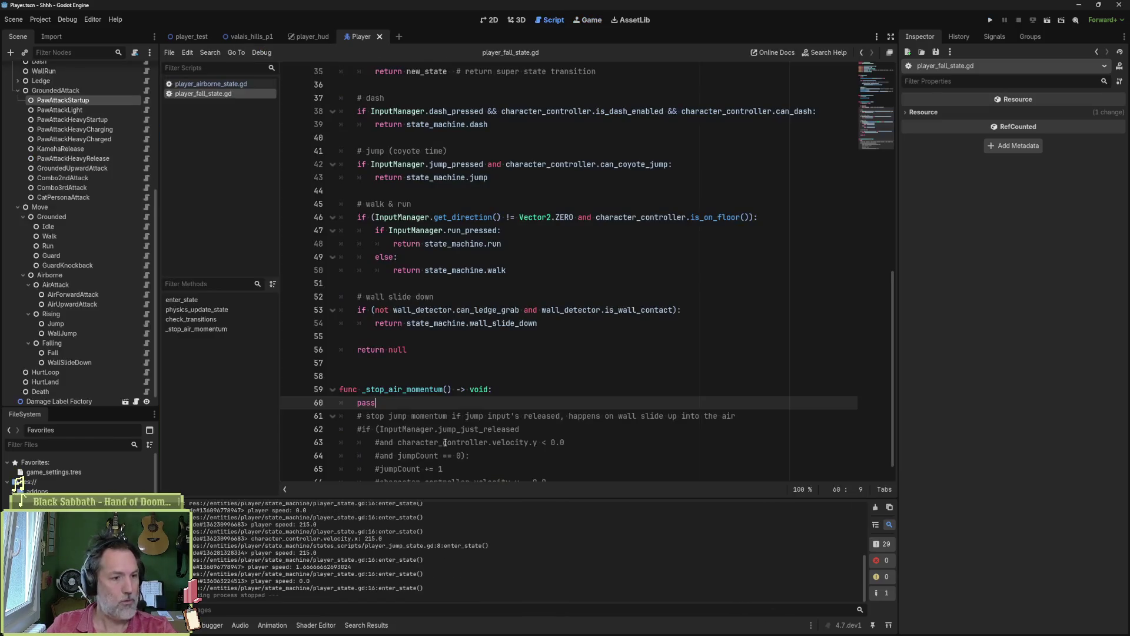
- Uncomment lines 61–65 of _stop_air_momentum and open the parent PlayerAirborneFallingState script
left_click_drag(470, 415, 470, 469)
key("ctrl+k")
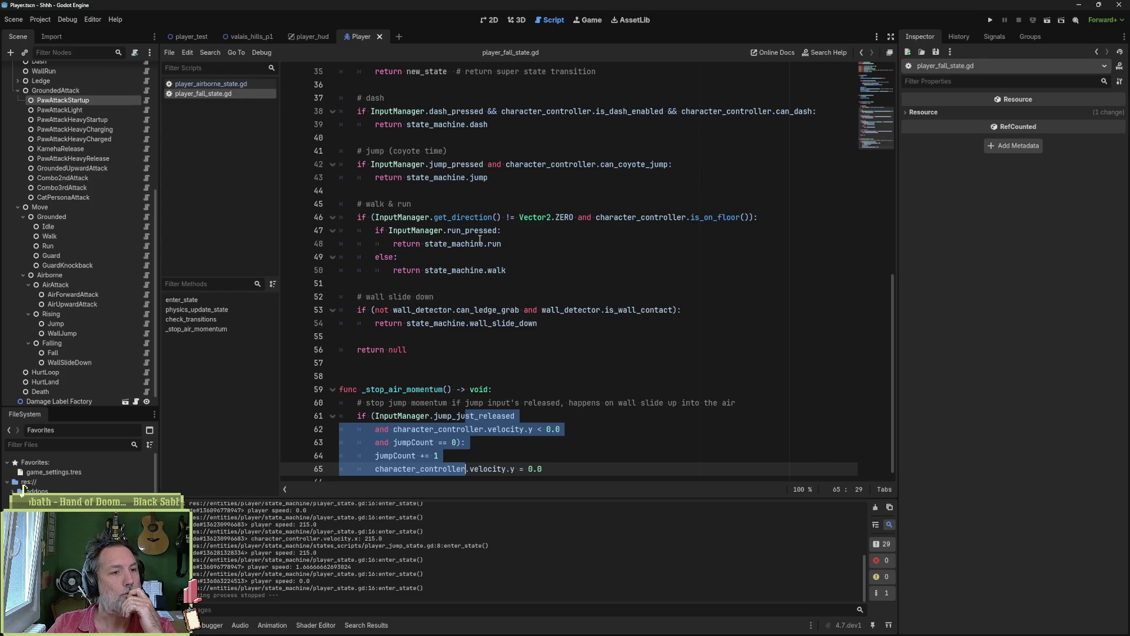
scroll(445, 288, "up", 2)
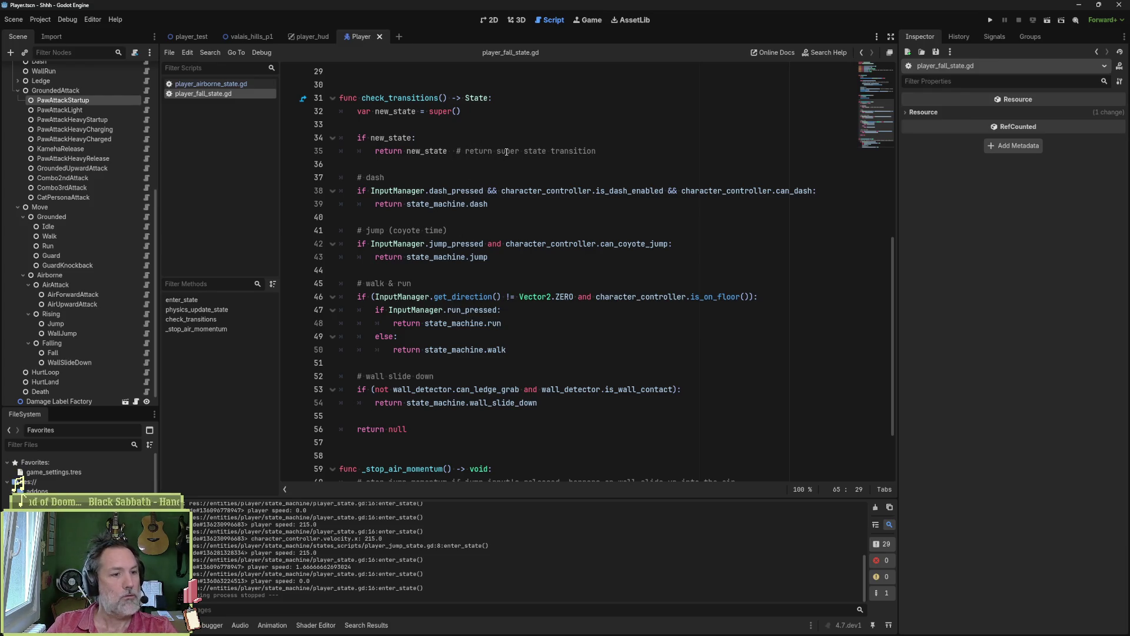
scroll(801, 96, "up", 10)
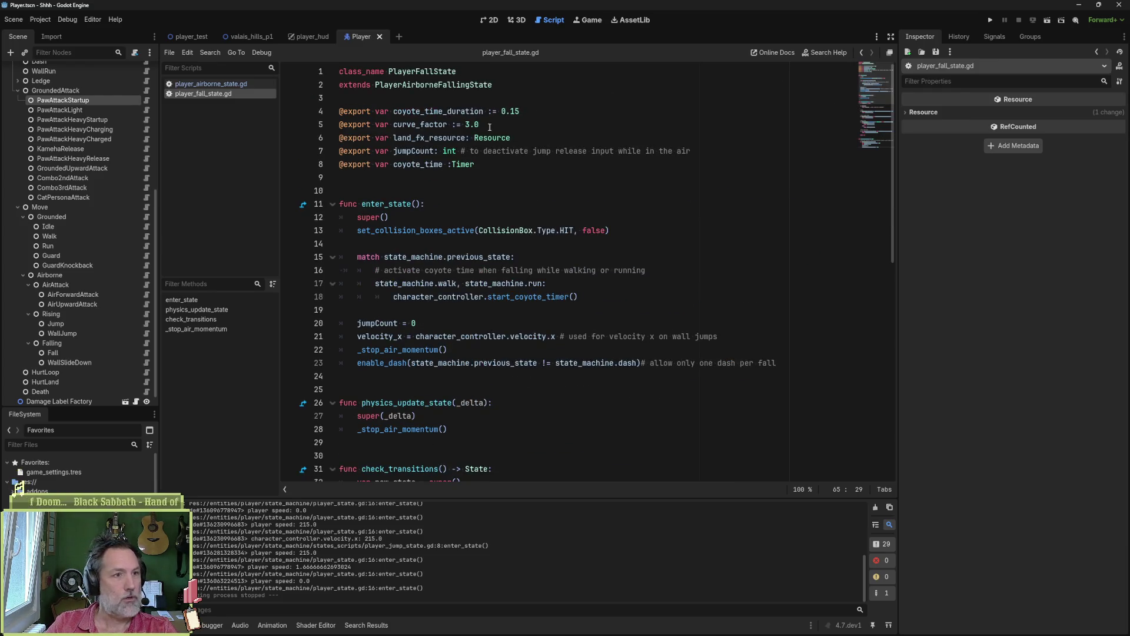
left_click(462, 85)
left_click(462, 84, "ctrl")
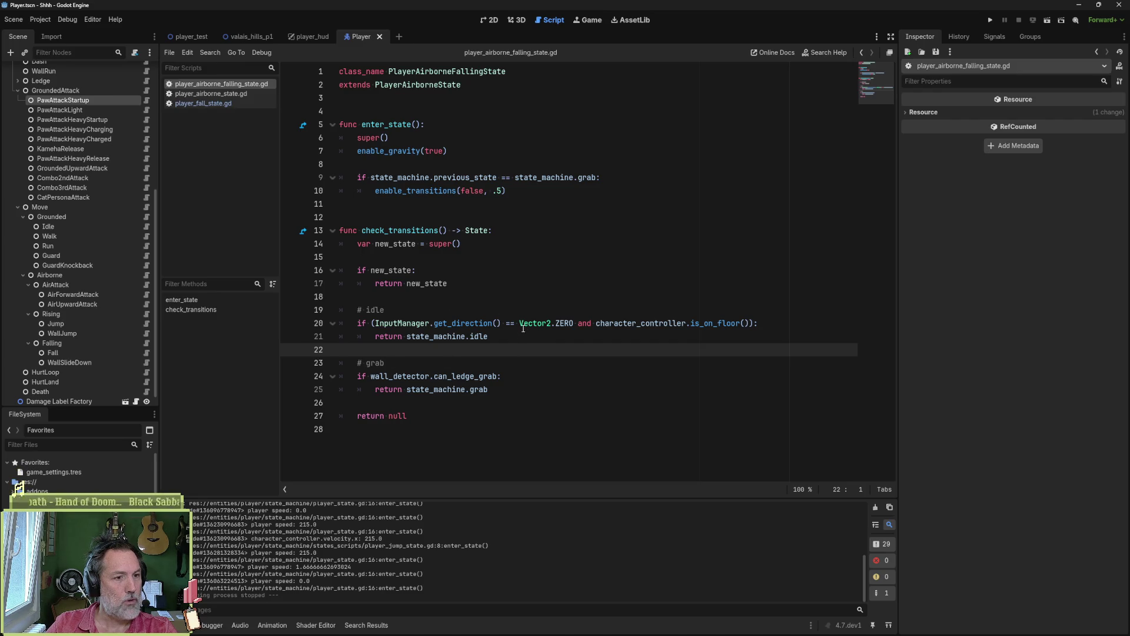
- Break on line 21's idle return in a test run, then remove it and return to check_transitions
left_click(290, 336)
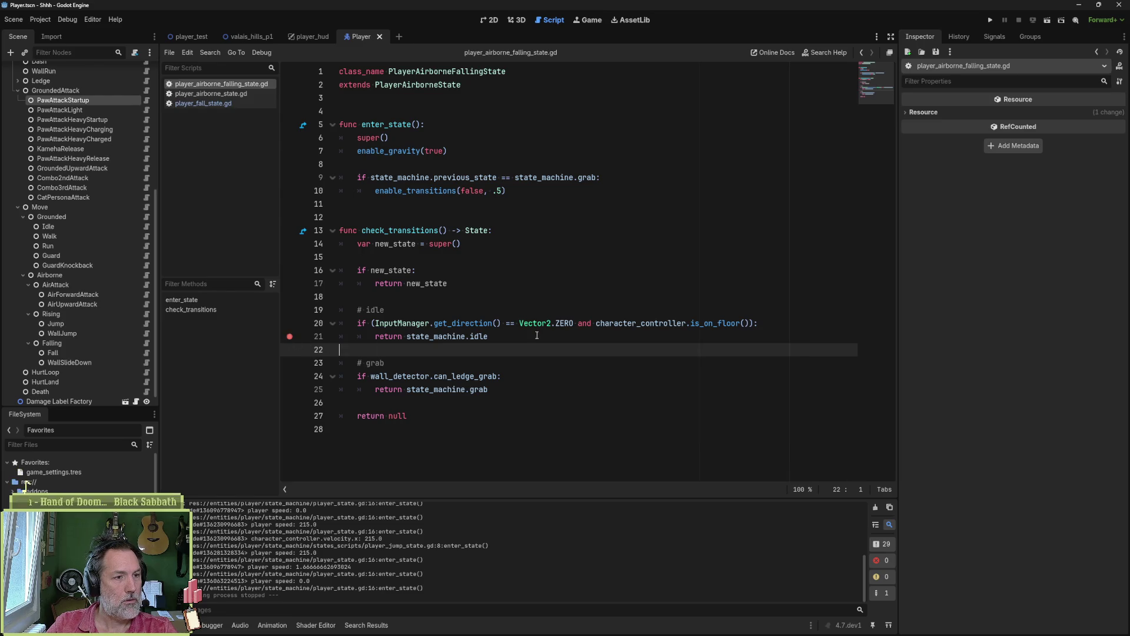
key("F5")
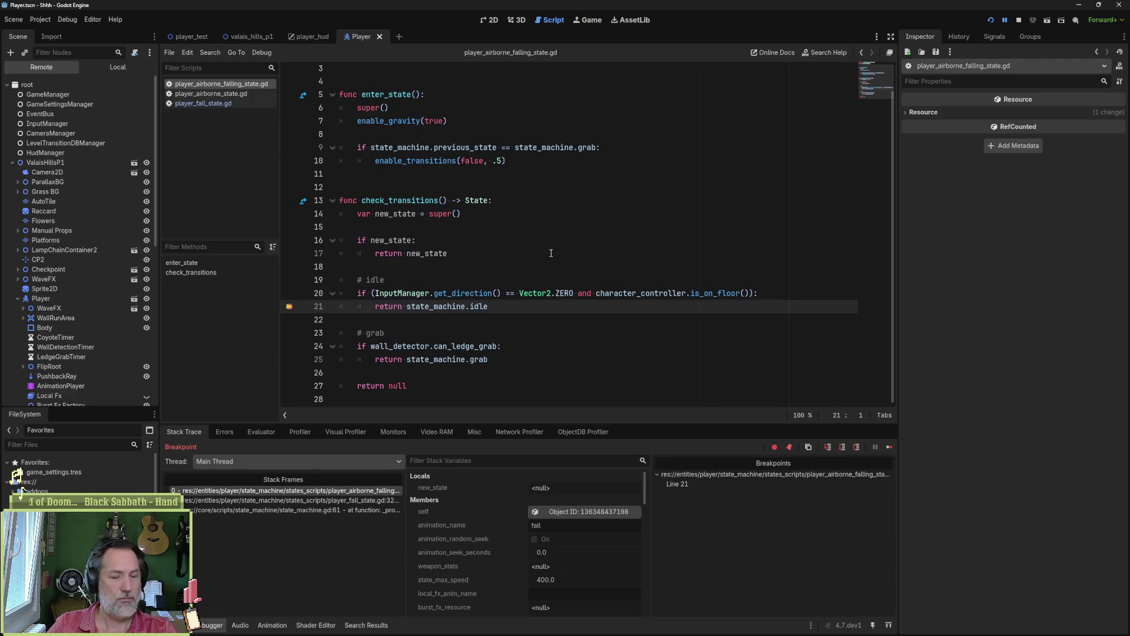
key("F8")
left_click(289, 306)
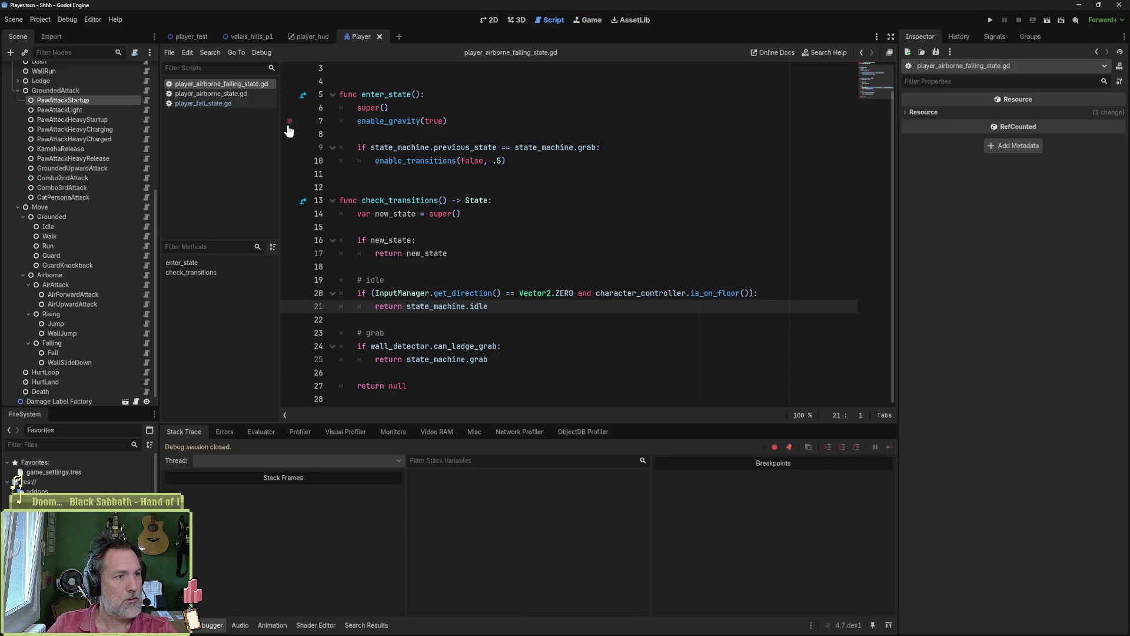
left_click(210, 101)
left_click(236, 282)
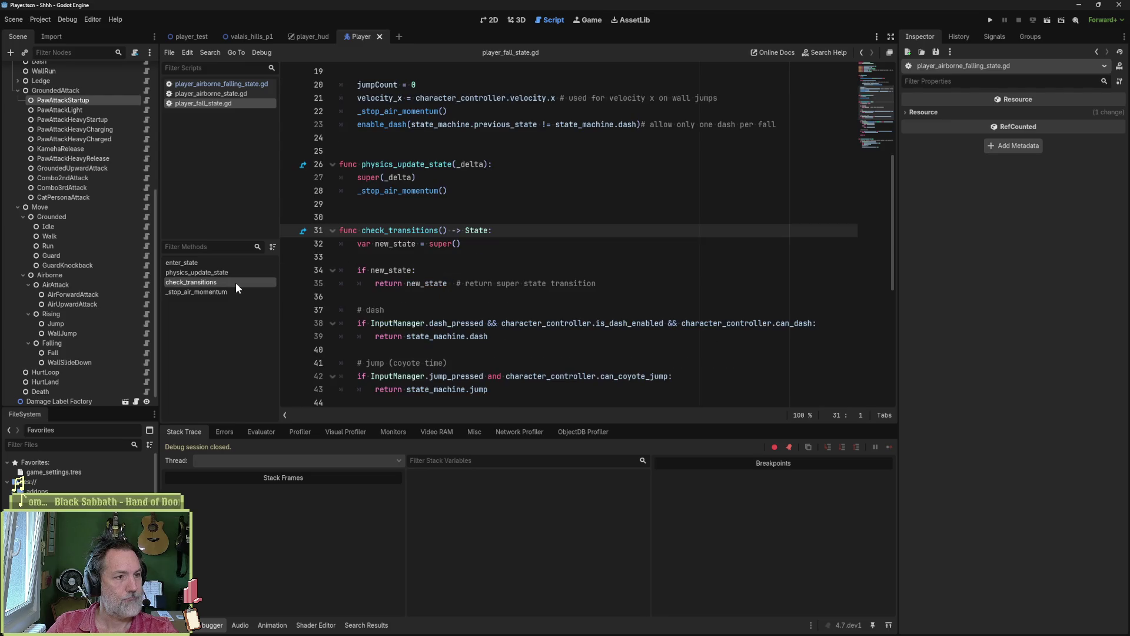
- Add breakpoints on the run and walk returns at lines 48 and 50, then run the current scene
scroll(407, 295, "down", 2)
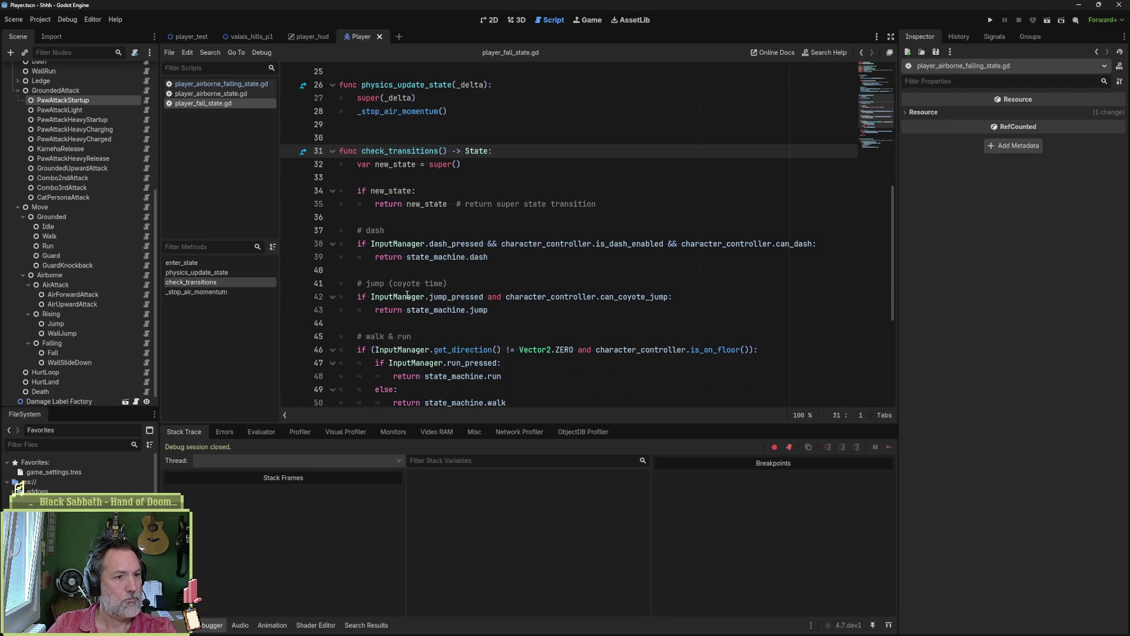
scroll(403, 296, "down", 1)
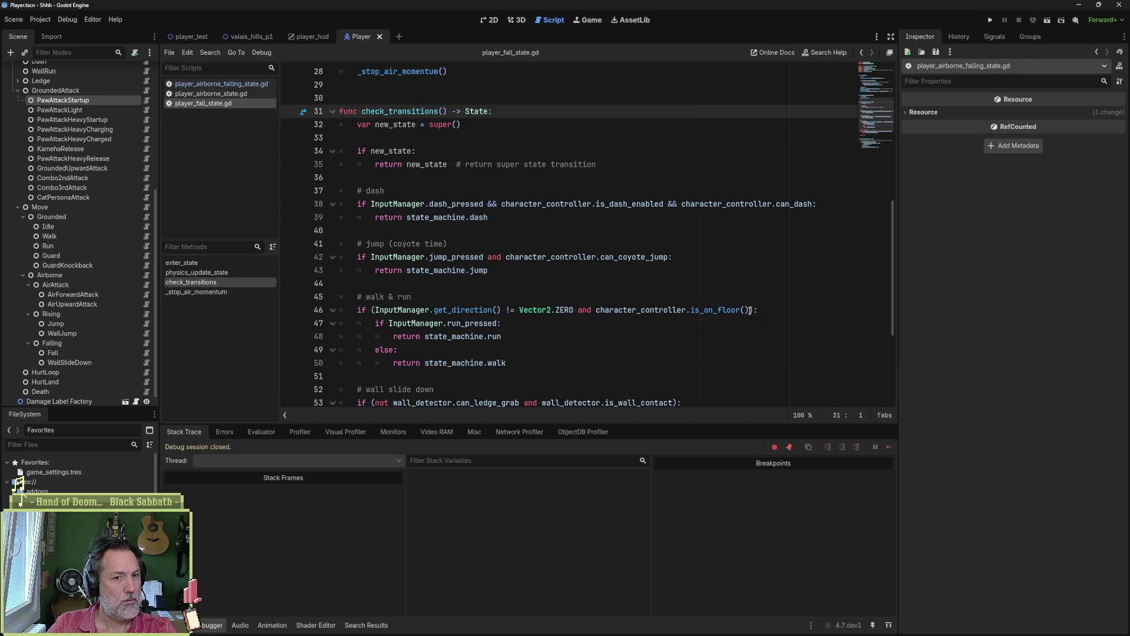
left_click_drag(750, 311, 596, 315)
key("shift+Down")
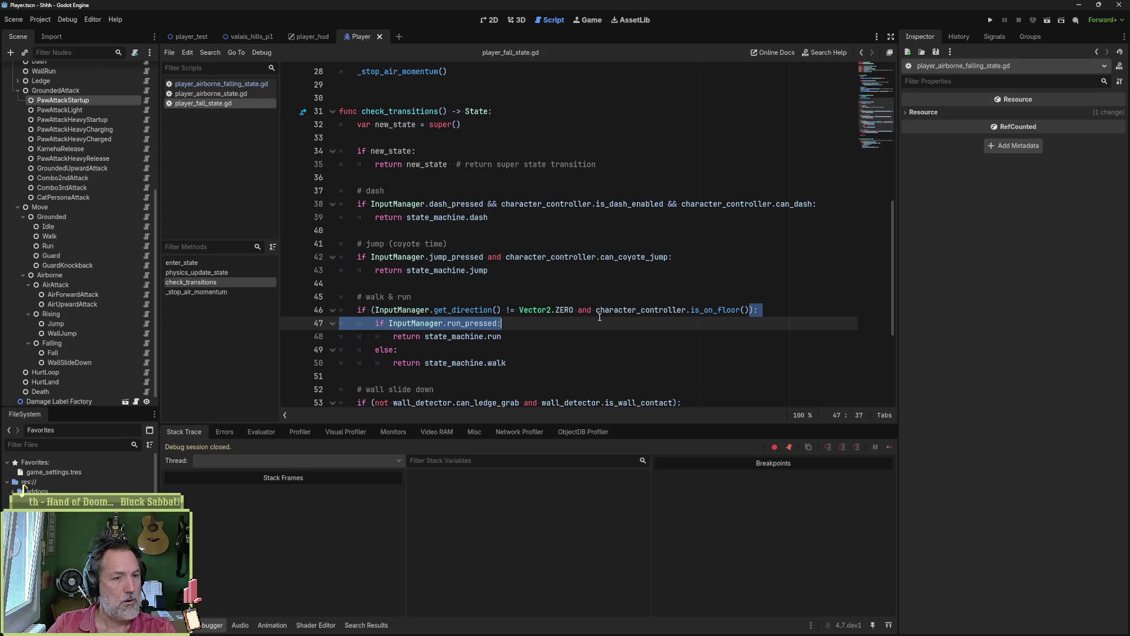
left_click(424, 336)
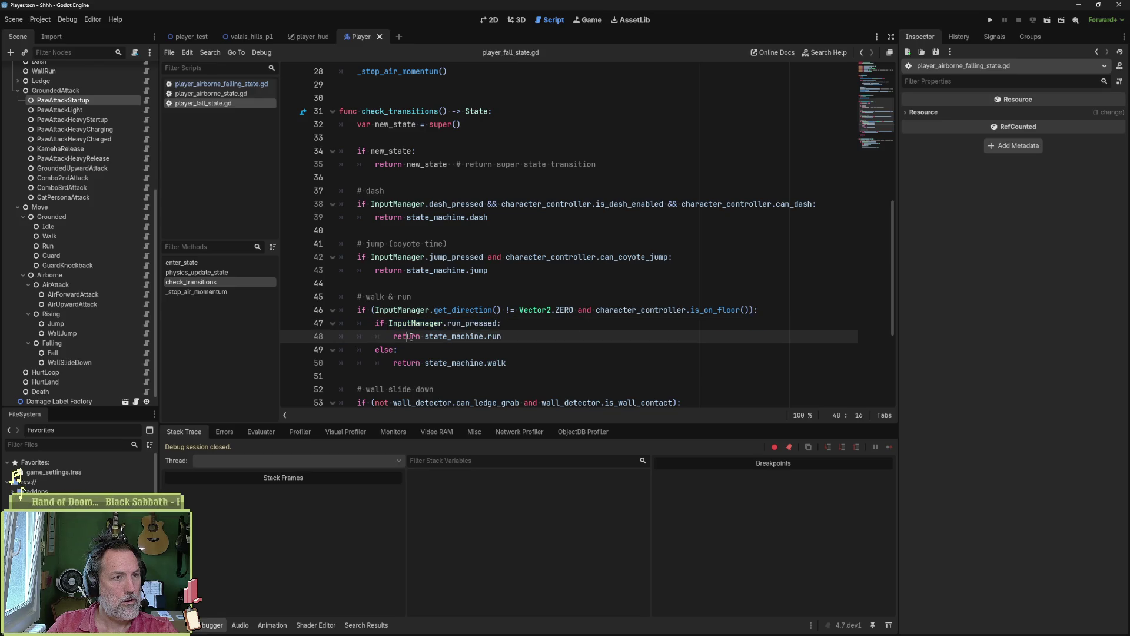
left_click(289, 336)
left_click(289, 362)
key("F6")
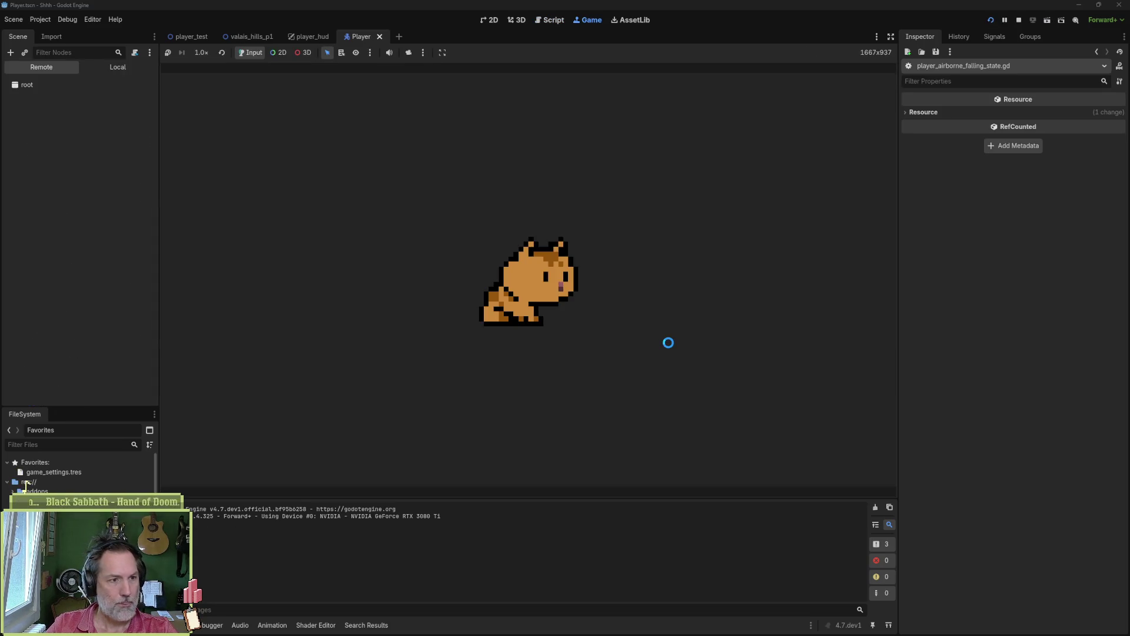
- Move right and jump until the line 48 breakpoint hits, then evaluate velocity.x in the Evaluator
key("Right")
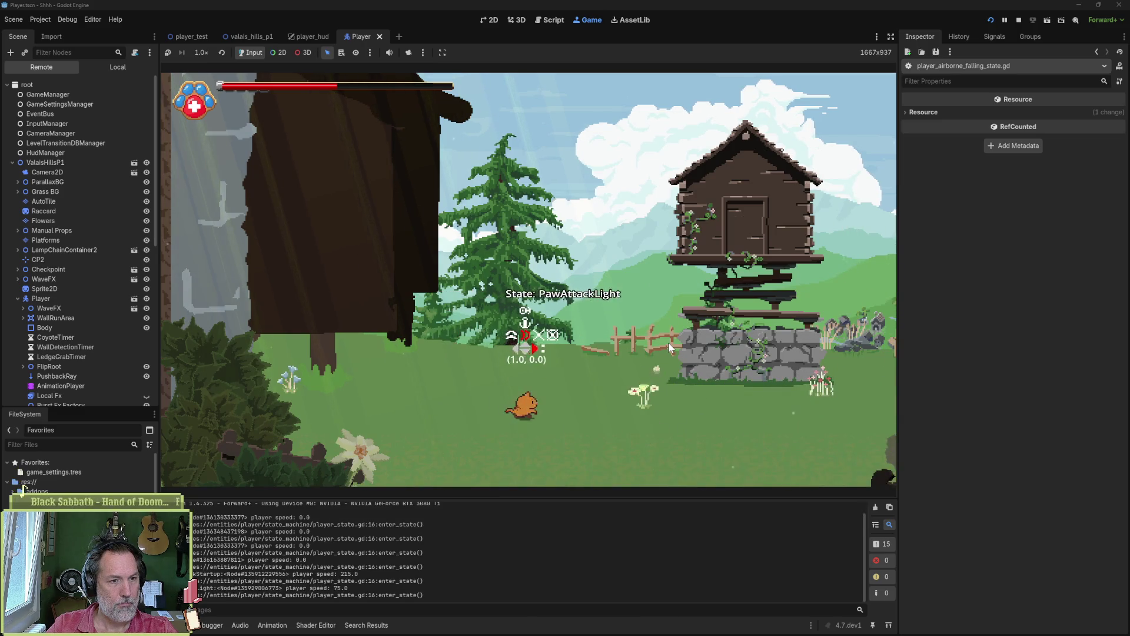
key("space")
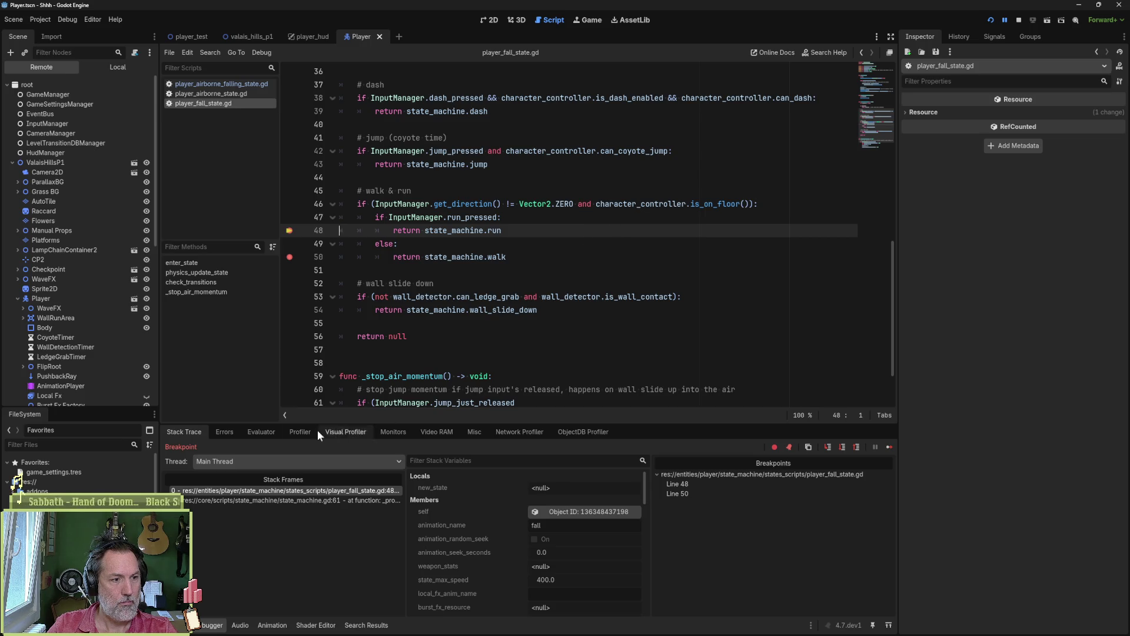
left_click(261, 432)
left_click(268, 449)
type("veloci")
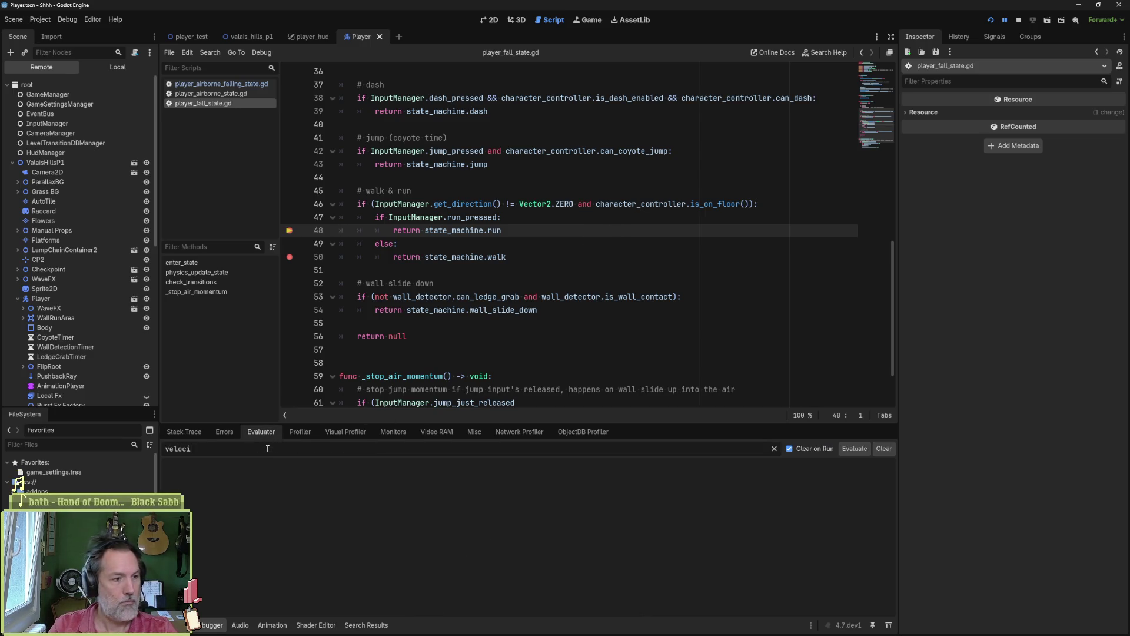
type("ty")
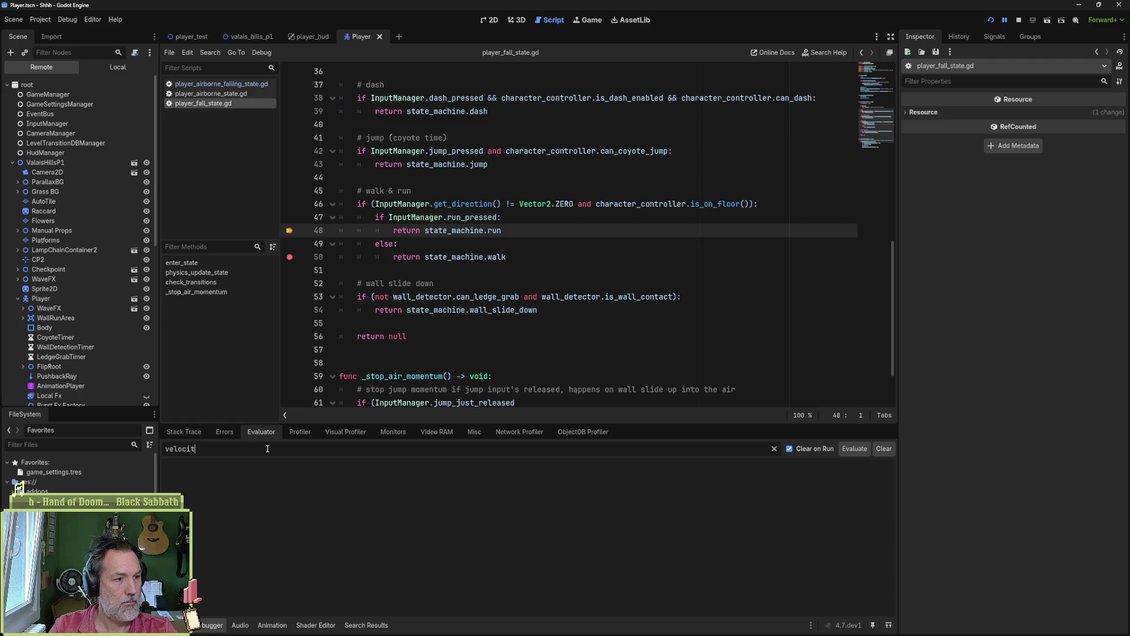
type(".x")
key("Return")
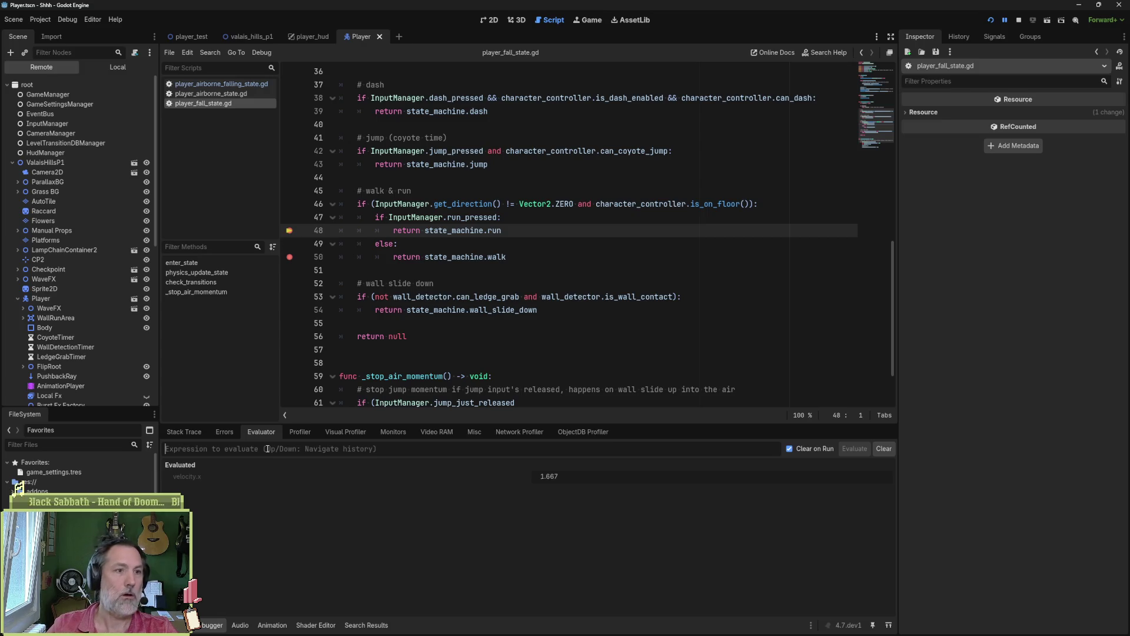
- Add another breakpoint on the super() call at line 32
left_click(228, 273)
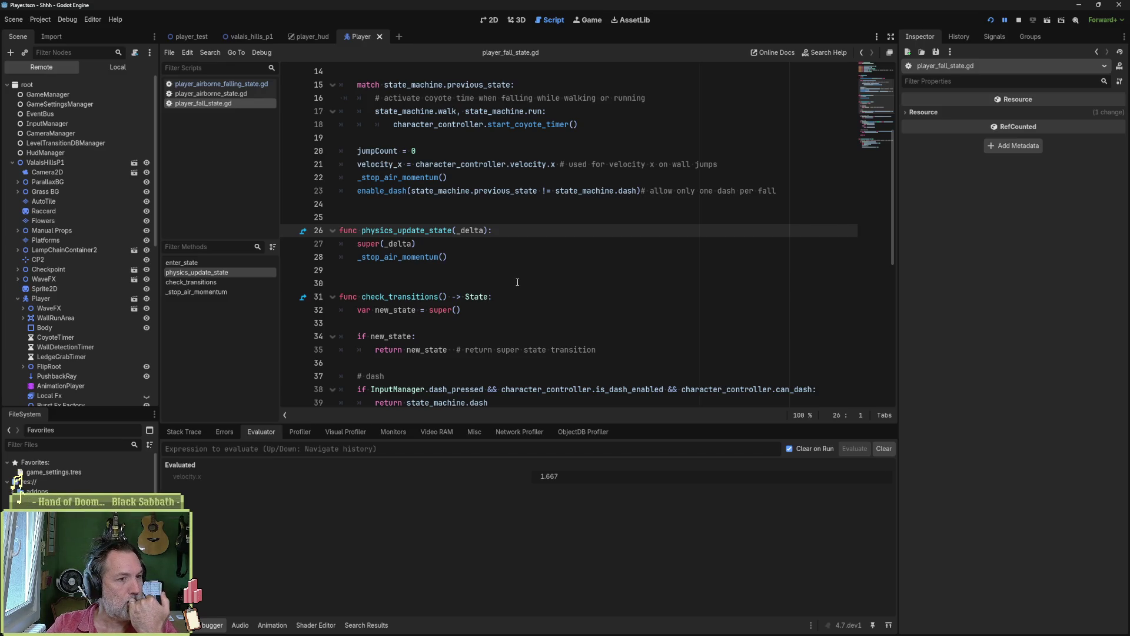
left_click(242, 282)
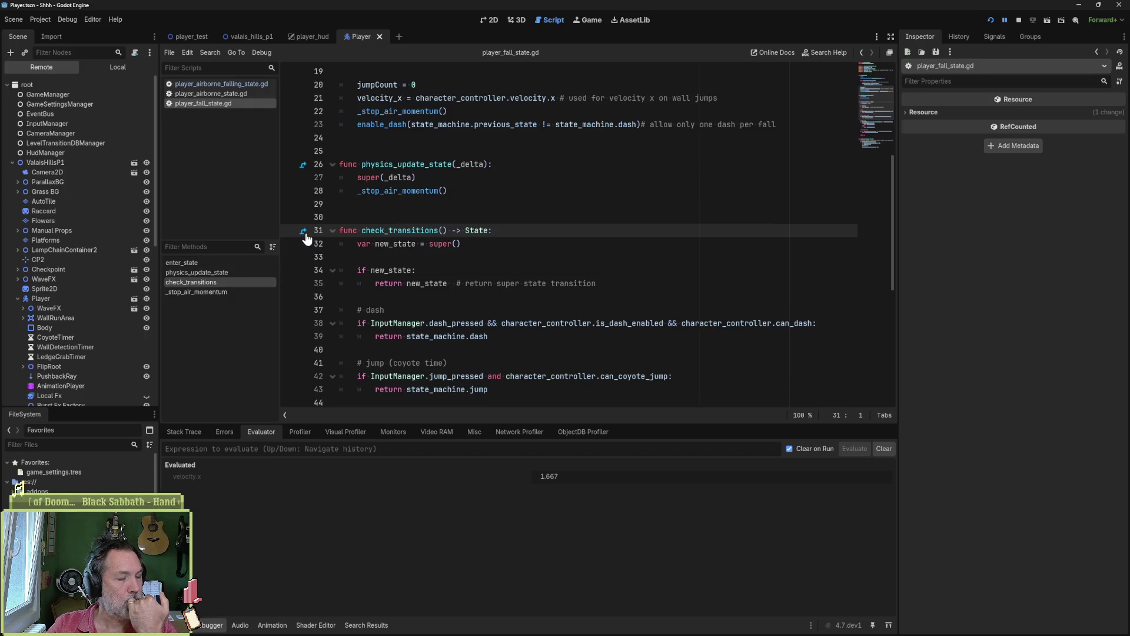
scroll(306, 238, "down", 3)
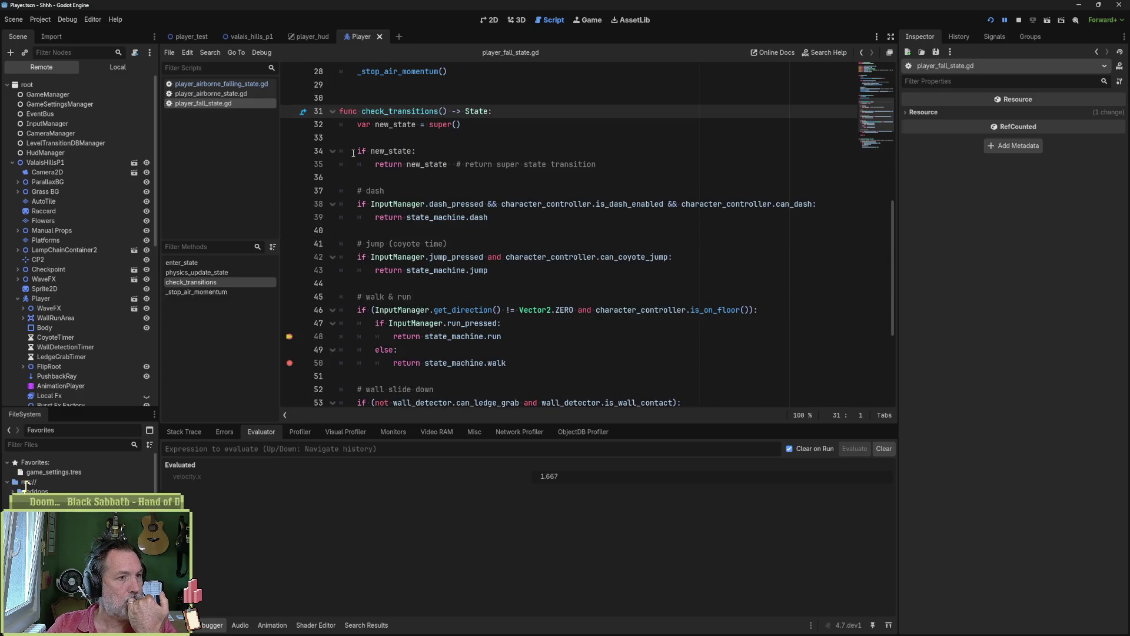
left_click(297, 125)
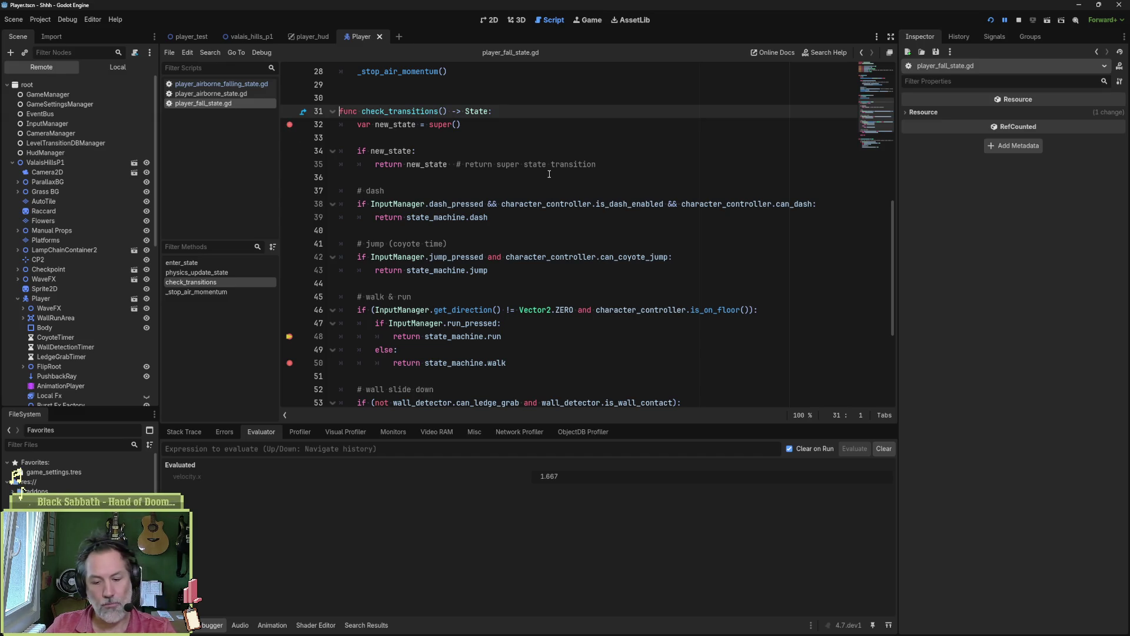
key("F8")
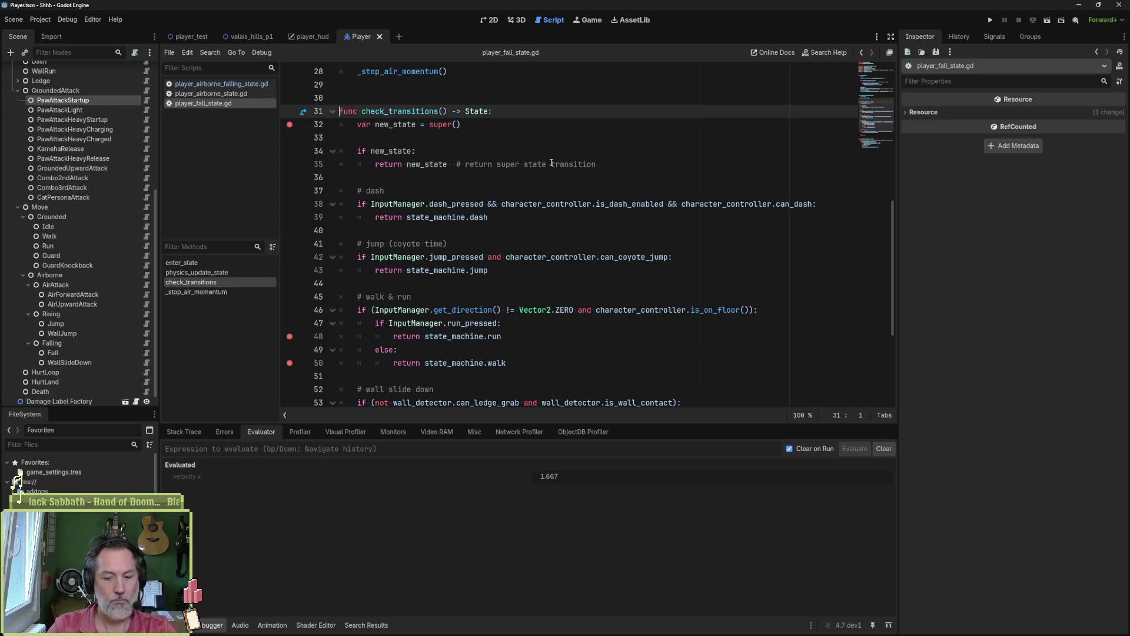
key("F5")
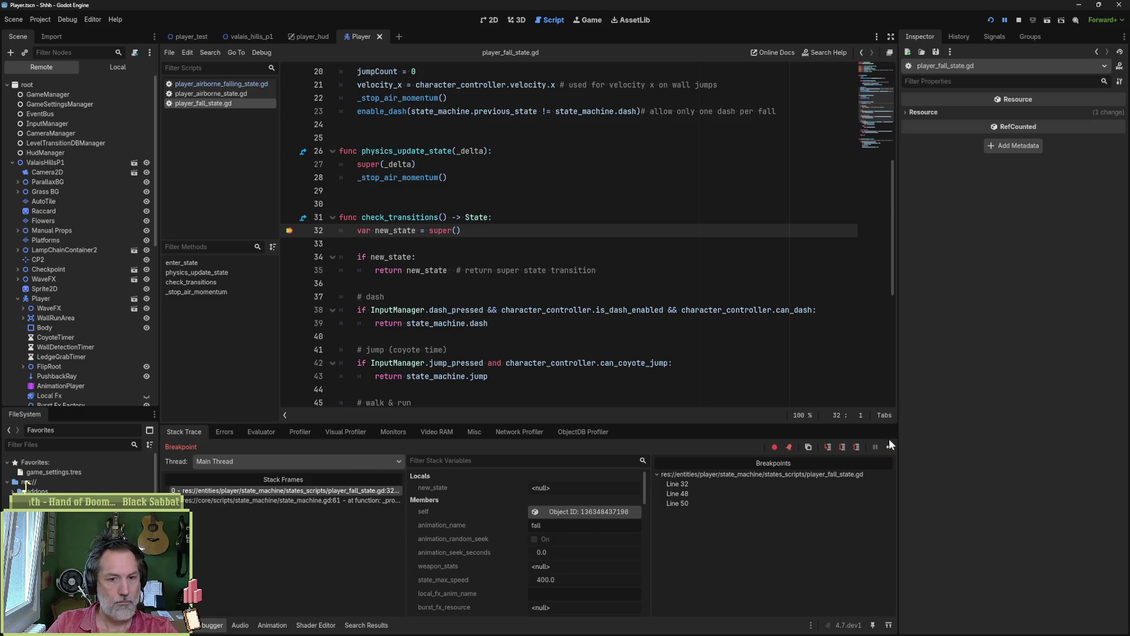
left_click(290, 231)
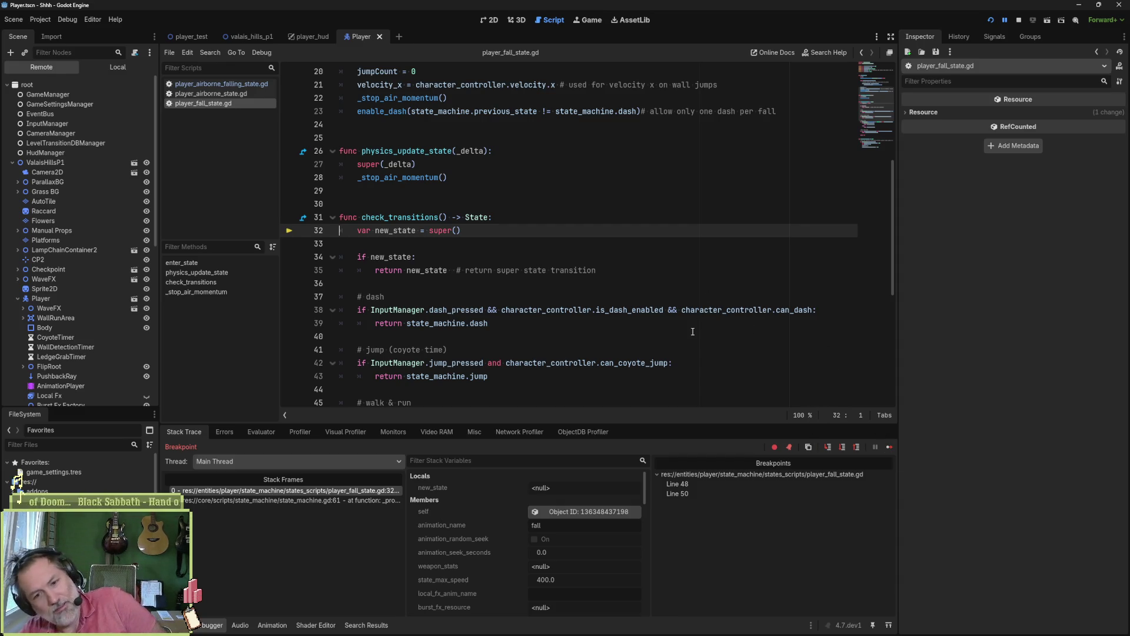
mouse_move(487, 629)
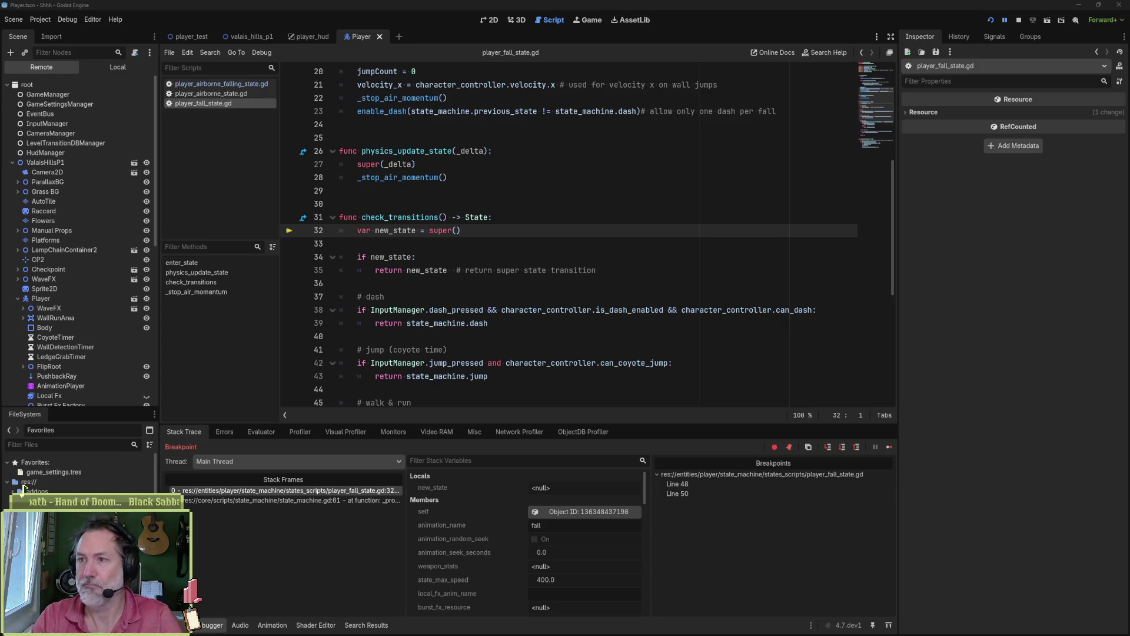
left_click(1096, 246)
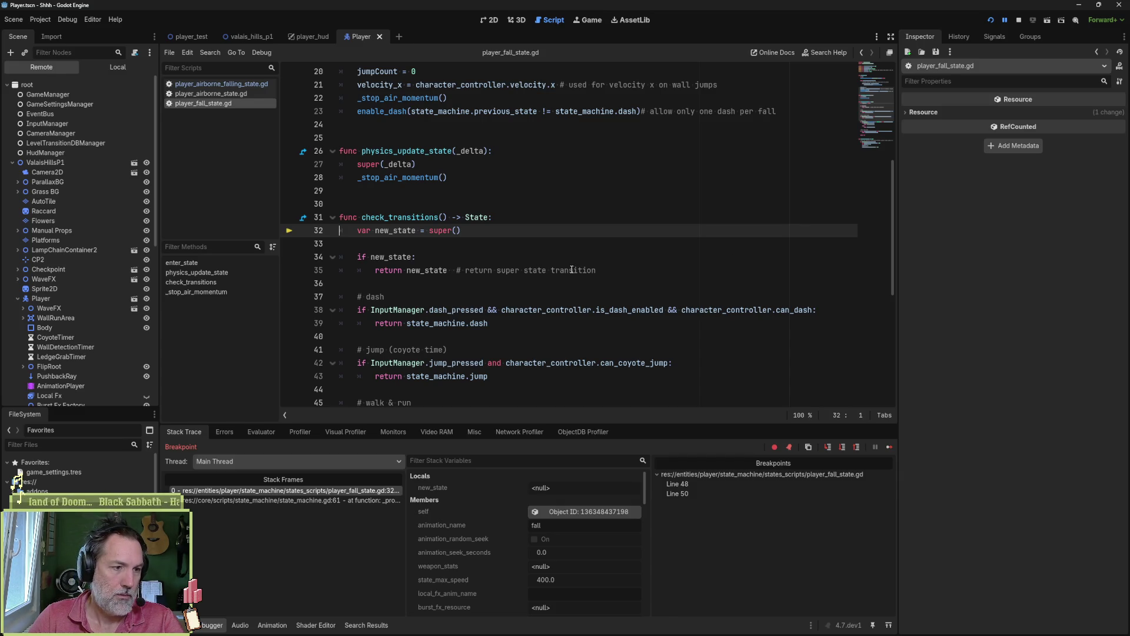
scroll(571, 270, "down", 4)
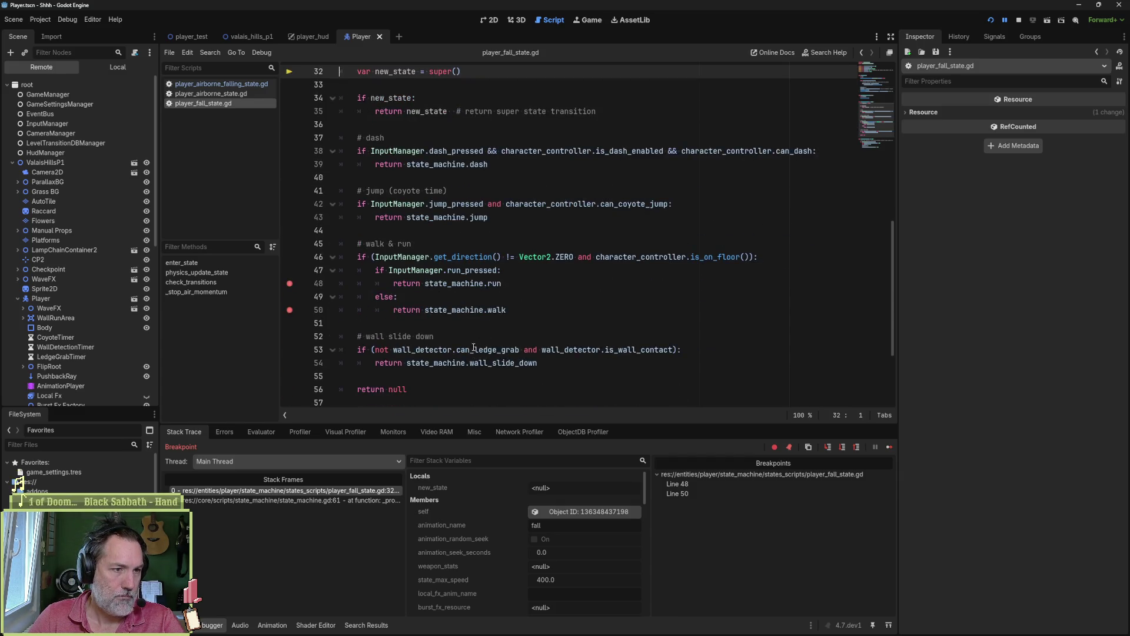
mouse_move(472, 261)
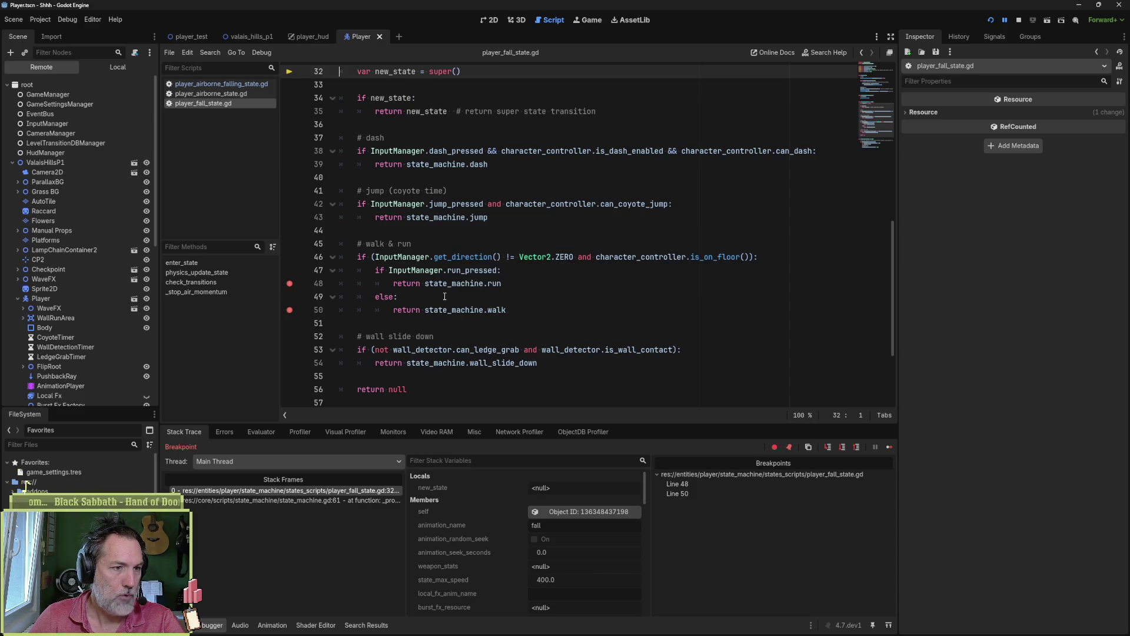
scroll(476, 302, "up", 3)
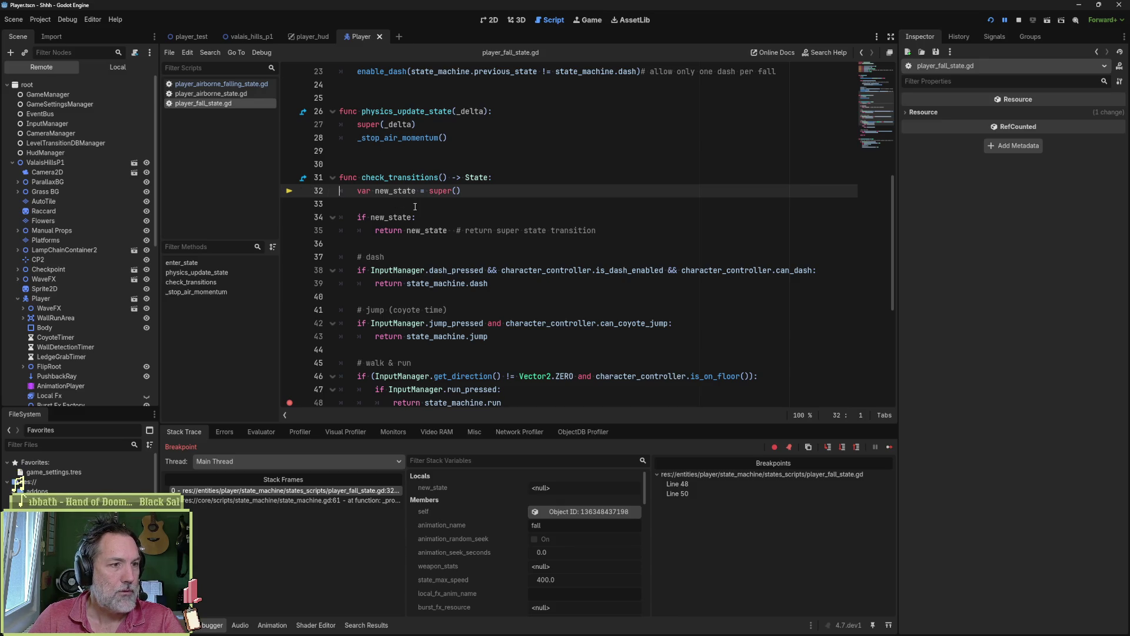
mouse_move(391, 139)
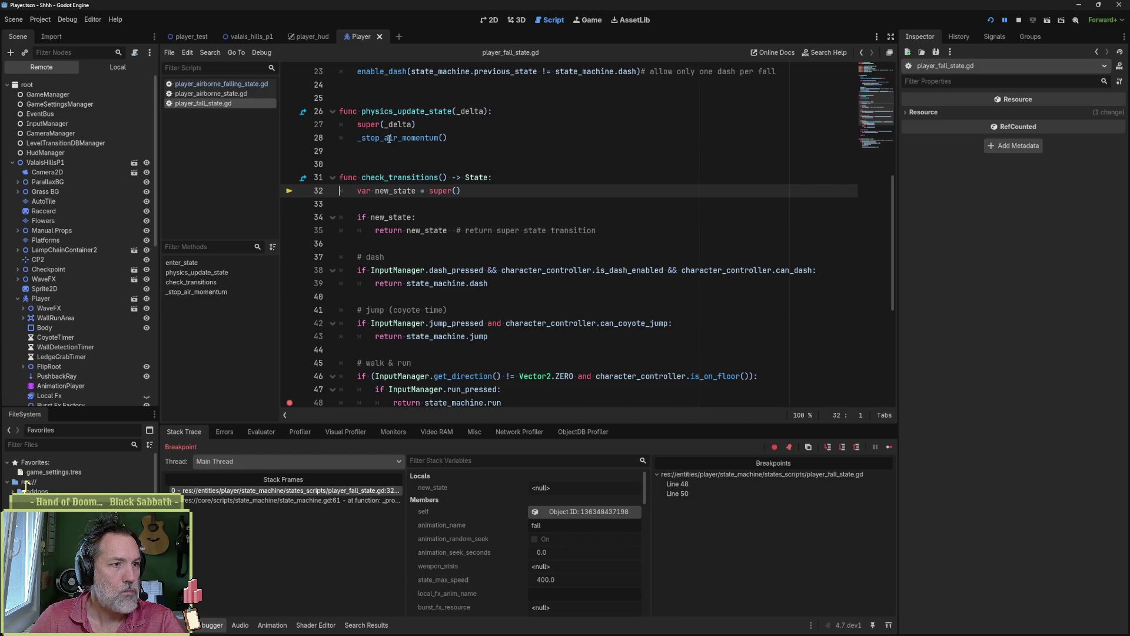
left_click(389, 139)
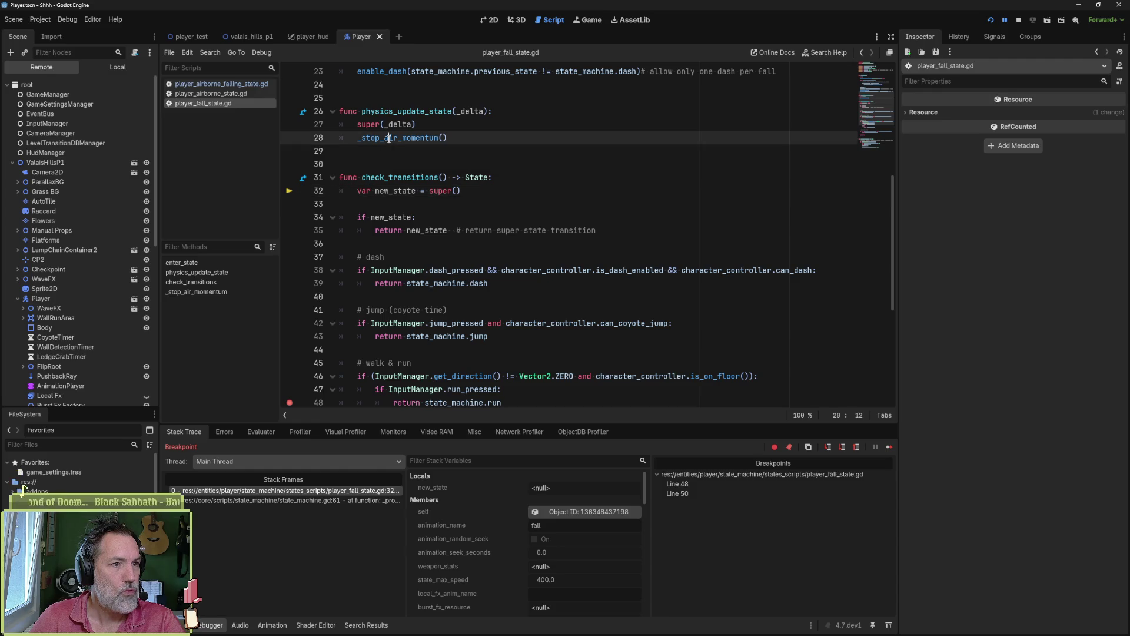
scroll(501, 209, "down", 5)
scroll(502, 213, "down", 1)
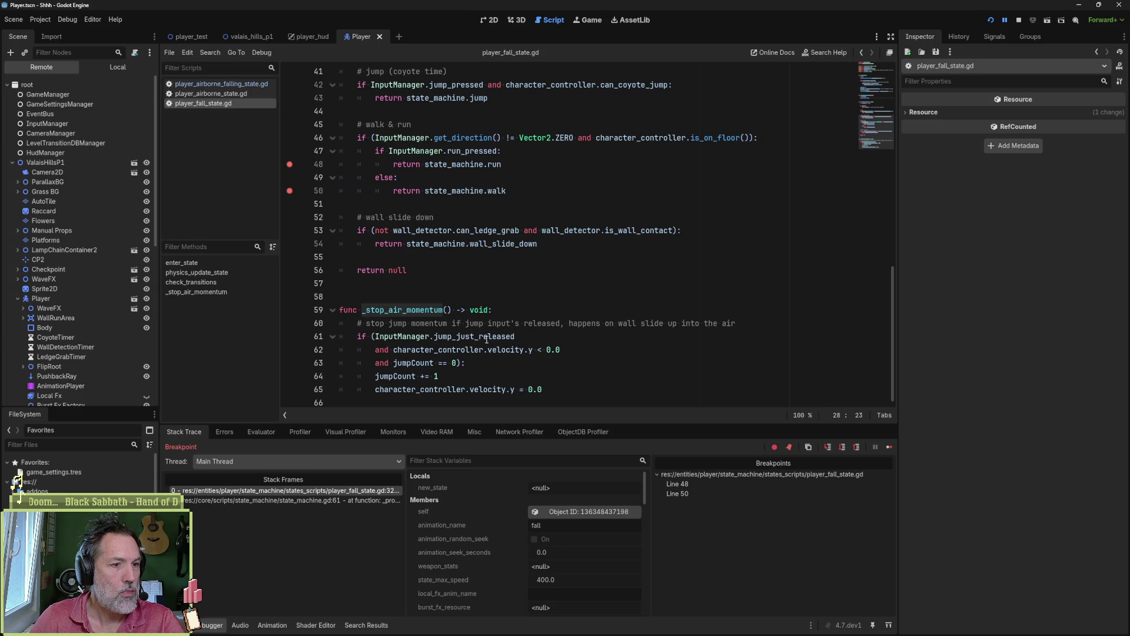
mouse_move(505, 338)
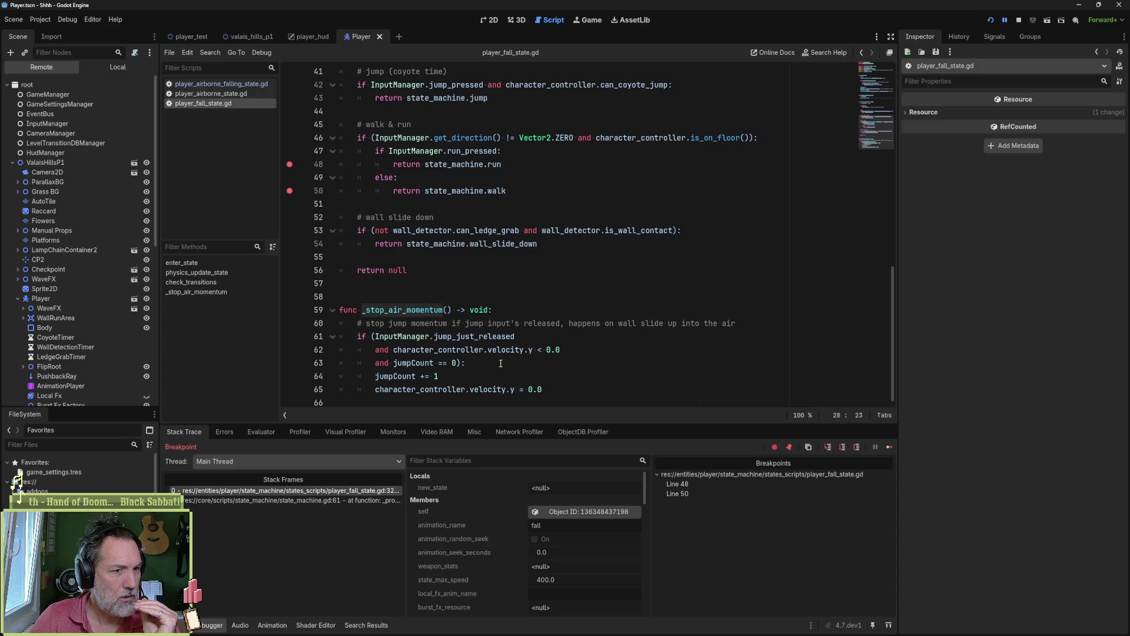
left_click_drag(560, 350, 393, 350)
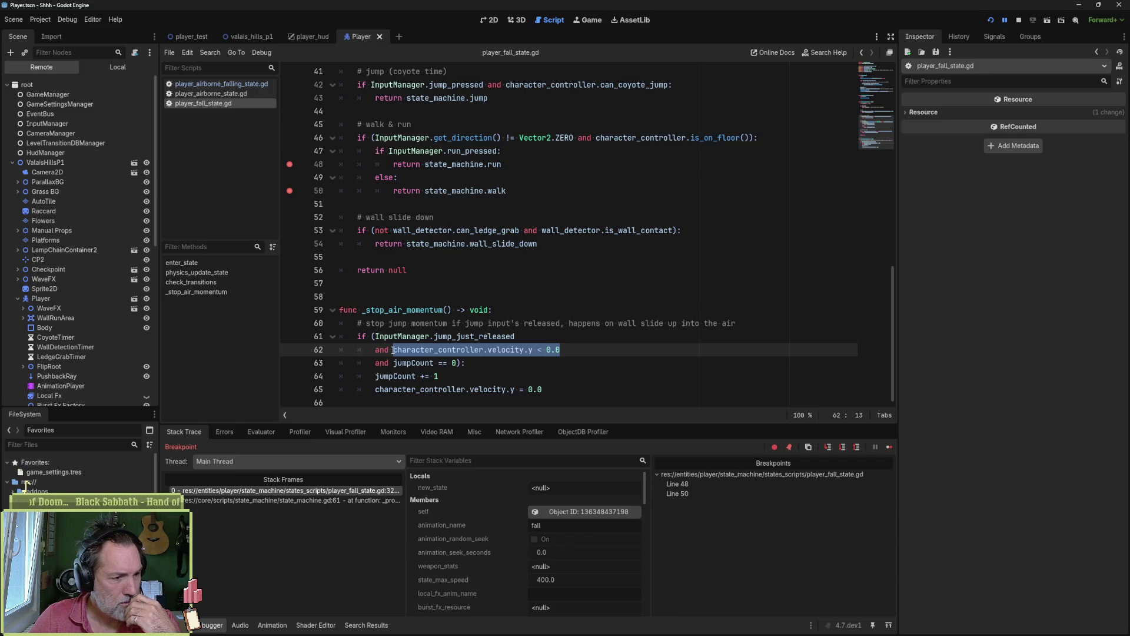
mouse_move(412, 351)
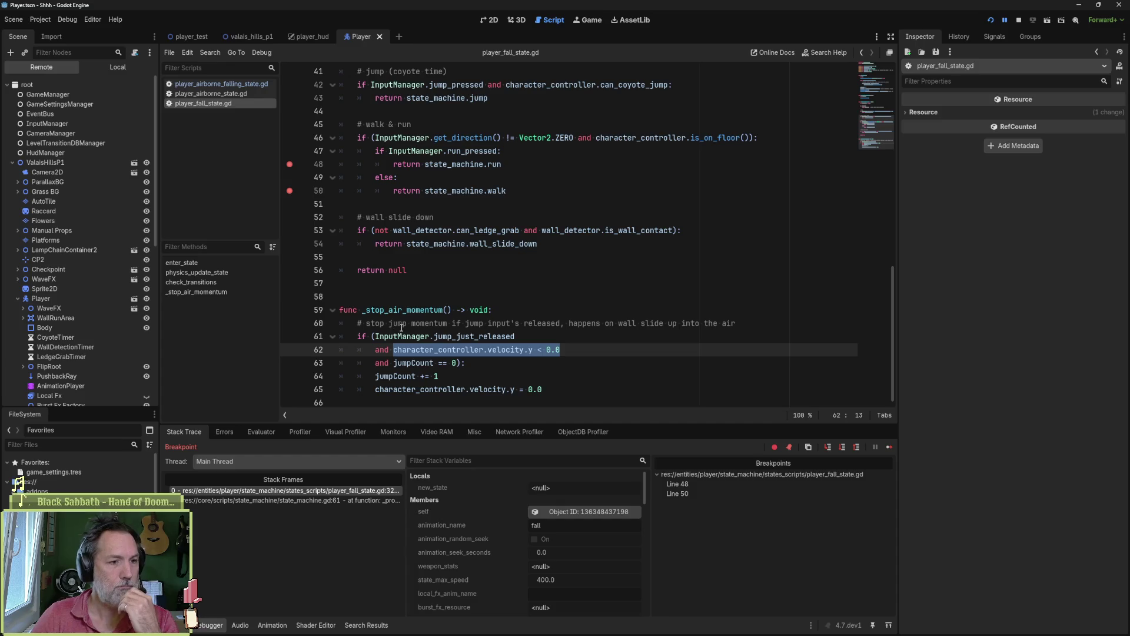
scroll(470, 305, "up", 6)
scroll(465, 296, "up", 2)
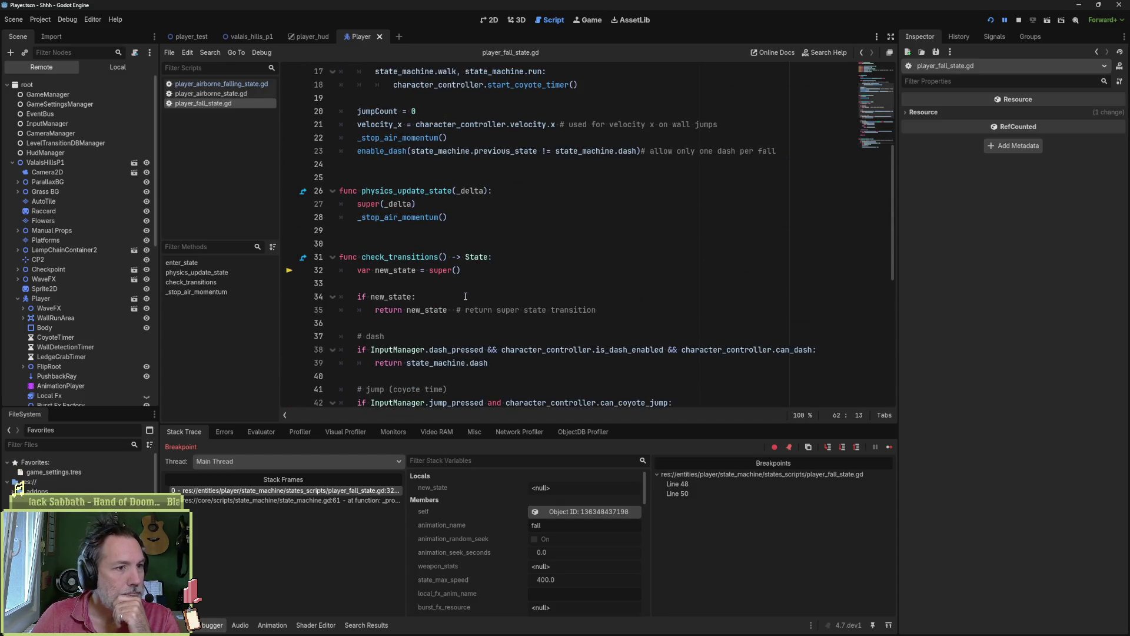
scroll(454, 218, "up", 3)
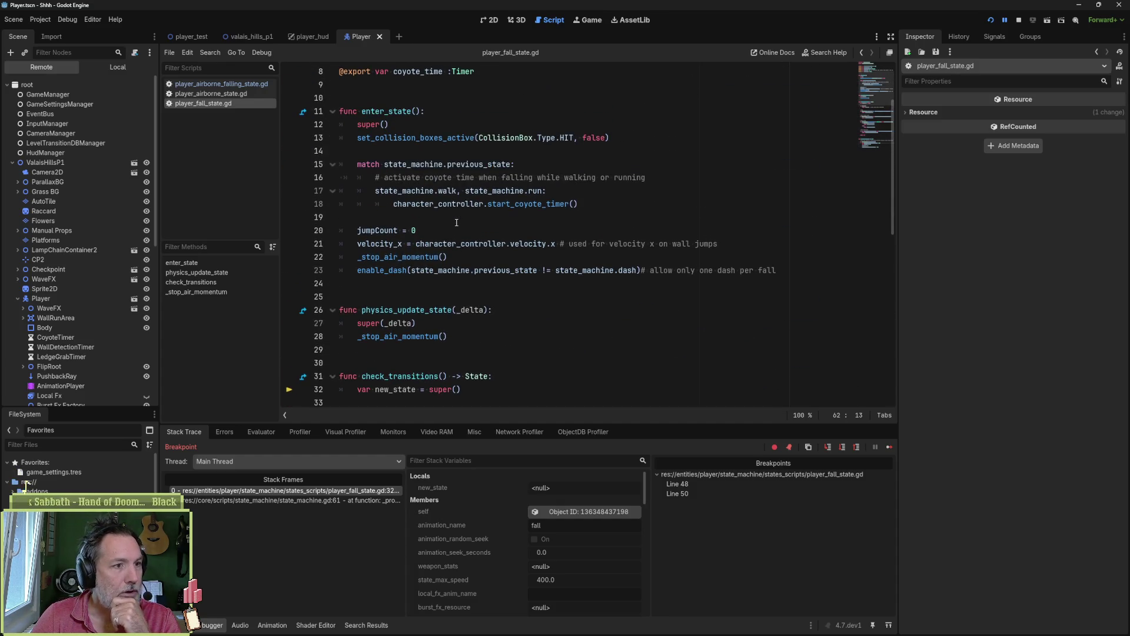
left_click_drag(447, 257, 483, 243)
left_click(463, 331)
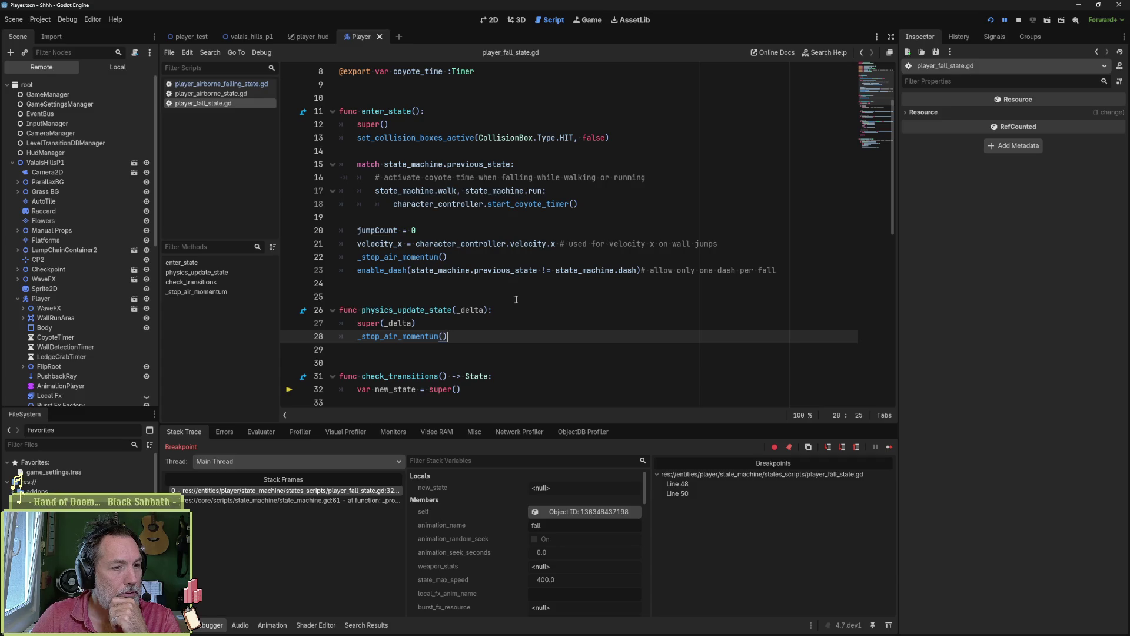
scroll(514, 305, "down", 5)
scroll(499, 293, "down", 6)
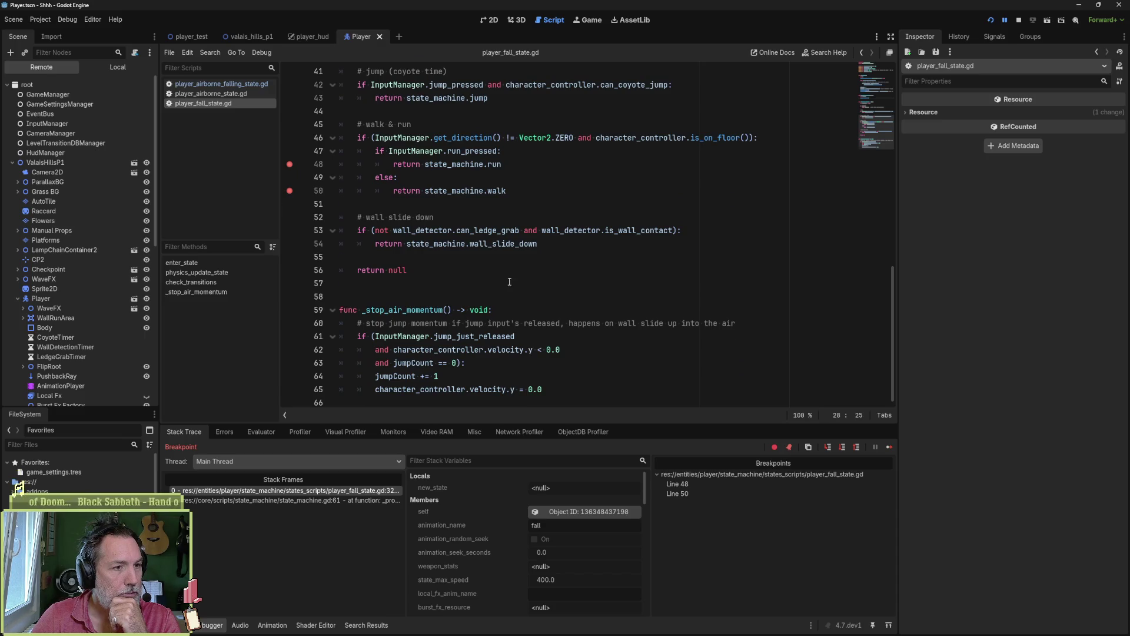
scroll(509, 283, "up", 7)
left_click_drag(422, 152, 424, 178)
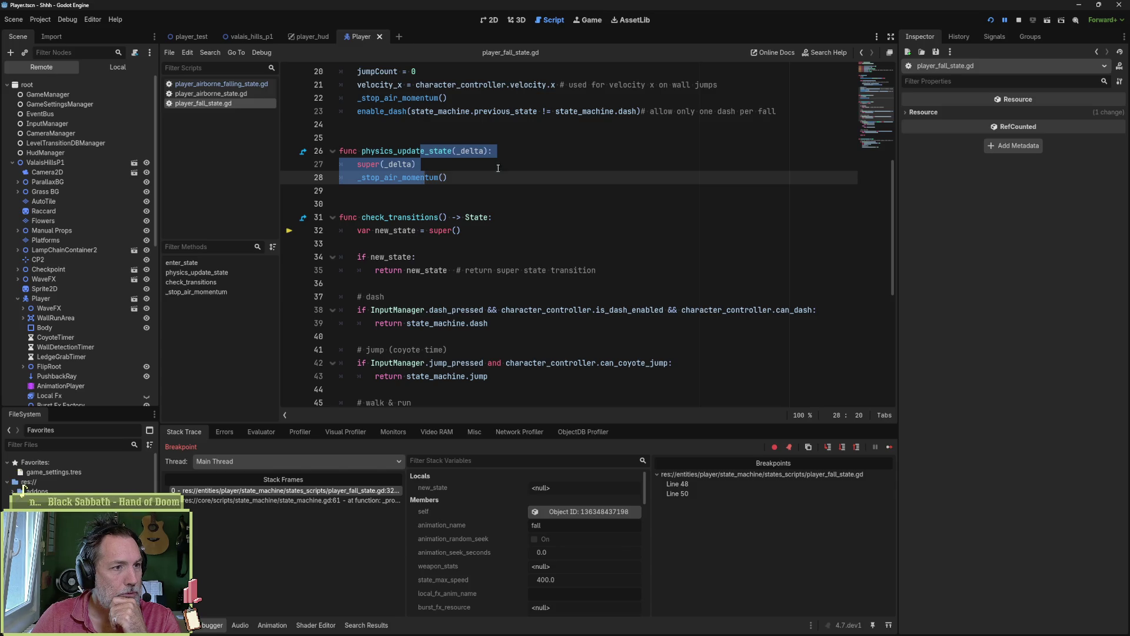
- End the debug session with F8 and comment out lines 26–28, the physics_update_state function
scroll(494, 162, "up", 2)
scroll(552, 369, "down", 9)
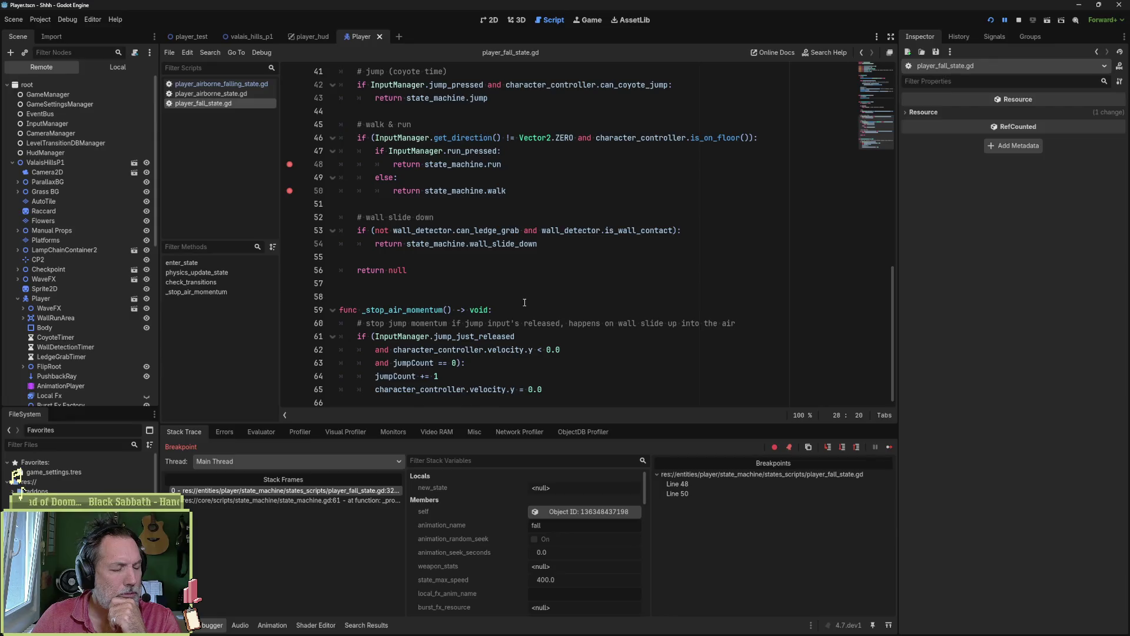
scroll(531, 278, "up", 9)
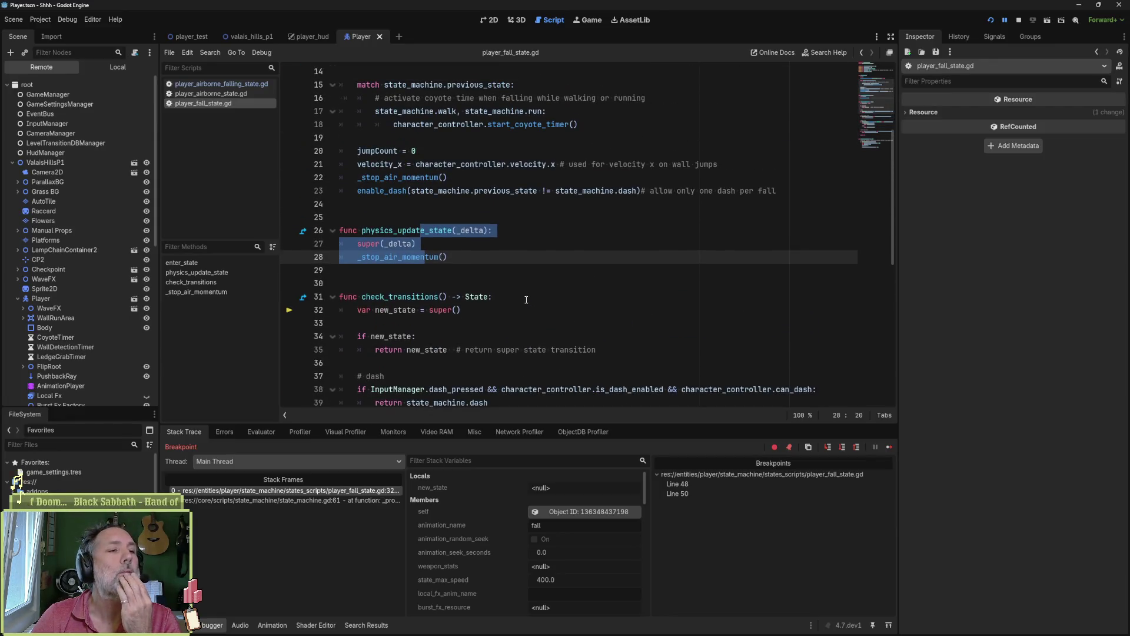
left_click(460, 266)
key("F8")
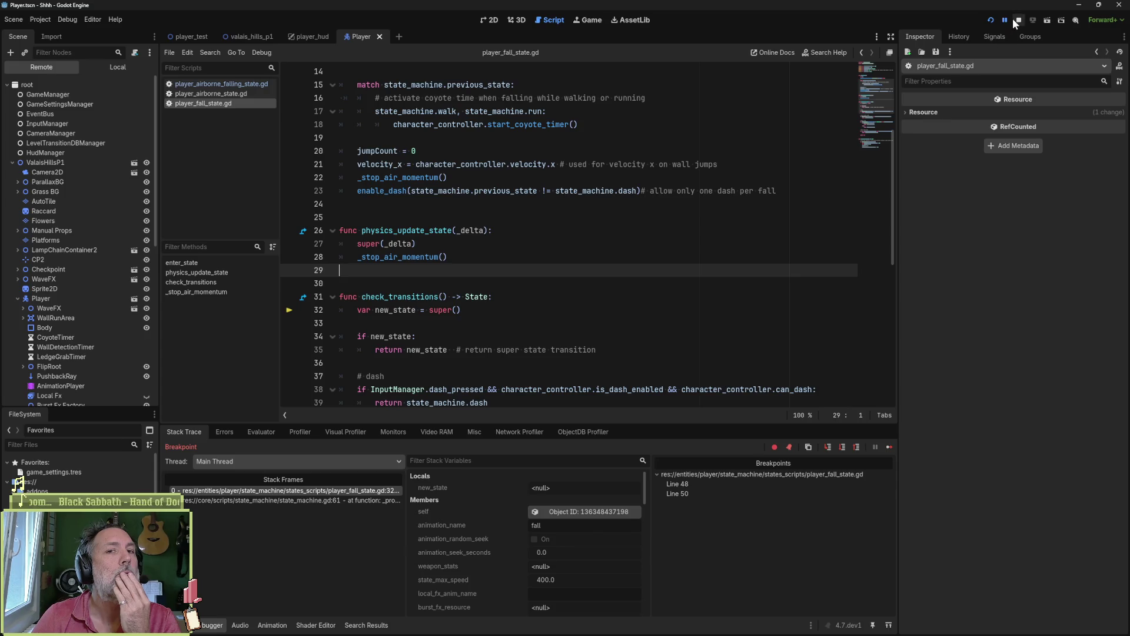
left_click_drag(425, 230, 425, 256)
key("ctrl+k")
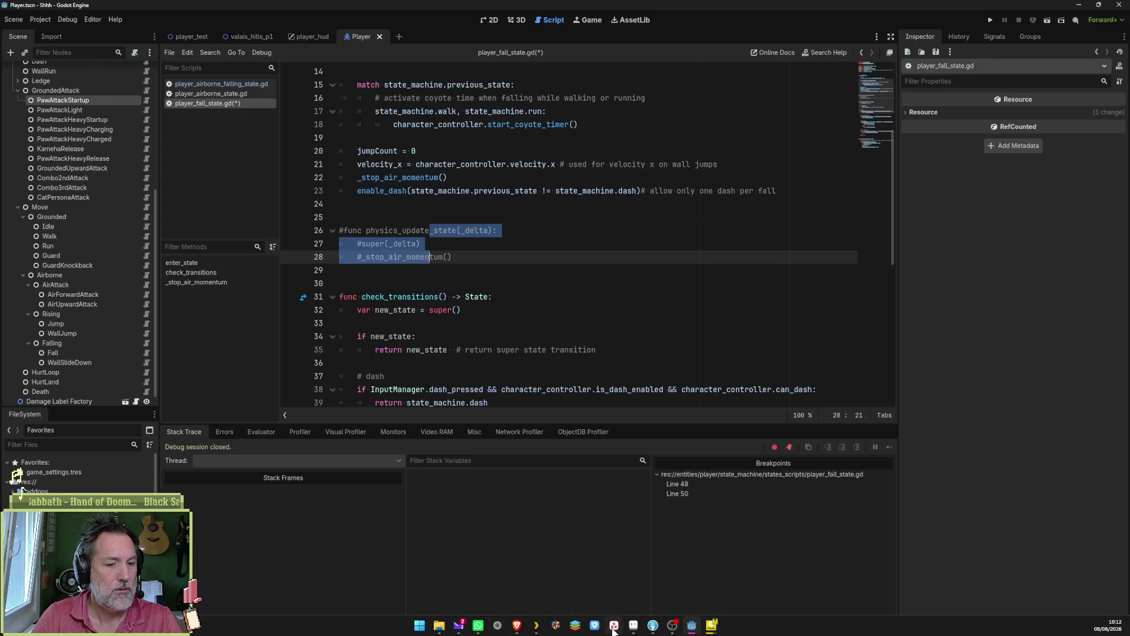
left_click(614, 626)
- Add the task '[player controller]check: wall slides' at the bottom of the In progress column
left_click(518, 119)
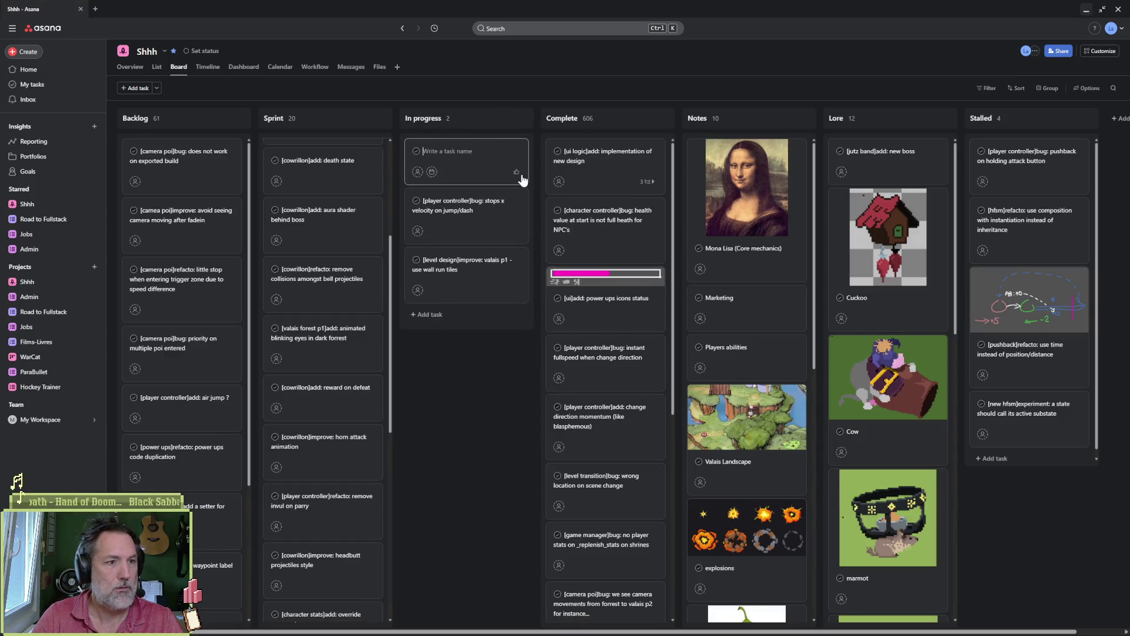
type("[player")
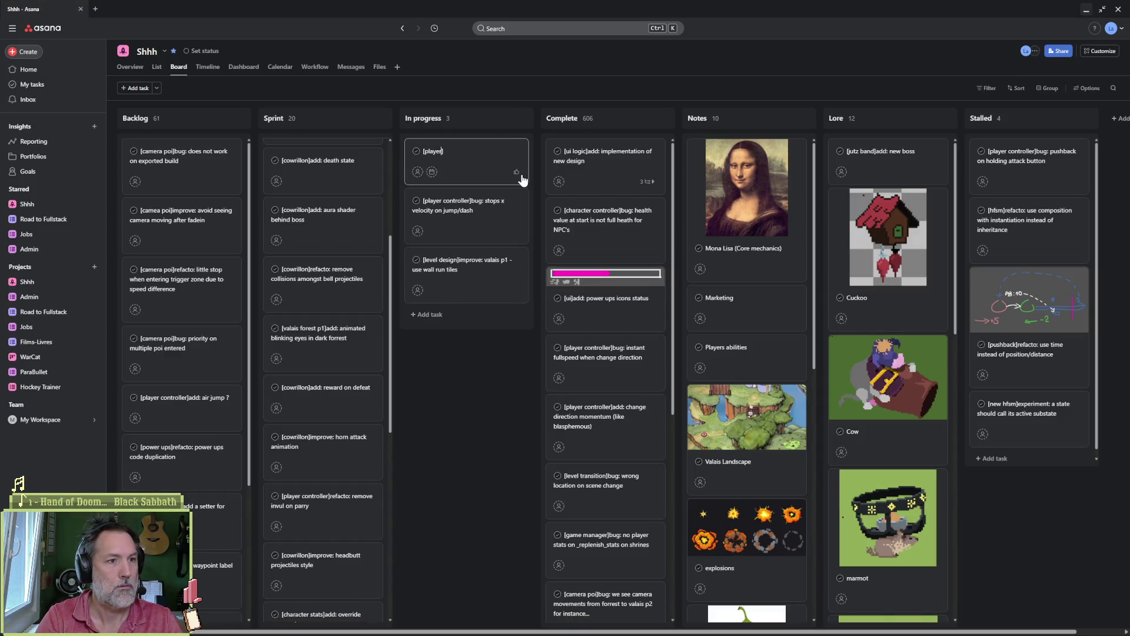
type("ole]")
type("ler]")
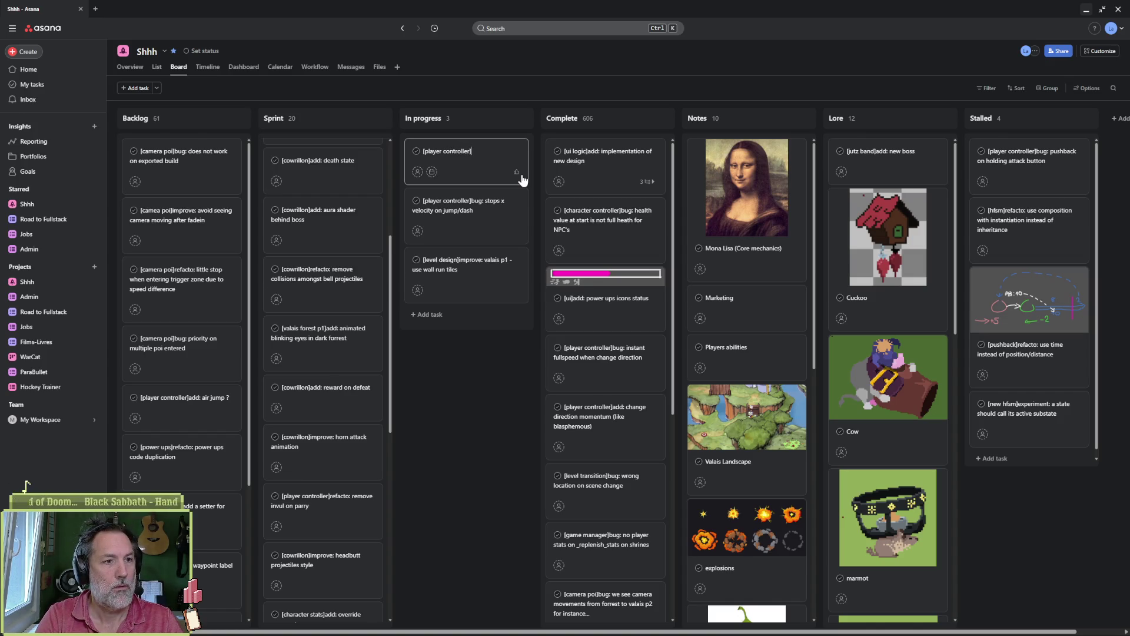
type("check")
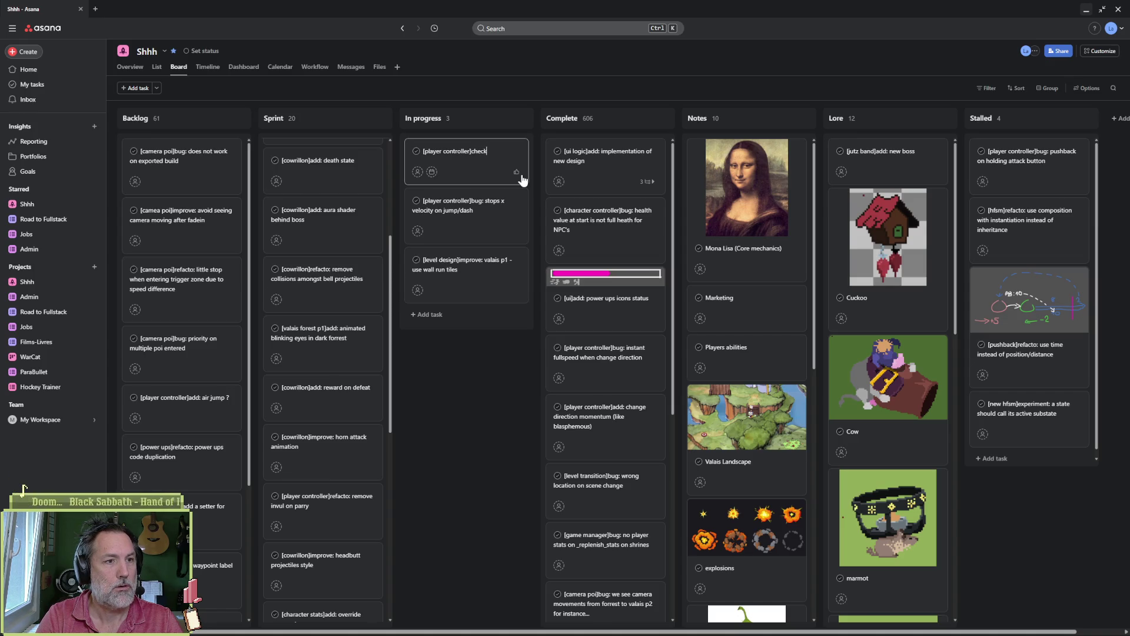
type("?lides")
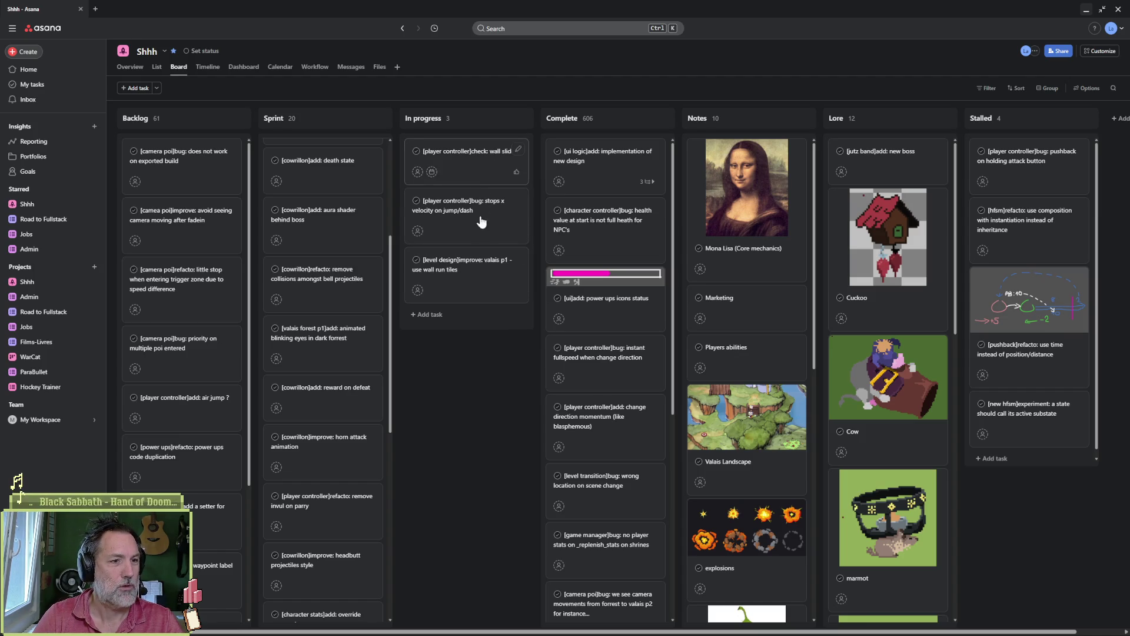
left_click_drag(489, 166, 474, 283)
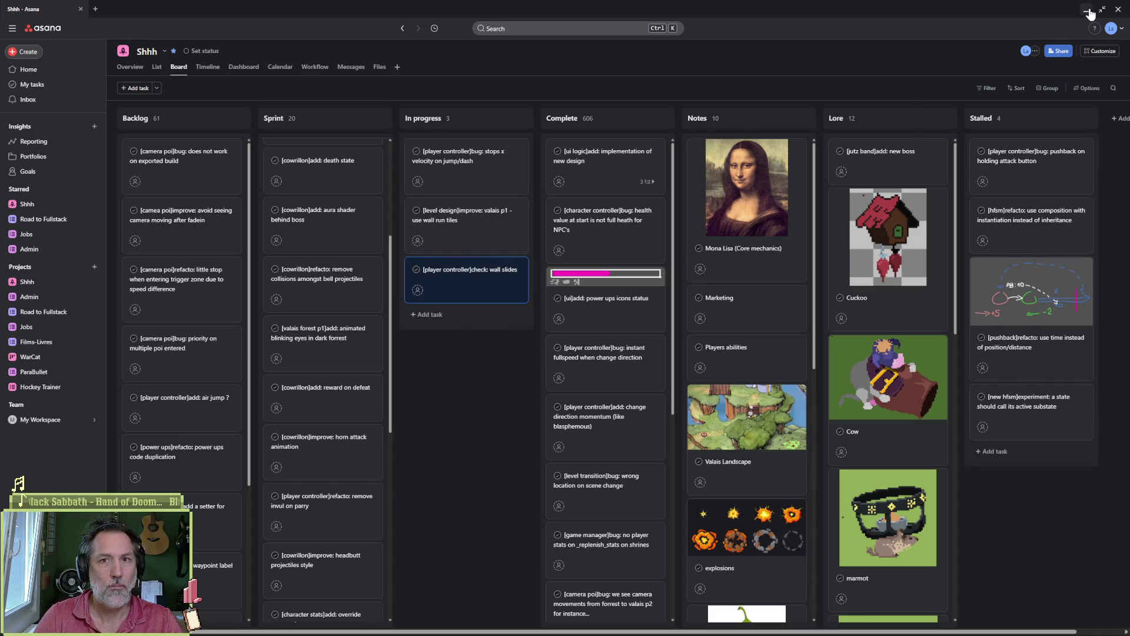
- Return to Godot and save player_fall_state.gd
left_click(1086, 10)
key("Down")
key("Down")
key("ctrl+s")
scroll(560, 307, "down", 5)
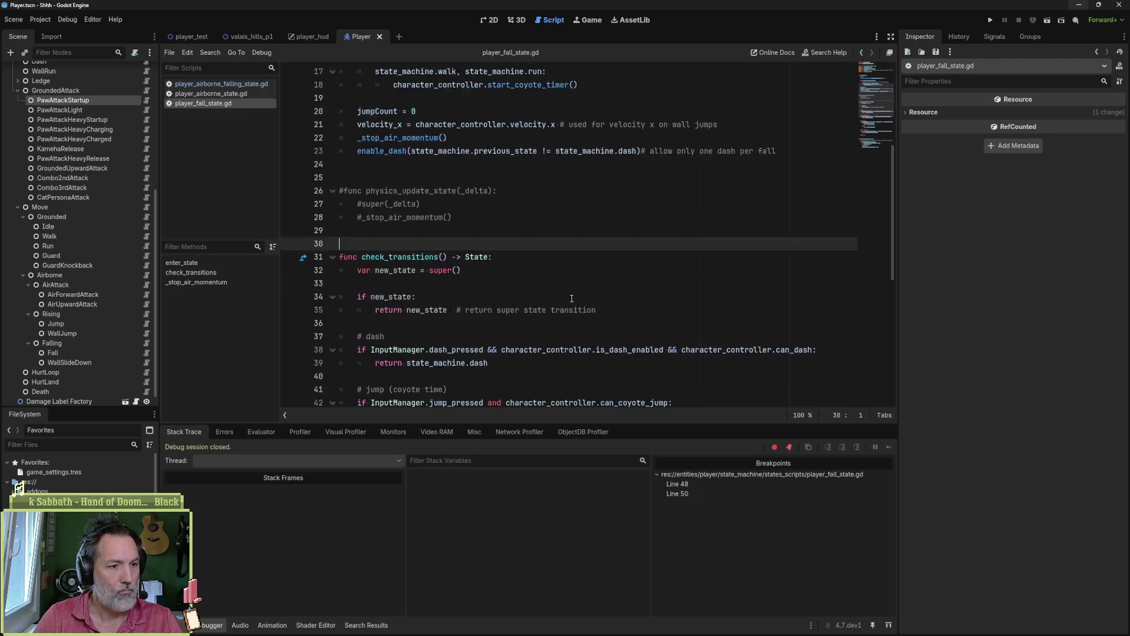
- Select the walk and run transition block and bring up the debugger's Evaluator
scroll(554, 303, "down", 2)
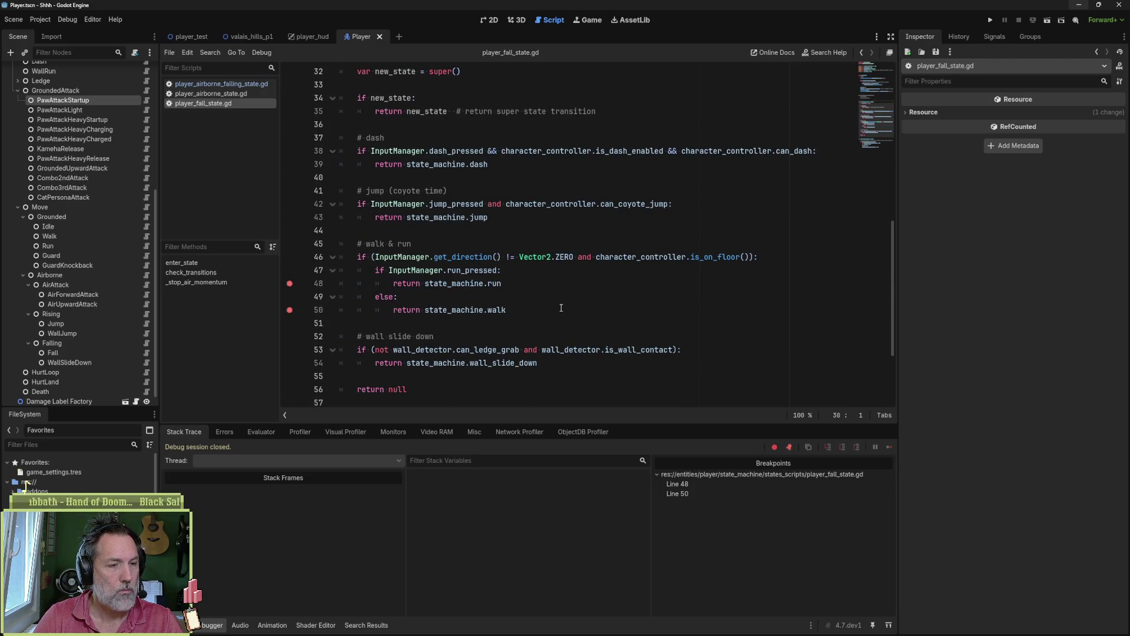
mouse_move(481, 257)
left_mouse_down()
mouse_move(501, 283)
mouse_move(484, 310)
left_mouse_up()
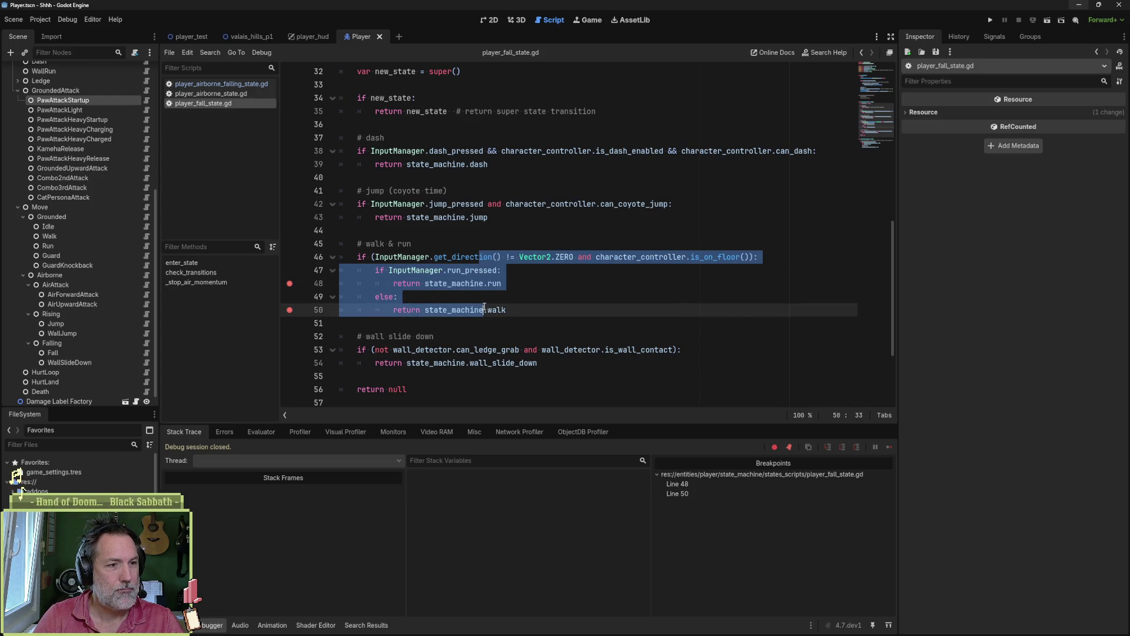
left_click(261, 432)
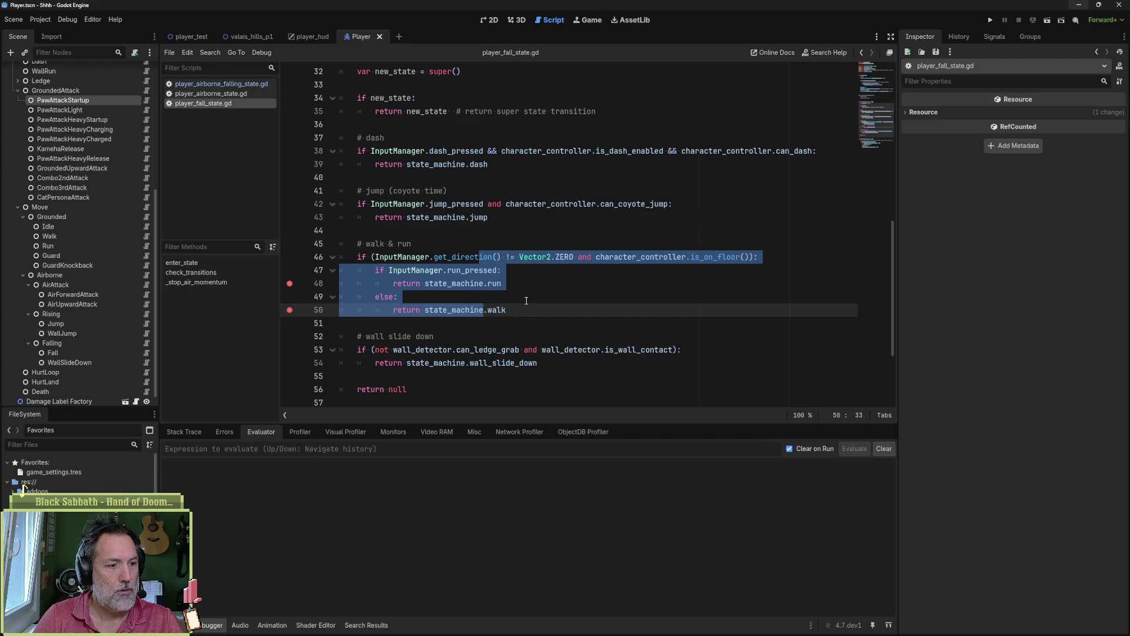
scroll(526, 301, "up", 4)
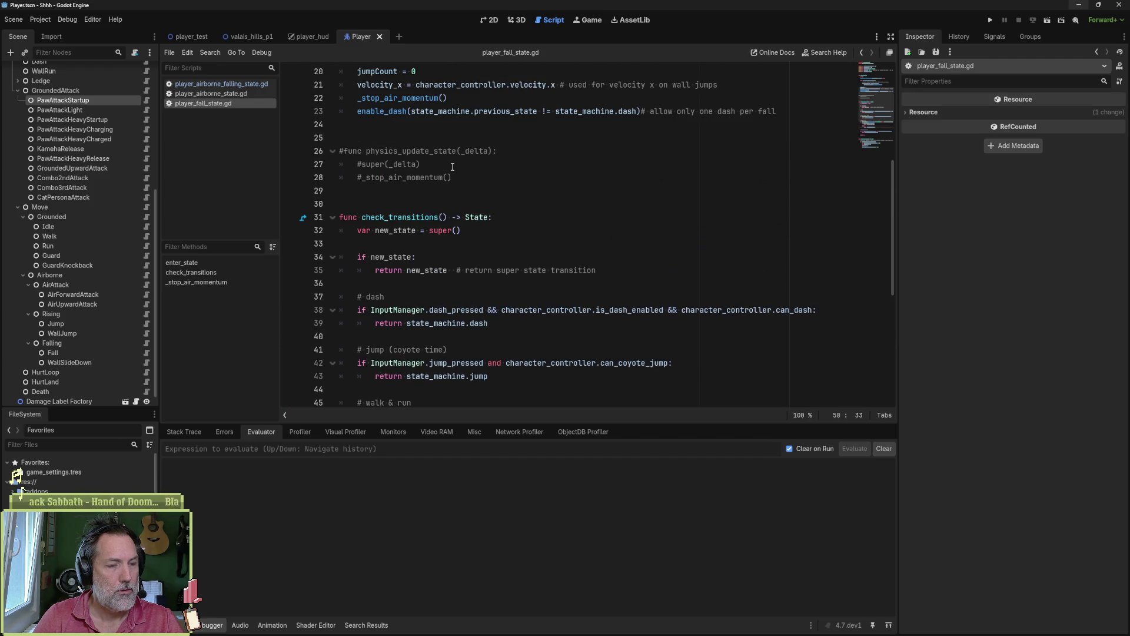
scroll(451, 154, "up", 3)
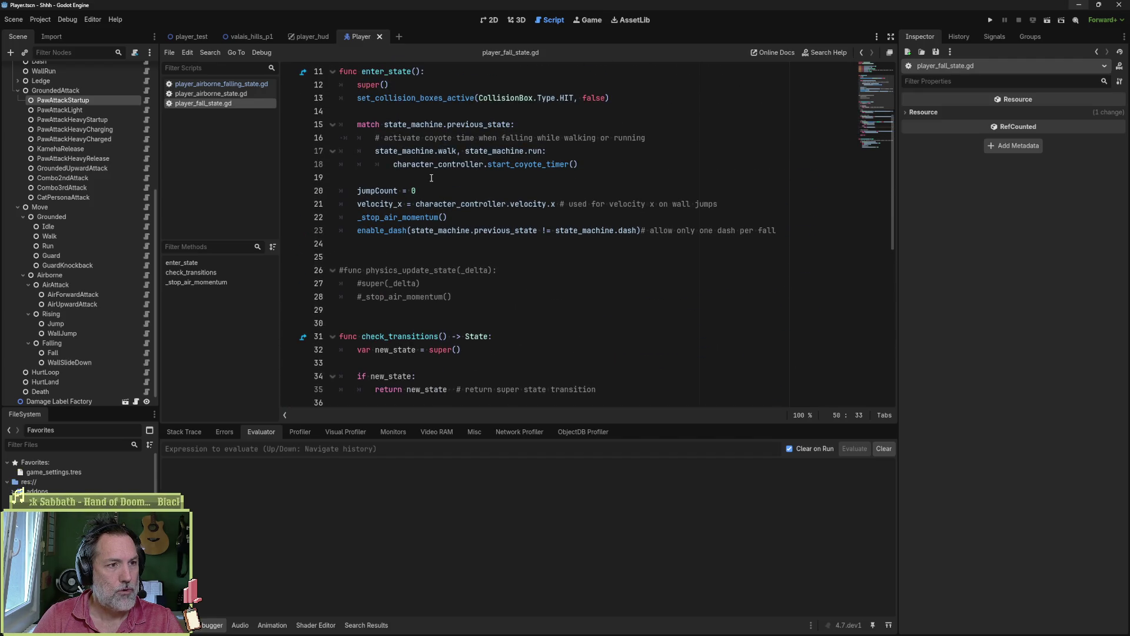
- Above the commented function, add update_state(_delta) calling super(_delta) and a print_debug of velocity.x
left_click(415, 257)
key("Return")
type("func ")
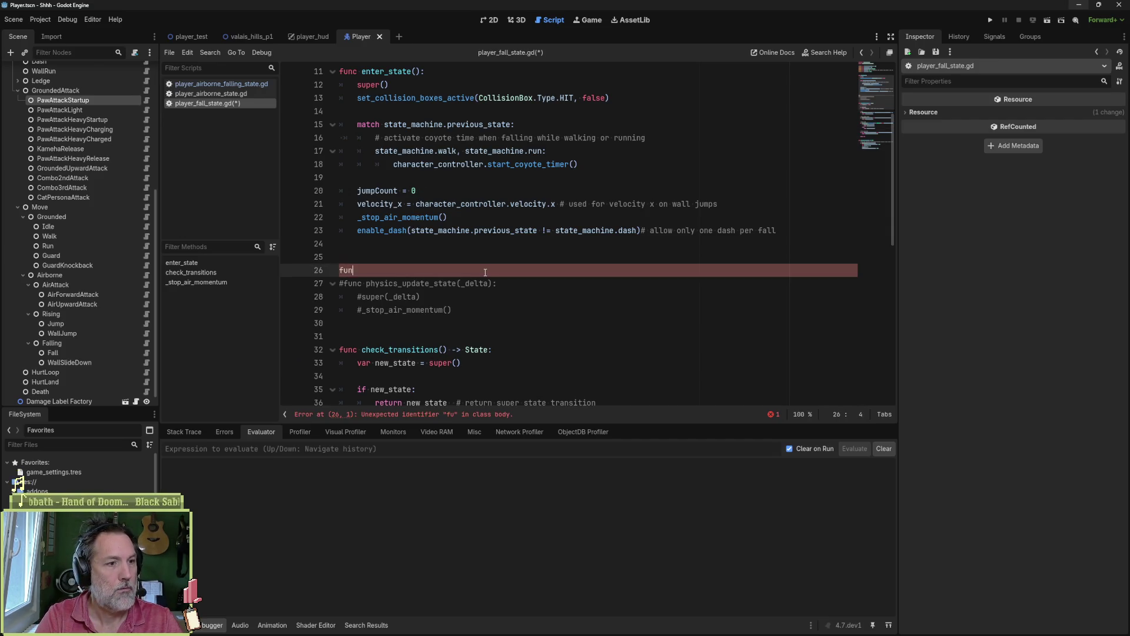
type("update")
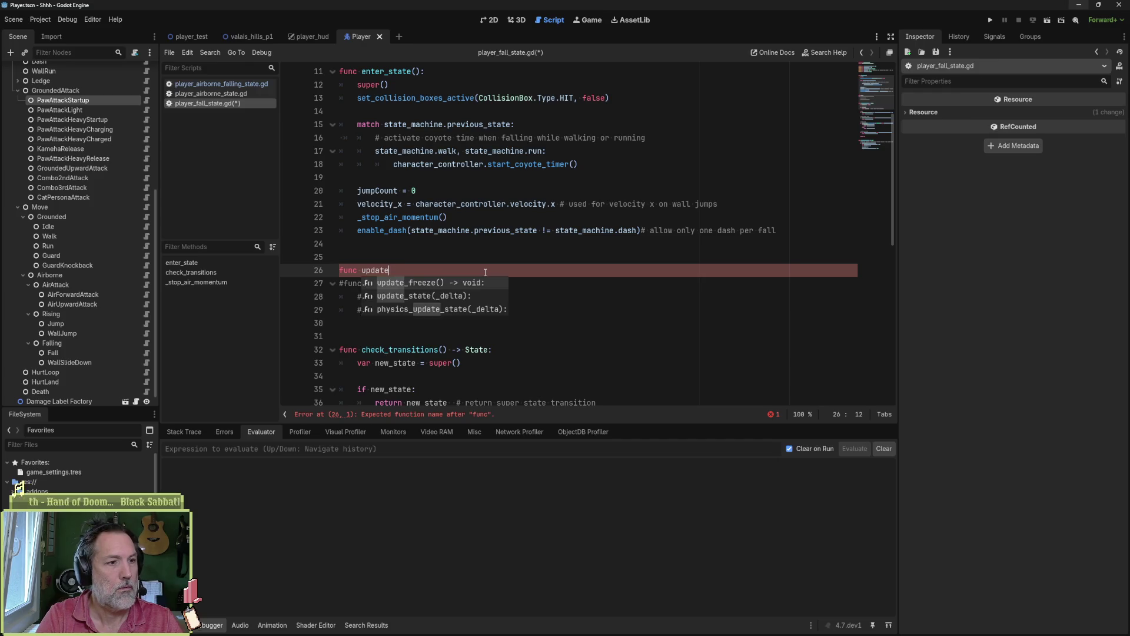
type("_st")
key("Return")
key("Return")
type("sup")
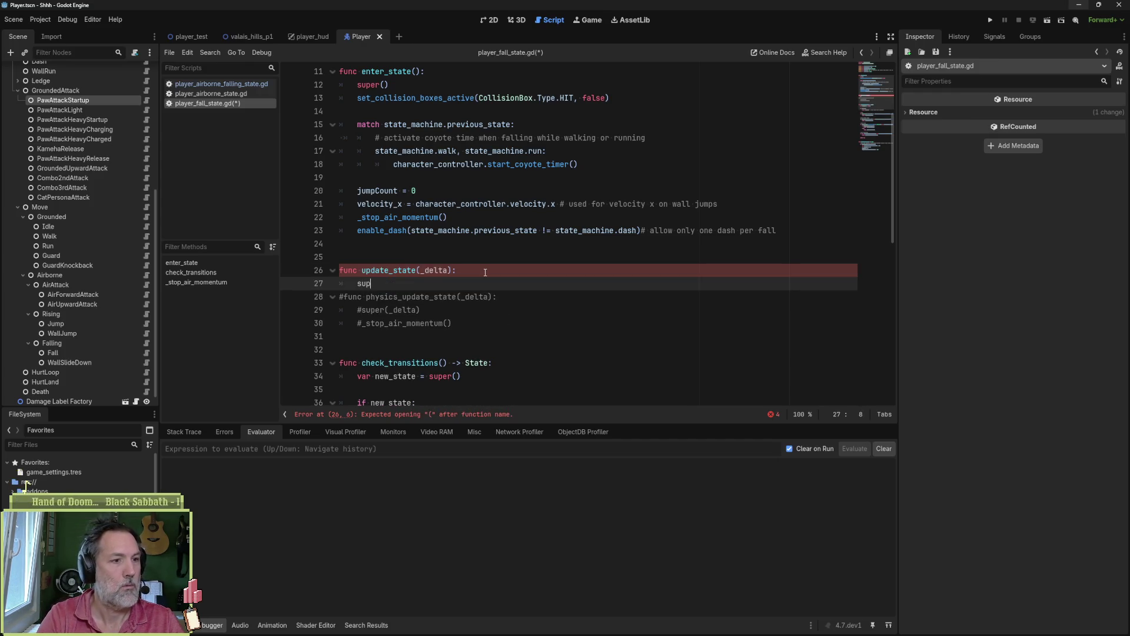
type("er(_delta")
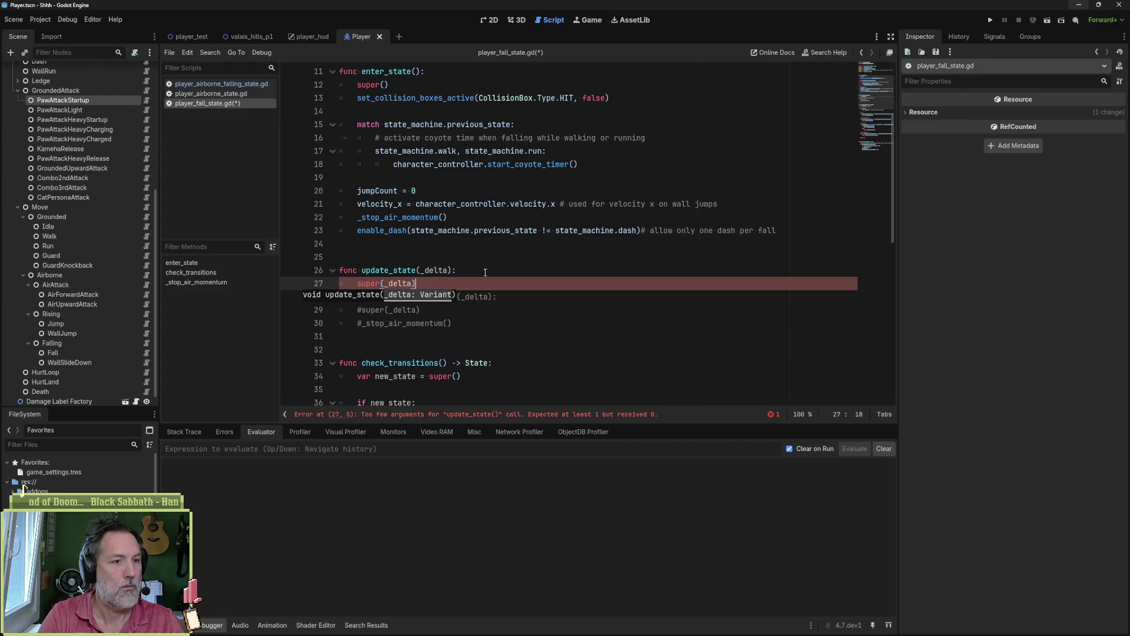
key("Return")
type("print_debug()self, \"")
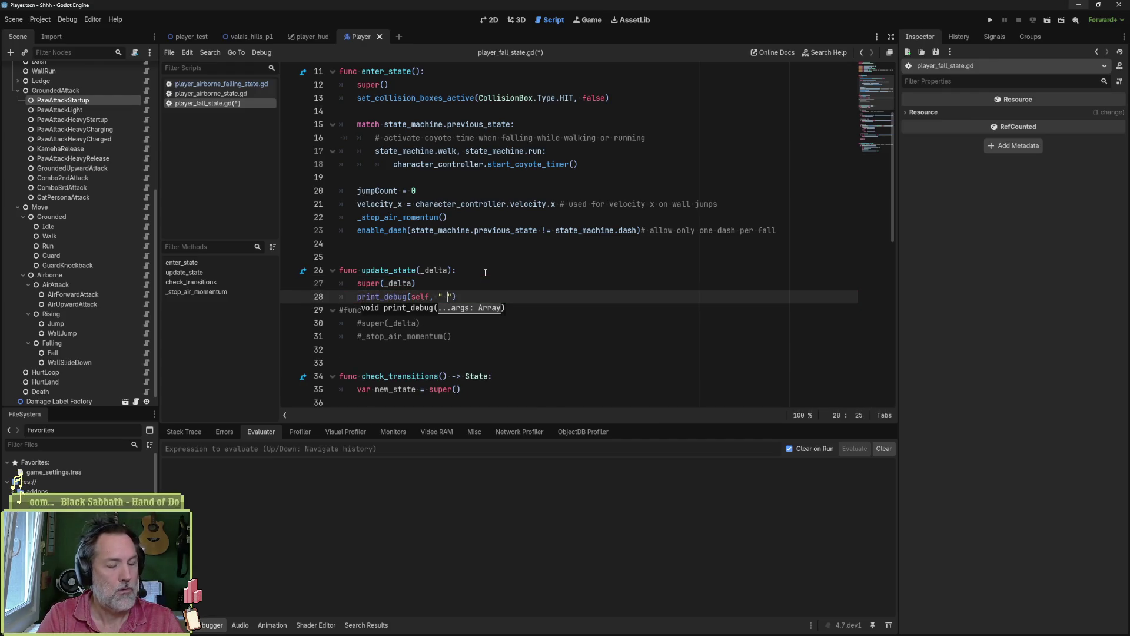
type("nt ")
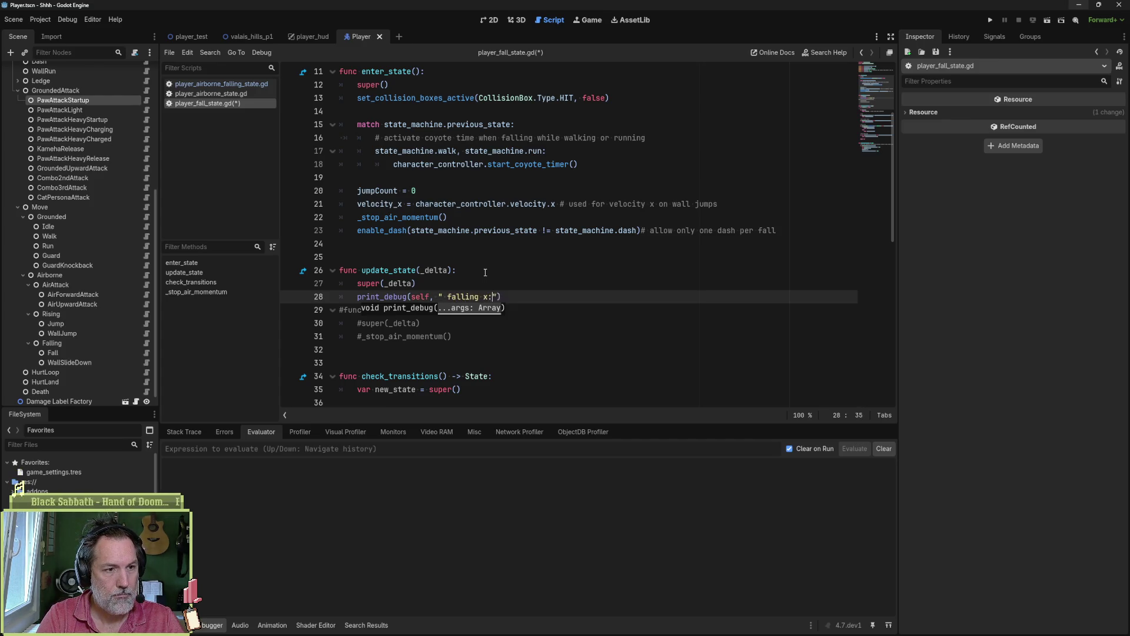
type("elocity.x")
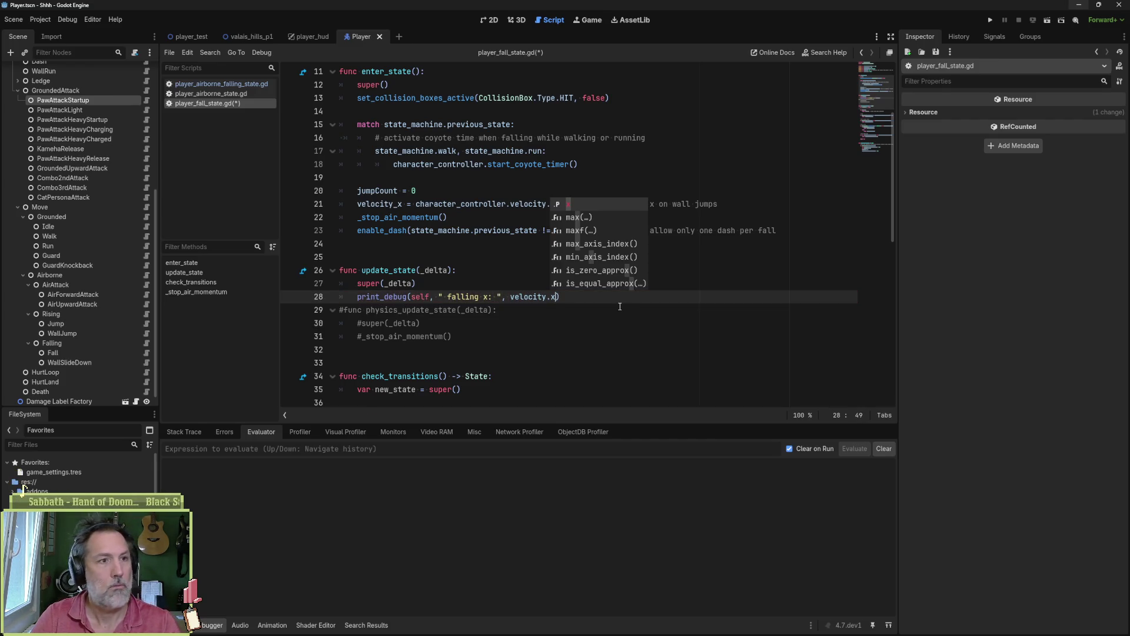
- Run the game, jump the cat onto the stone wall, and view the 'falling x: 215.0' logs
key("F5")
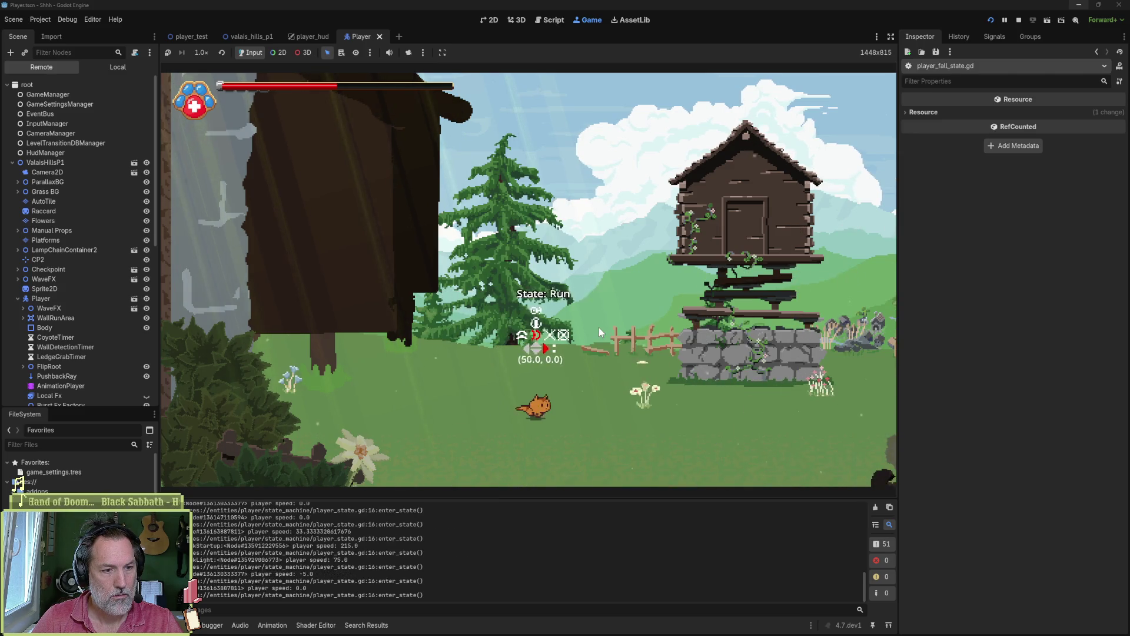
key("Right")
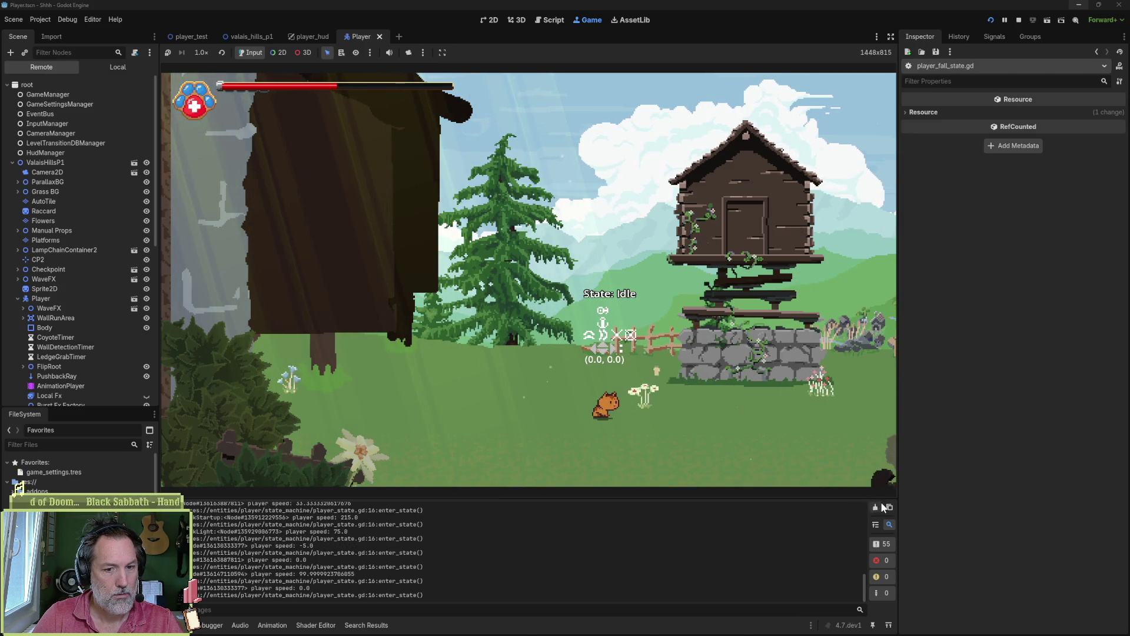
key("Right")
key("space")
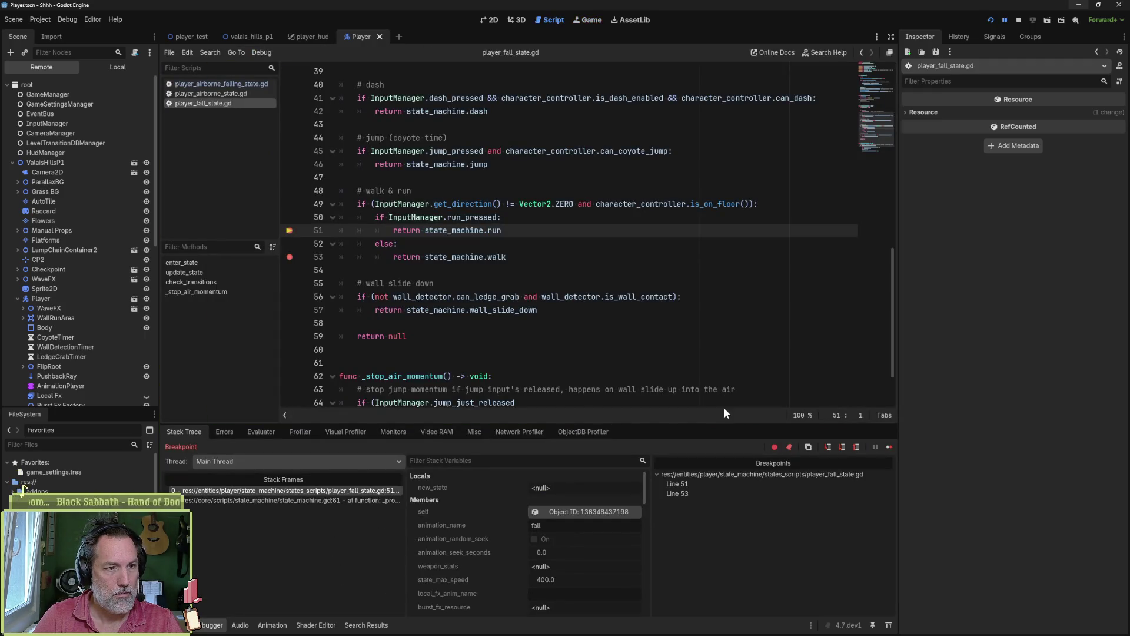
key("F12")
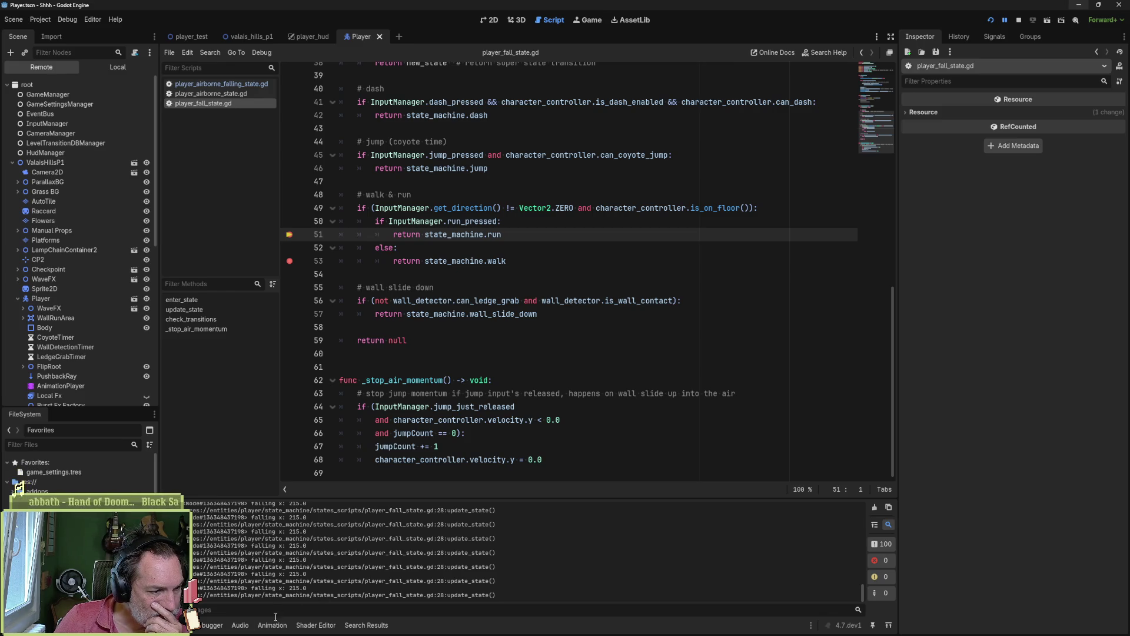
- Evaluate velocity.x (1.667) in the debugger's Evaluator, then return to the Output log
left_click(223, 628)
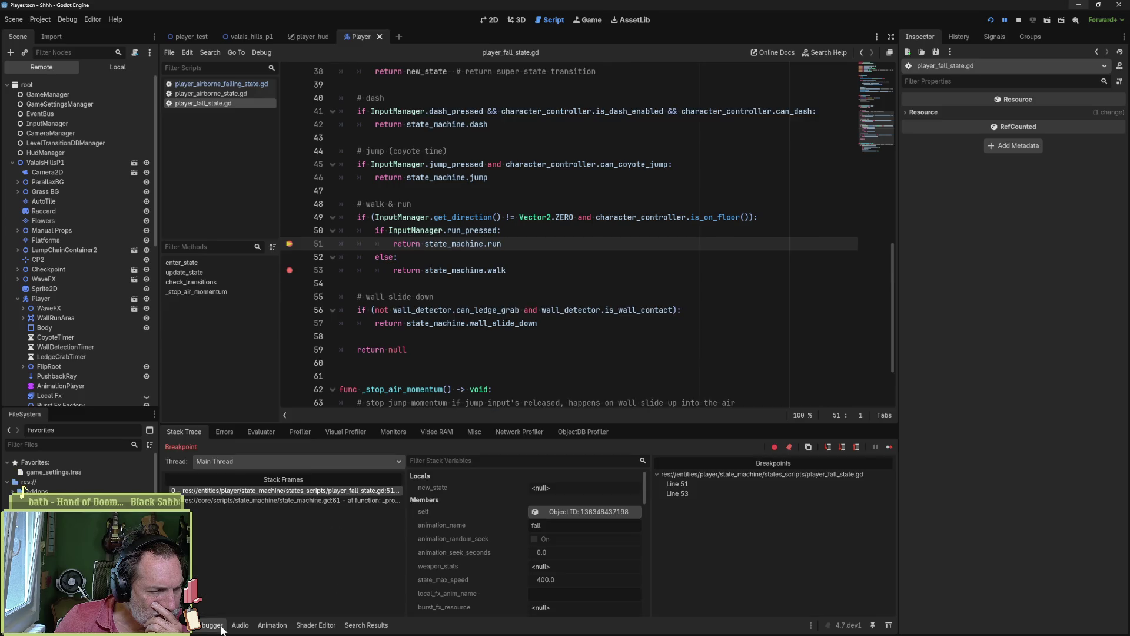
left_click(261, 432)
left_click(320, 449)
type("velocity.x")
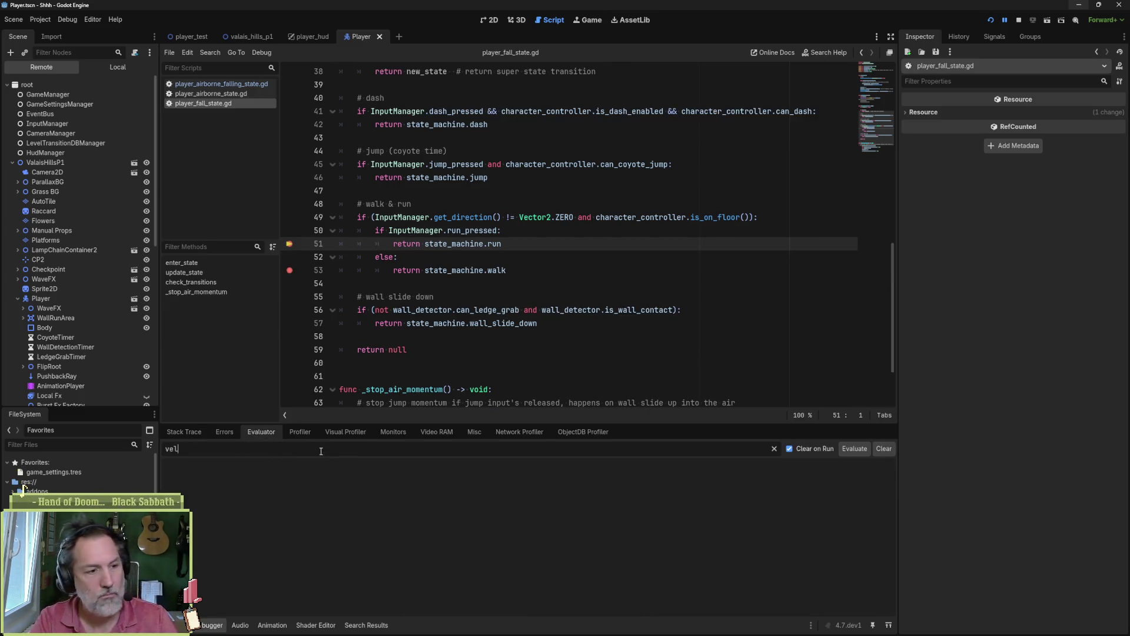
key("Return")
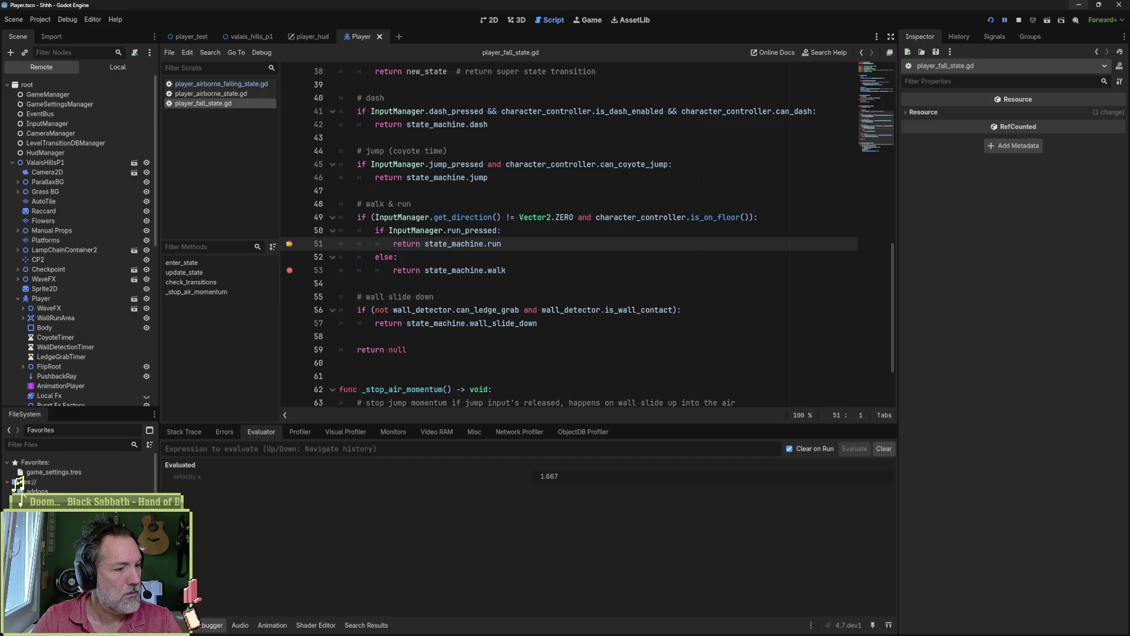
left_click(168, 625)
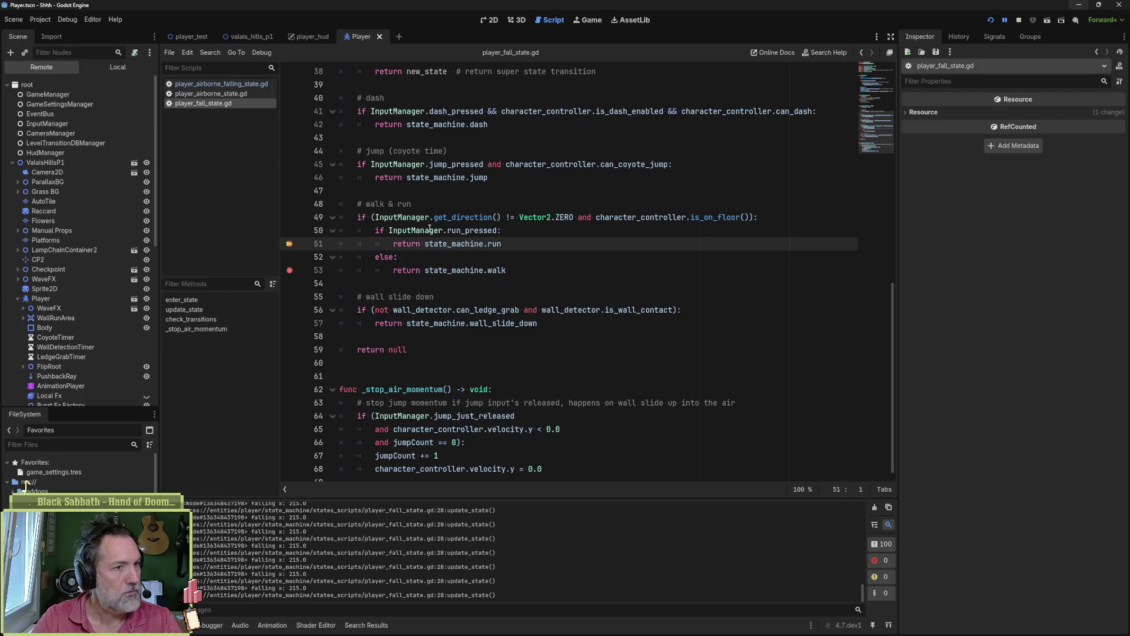
scroll(461, 242, "up", 6)
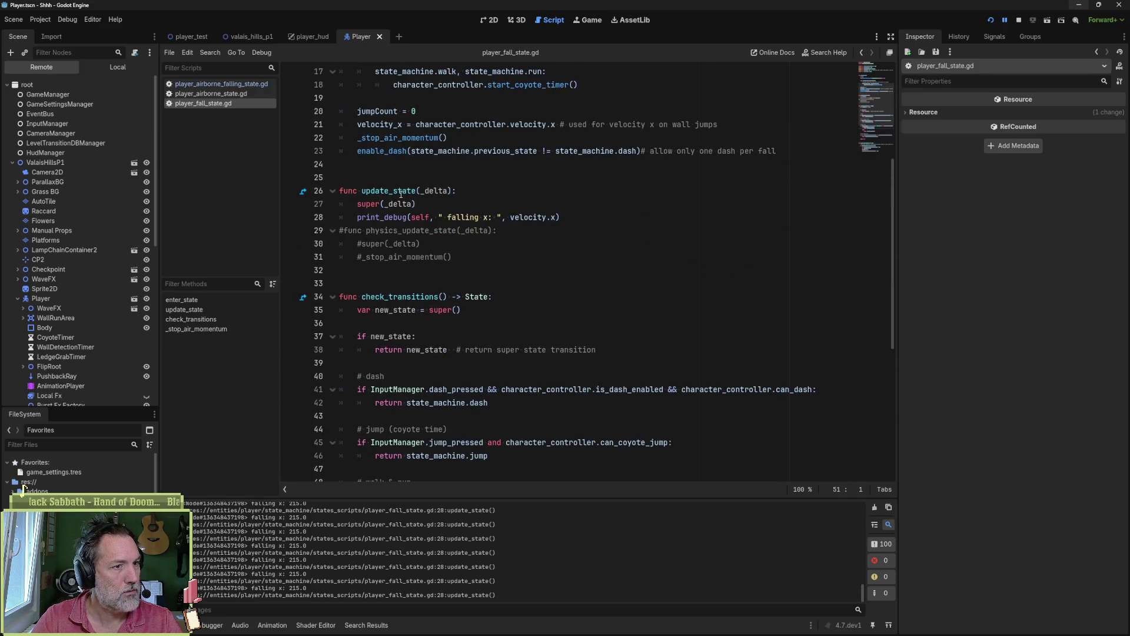
- Delete the temporary update_state function lines
left_click(402, 191)
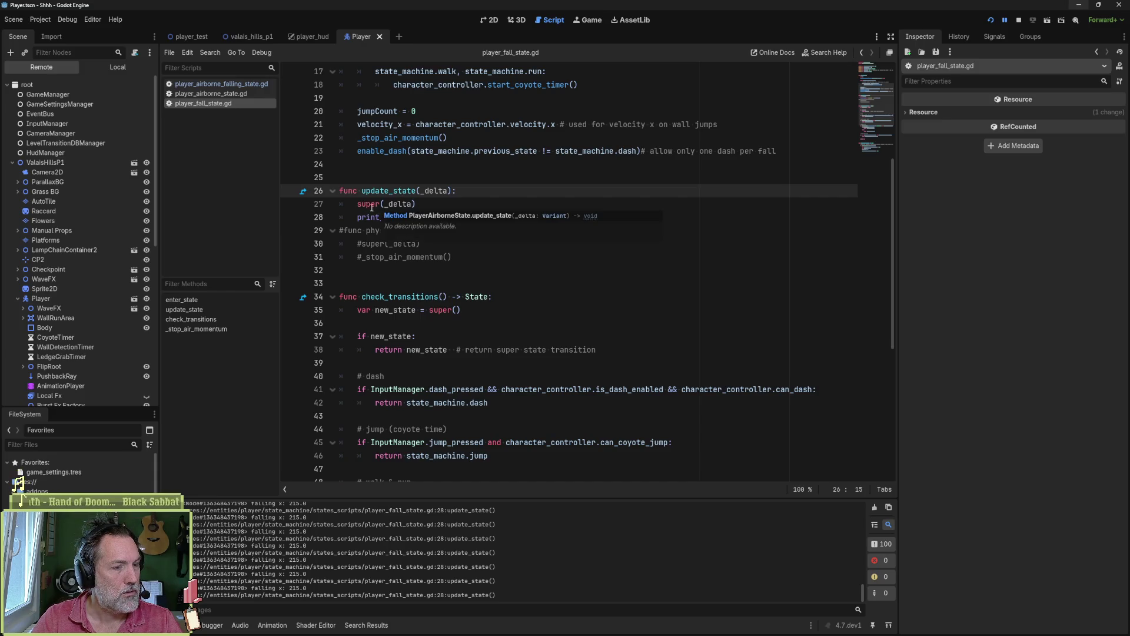
left_click_drag(560, 217, 354, 218)
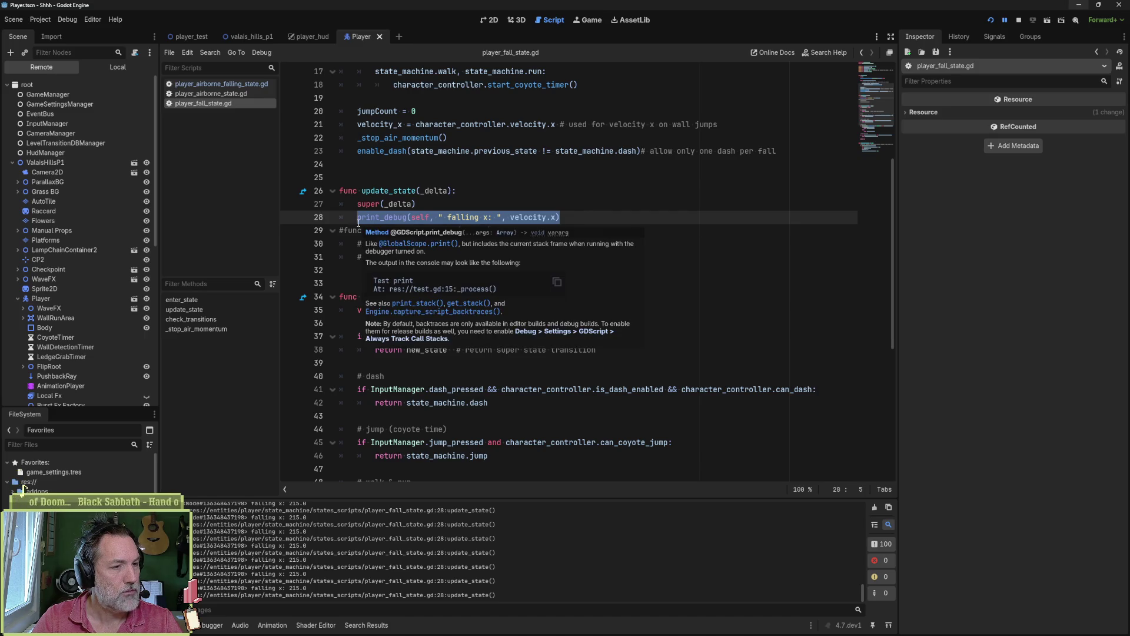
key("Down")
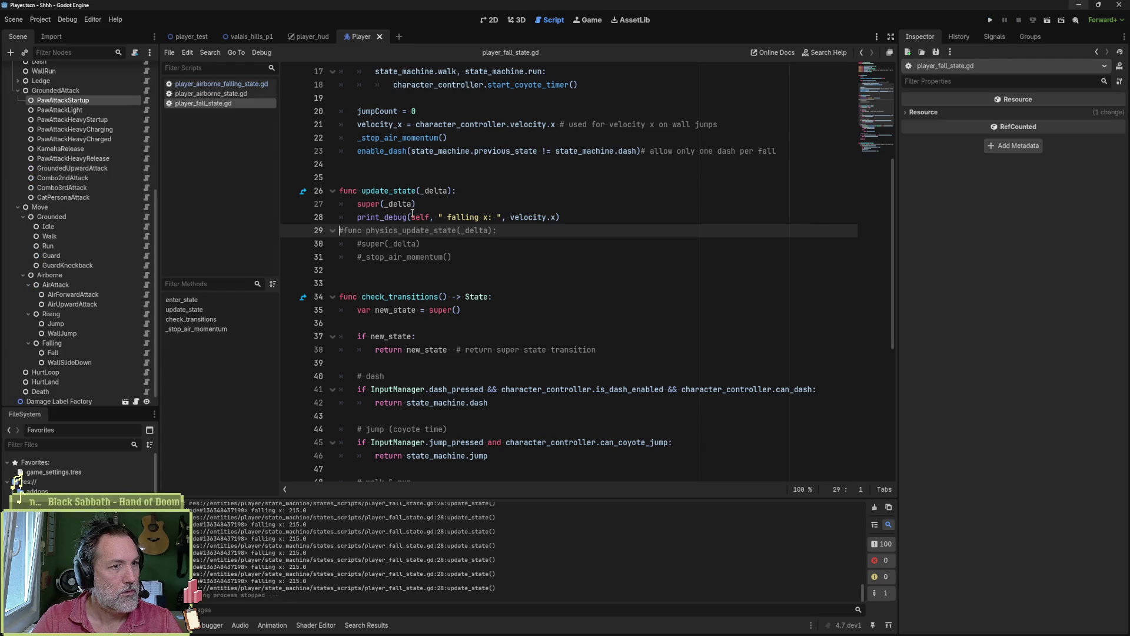
key("Up")
key("Up")
key("Up")
key("ctrl+shift+k")
key("ctrl+shift+k")
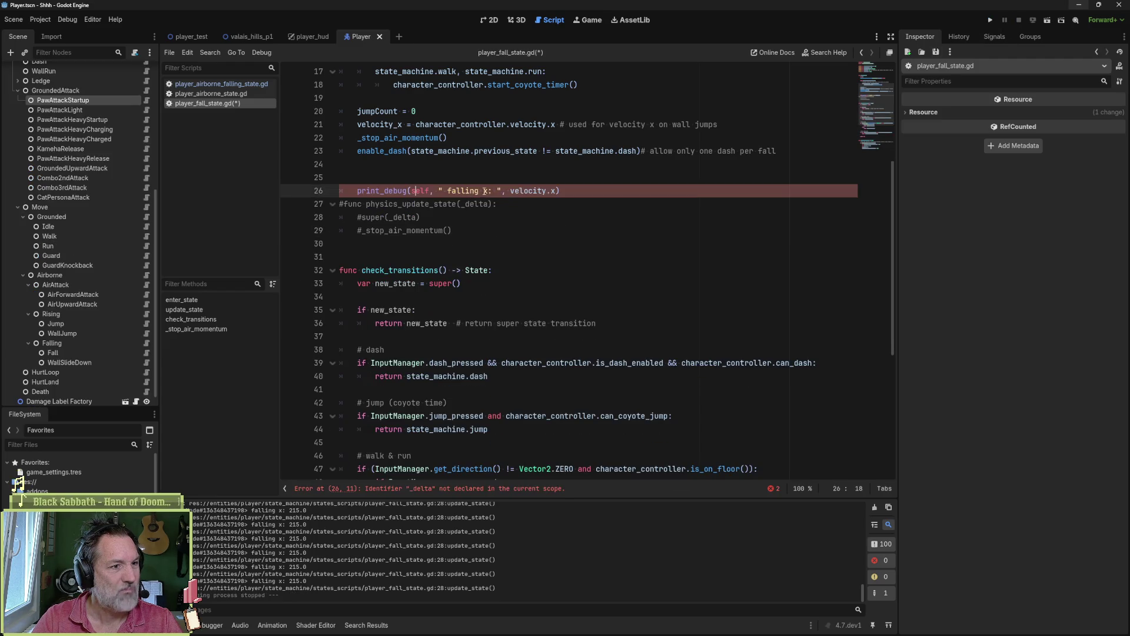
key("alt+Down")
- Uncomment the physics_update_state header and its super(_delta) call, placed above the print
key("Up")
key("Home")
key("Delete")
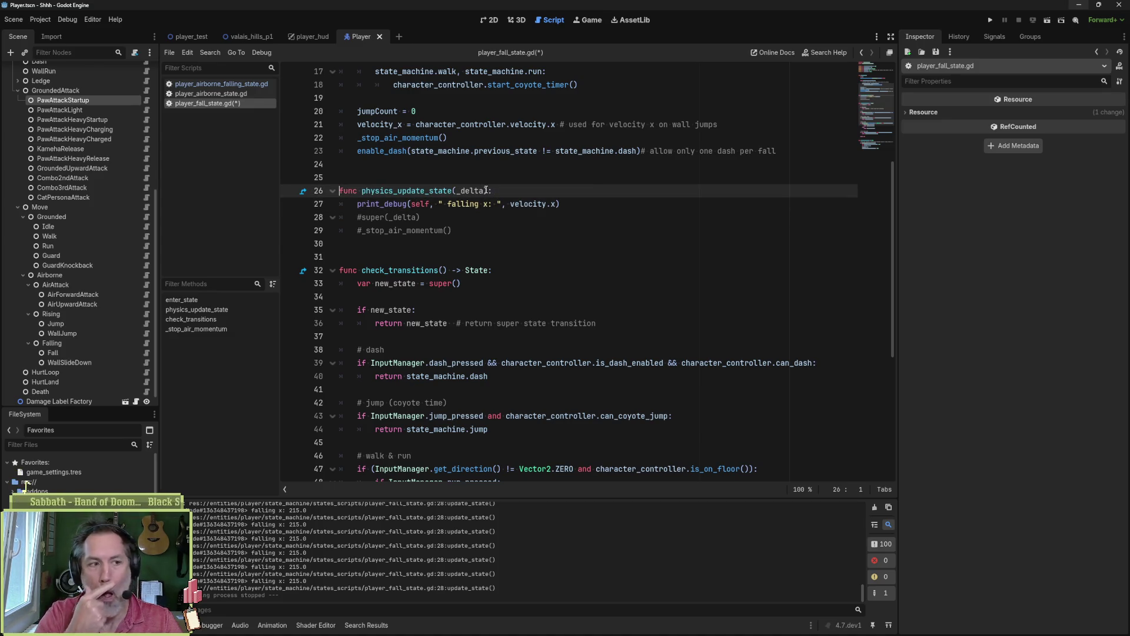
key("Down")
key("Down")
key("alt+Up")
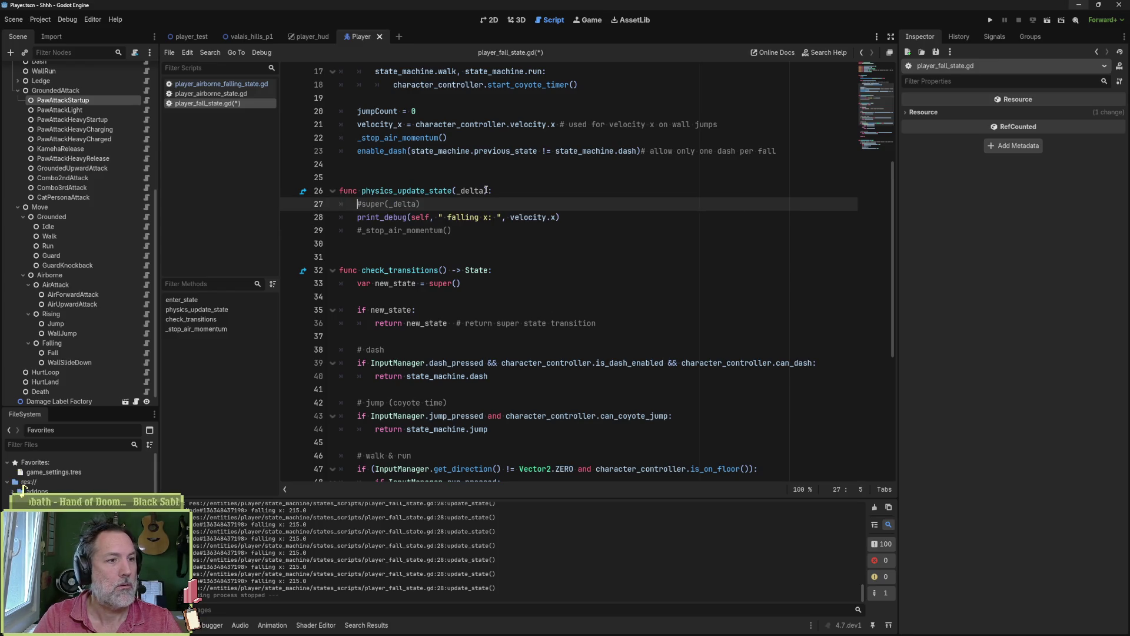
key("Delete")
- Duplicate the print_debug line above super(_delta) and label the copy 'b4'
left_click(574, 217)
key("ctrl+alt+Down")
key("alt+Up")
key("alt+Up")
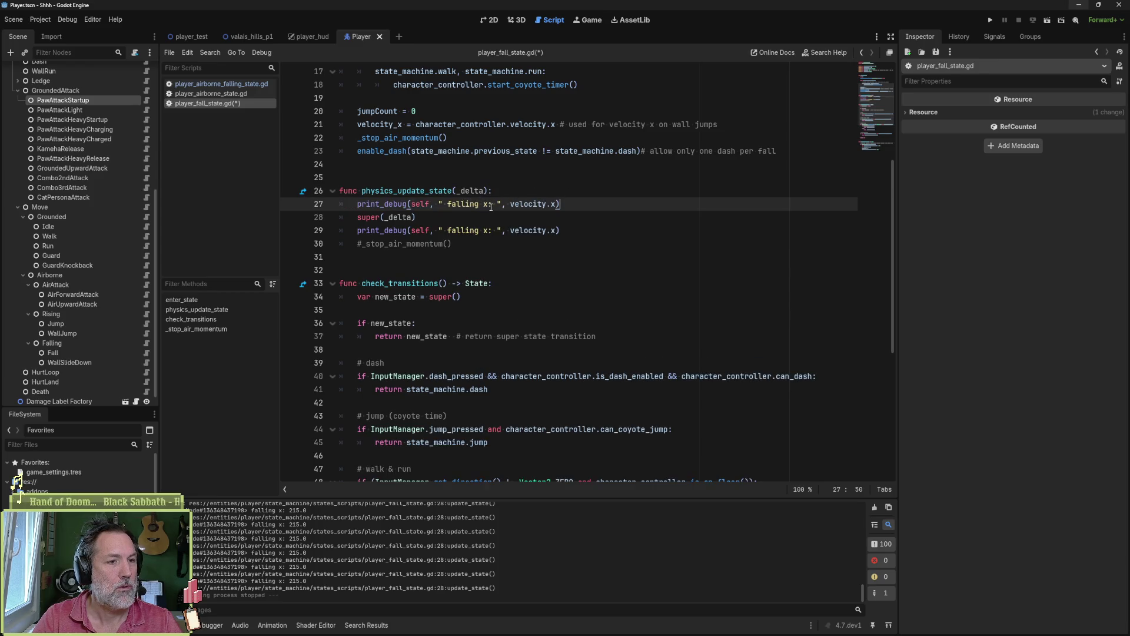
type("b4")
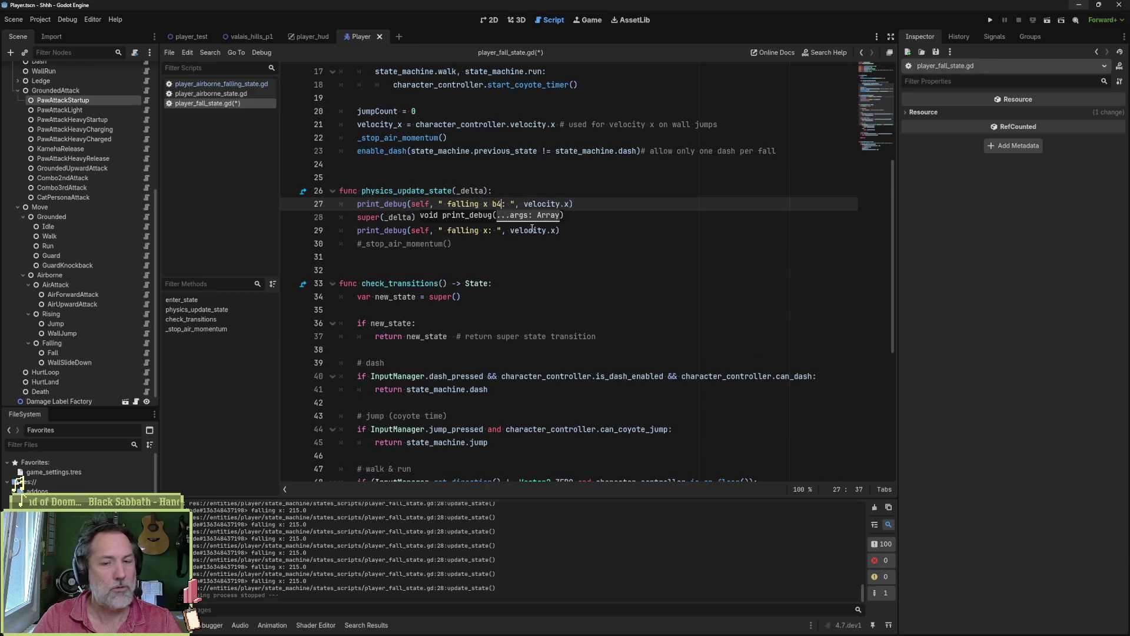
- Run the game, jump the cat onto the house, check the 'falling x b4' logs, then stop
key("F5")
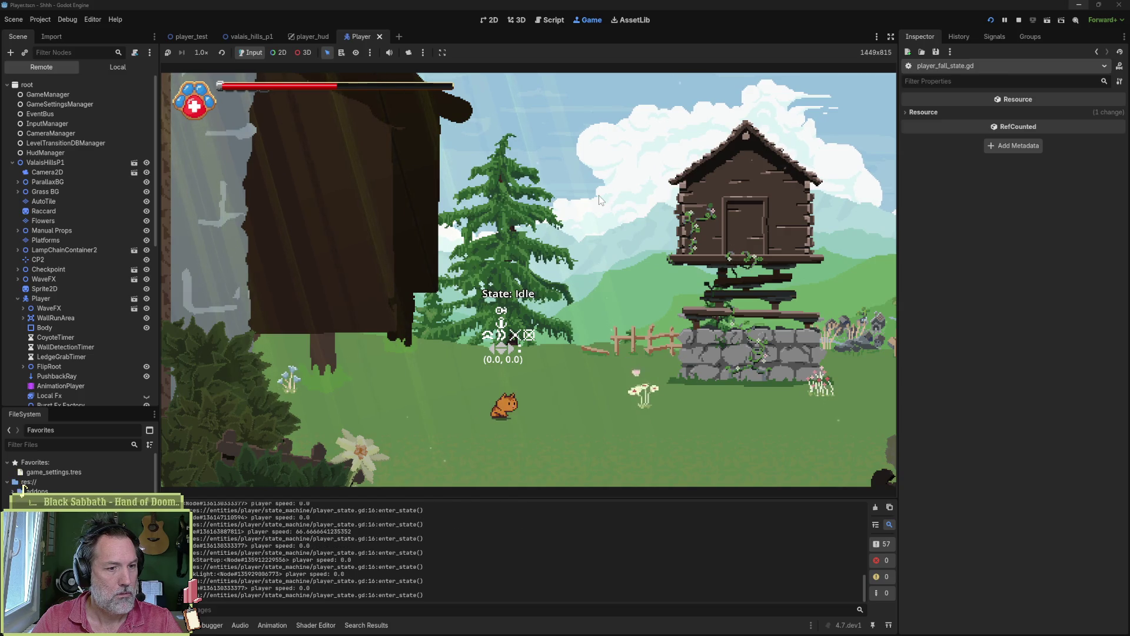
key("Right")
key("space")
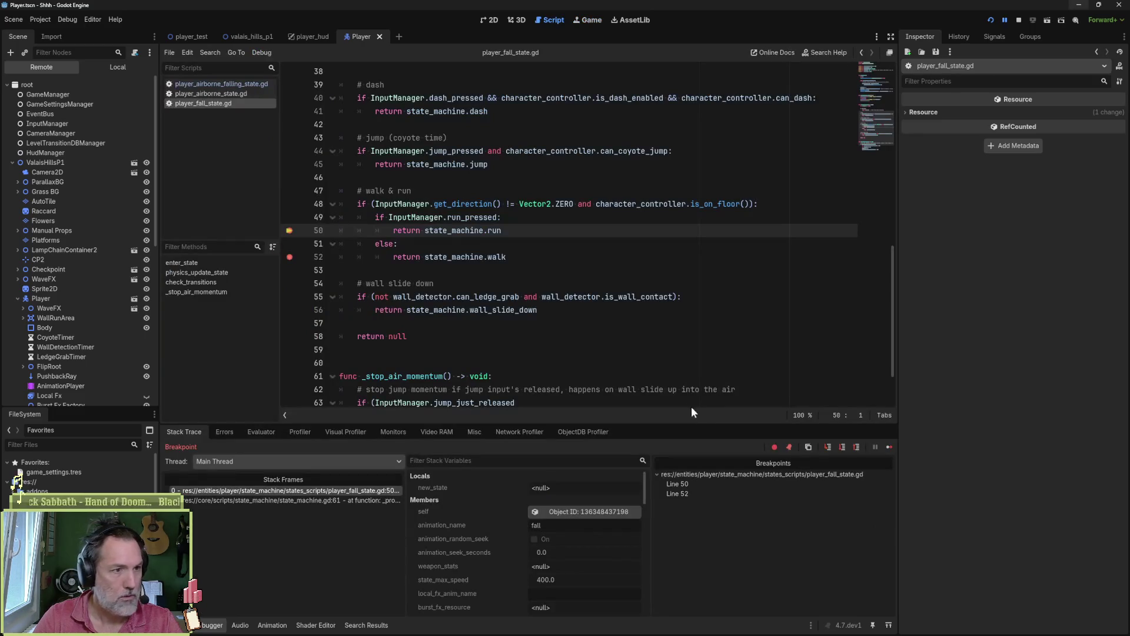
left_click(180, 625)
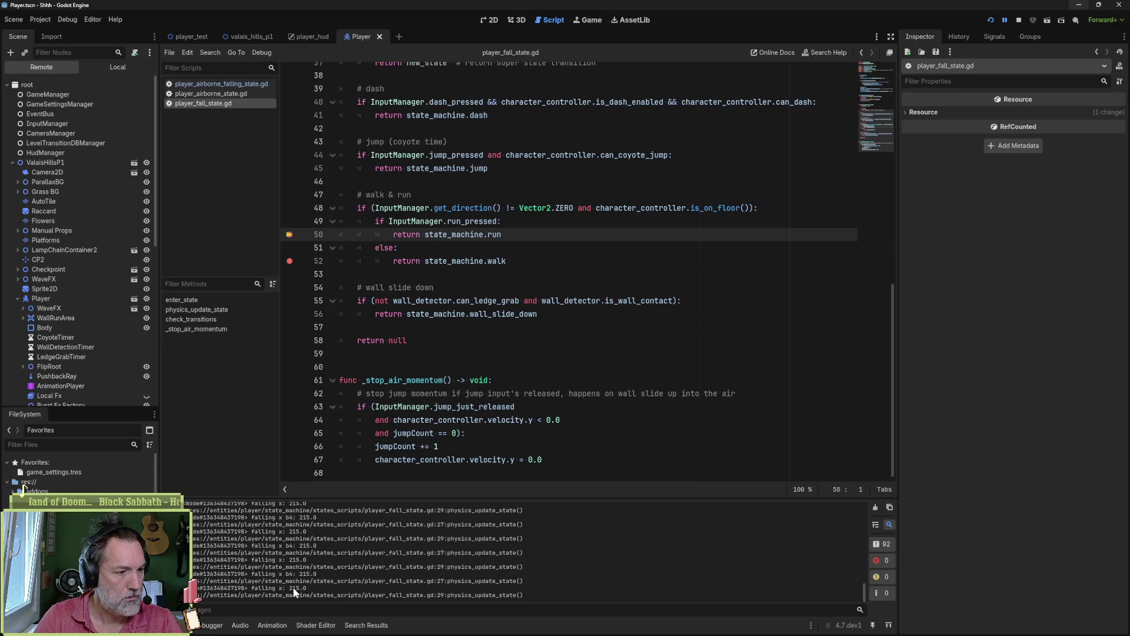
scroll(408, 265, "up", 4)
double_click(408, 168)
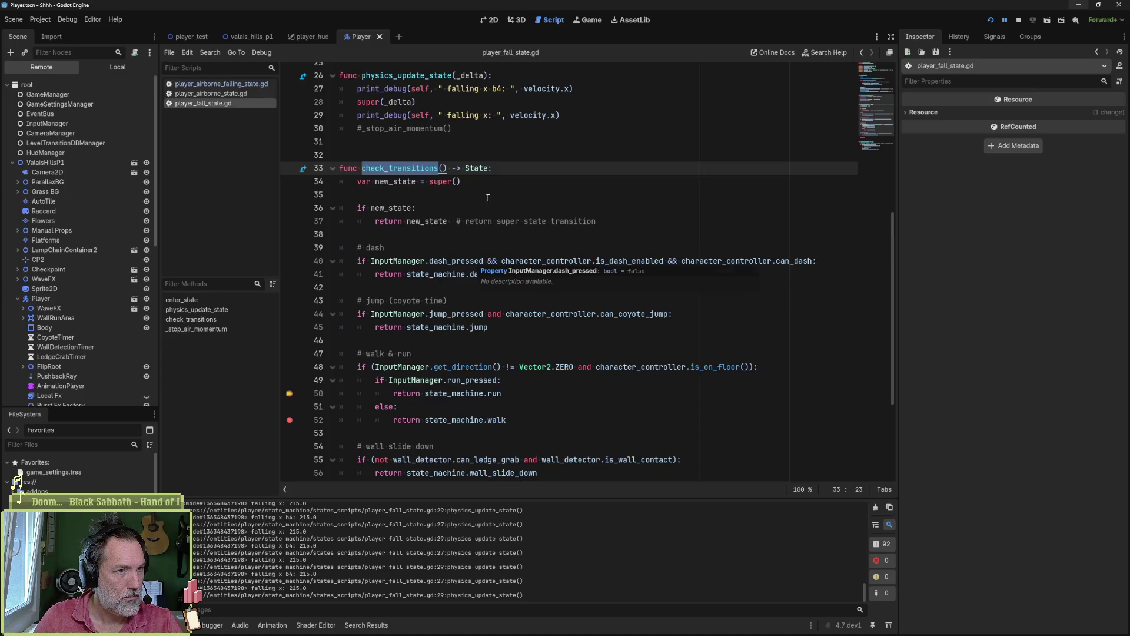
scroll(798, 77, "up", 3)
left_click(1019, 20)
left_click(583, 207)
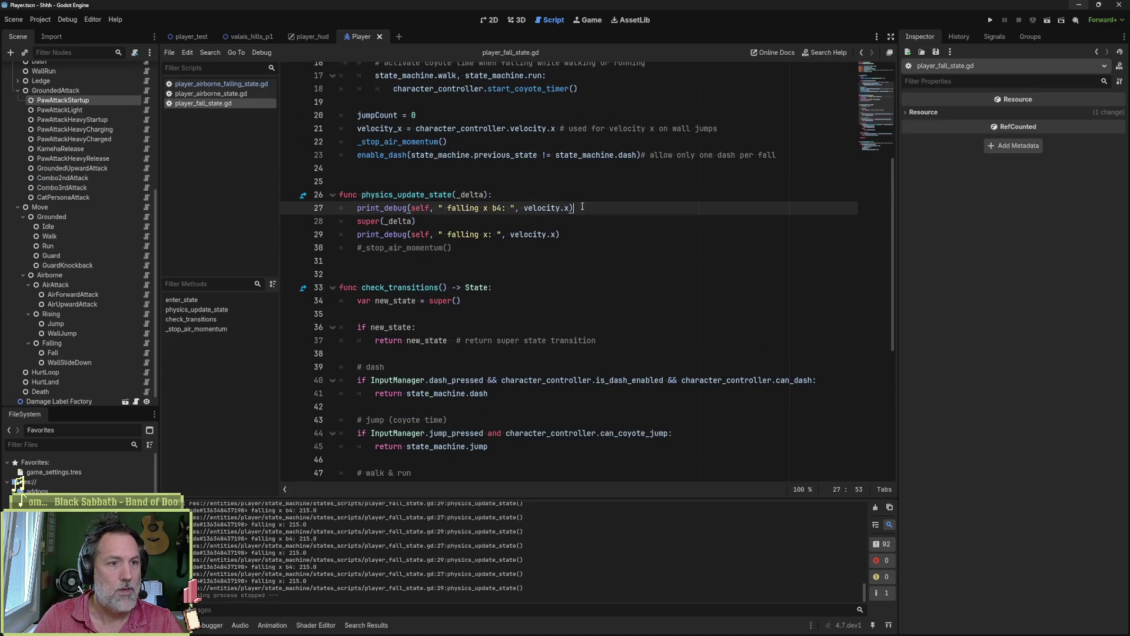
- Move the print_debug line into check_transitions and relabel it 'falling tx b4'
key("ctrl+shift+k")
left_click_drag(580, 221, 580, 213)
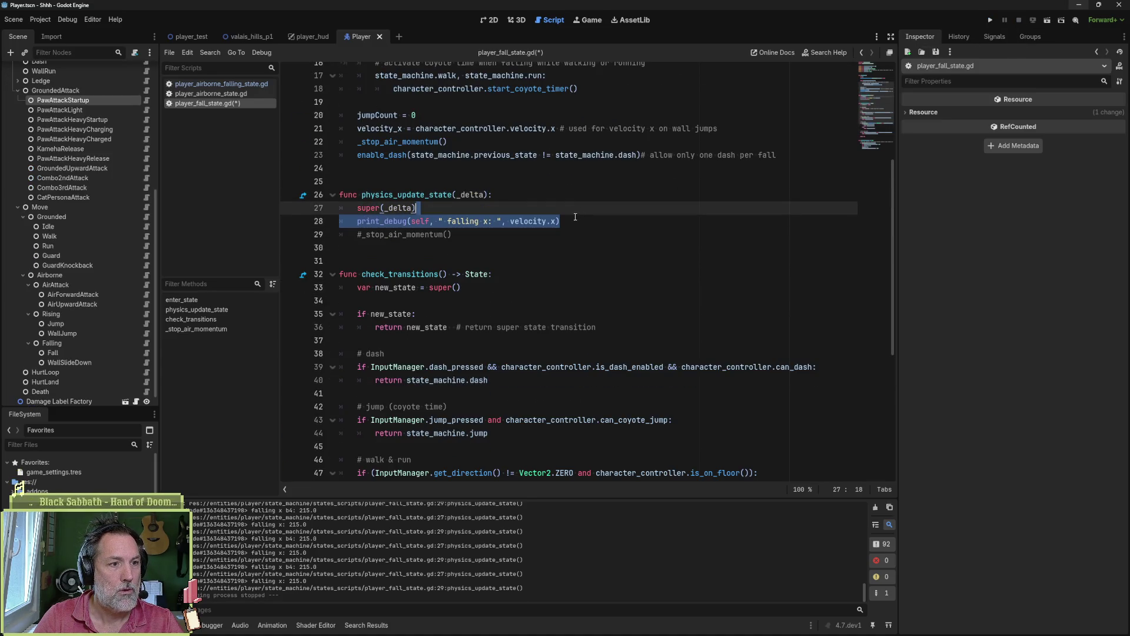
key("ctrl+x")
left_click(514, 261)
key("ctrl+v")
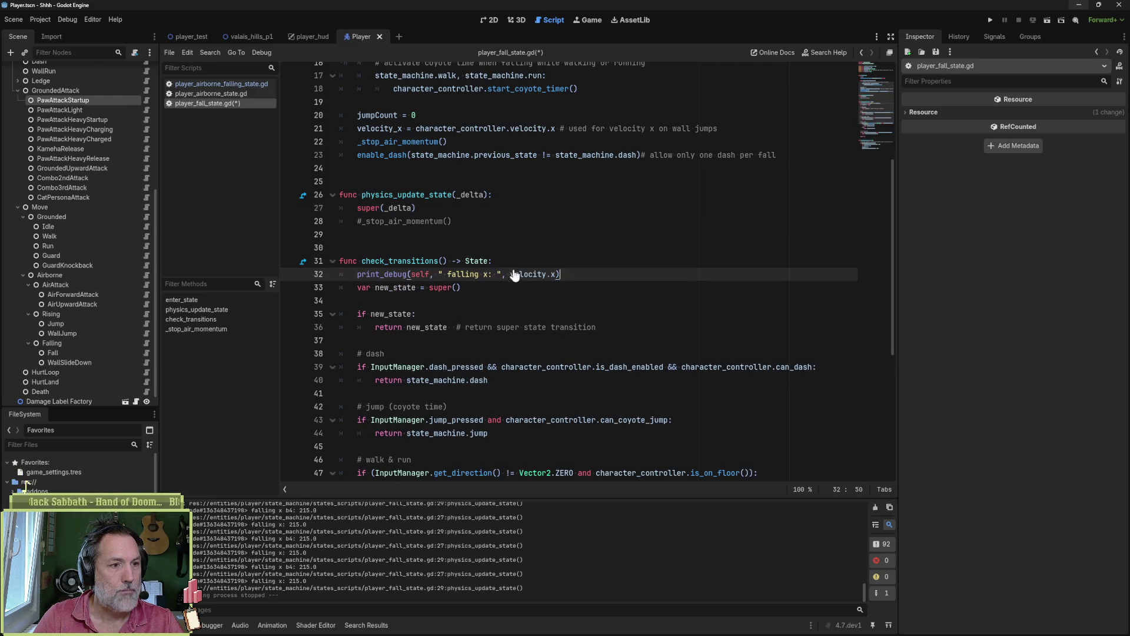
double_click(416, 261)
left_click(483, 274)
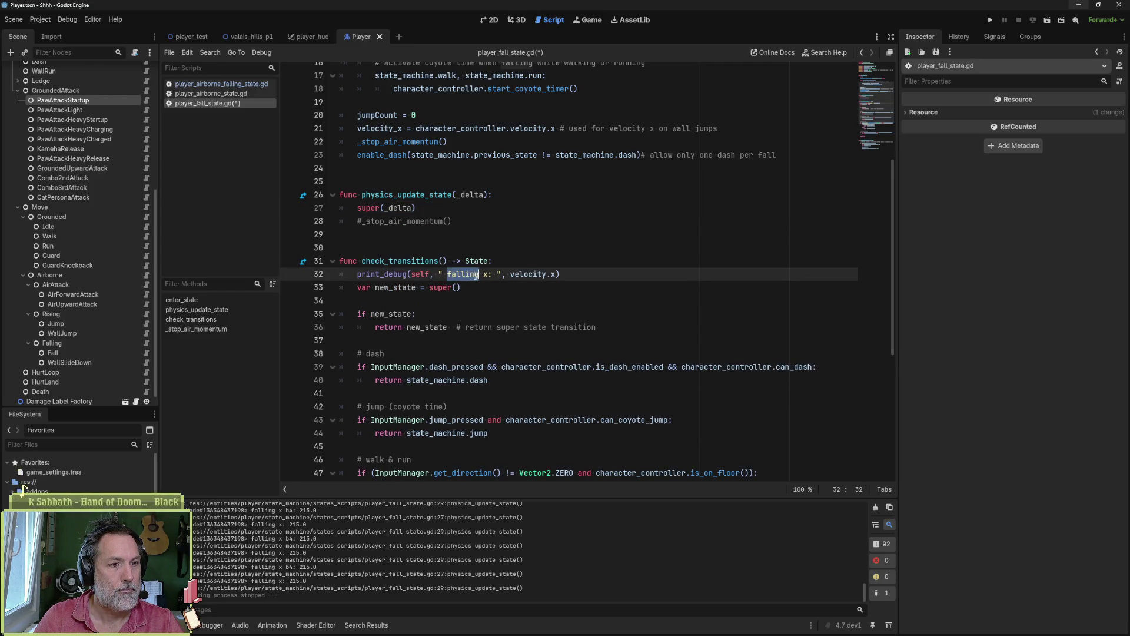
type("t")
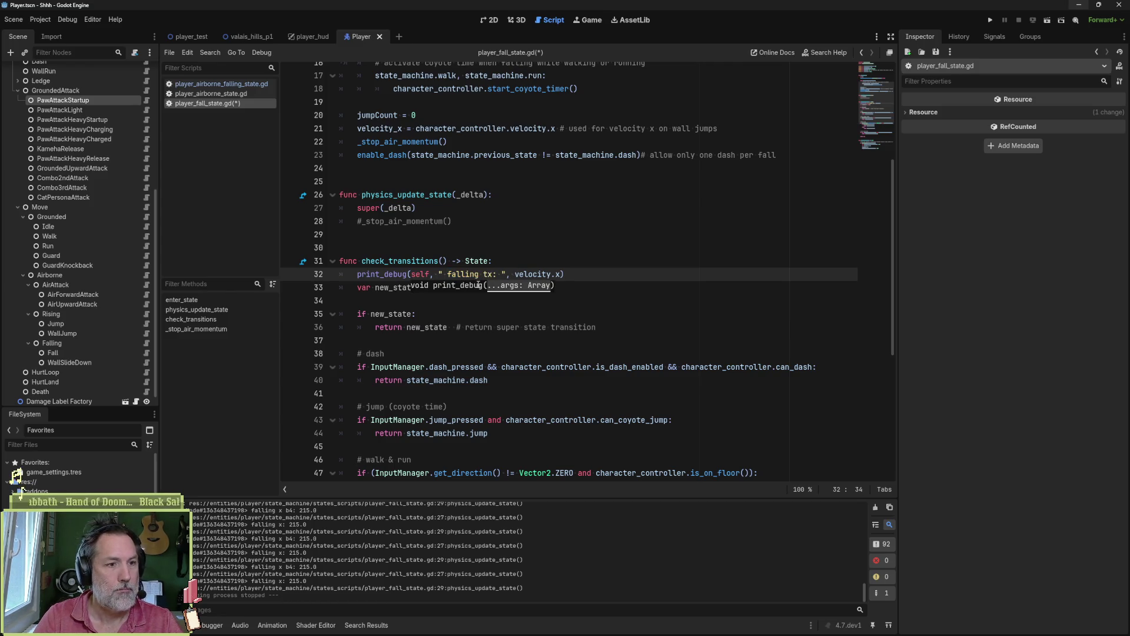
key("Right")
type("b4")
- Add a copy of that print after 'var new_state = super()', labelled 'after'
triple_click(586, 273)
key("ctrl+c")
left_click(508, 288)
key("Return")
key("ctrl+v")
key("BackSpace")
key("BackSpace")
type("after")
- Relaunch the game, clear the old log, jump the cat, and review the new prints
key("F5")
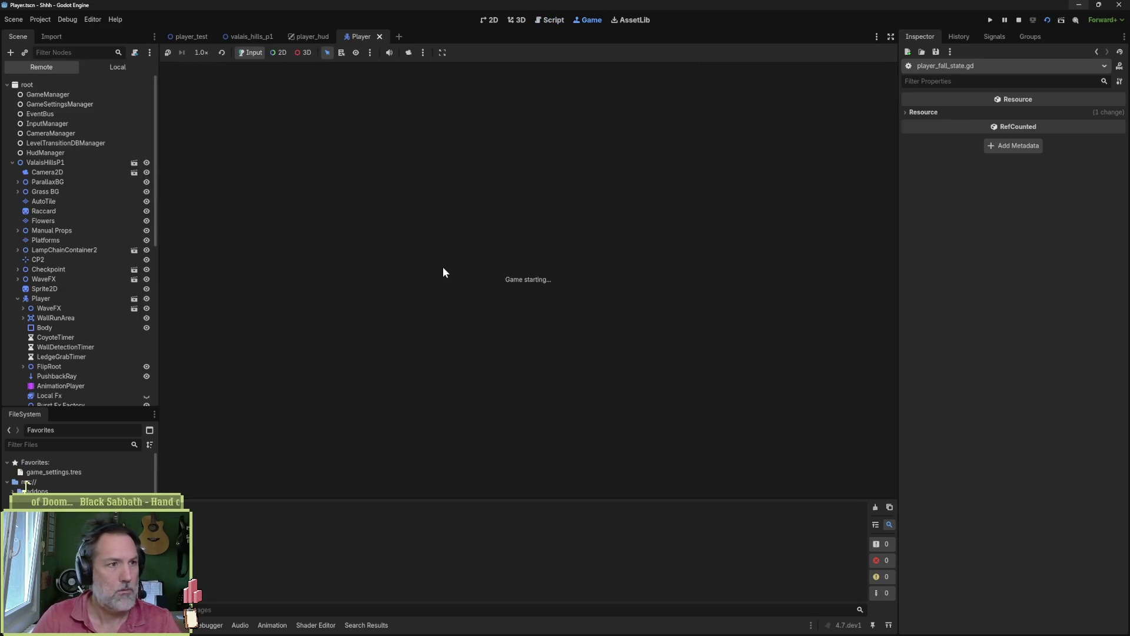
key("F5")
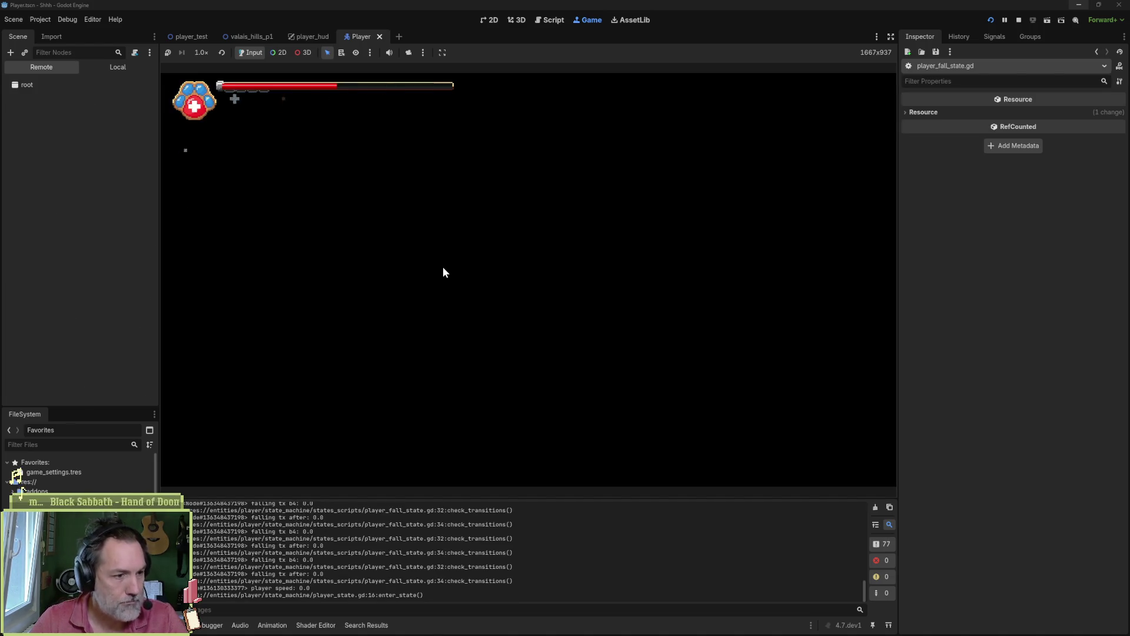
left_click(874, 508)
left_click(719, 442)
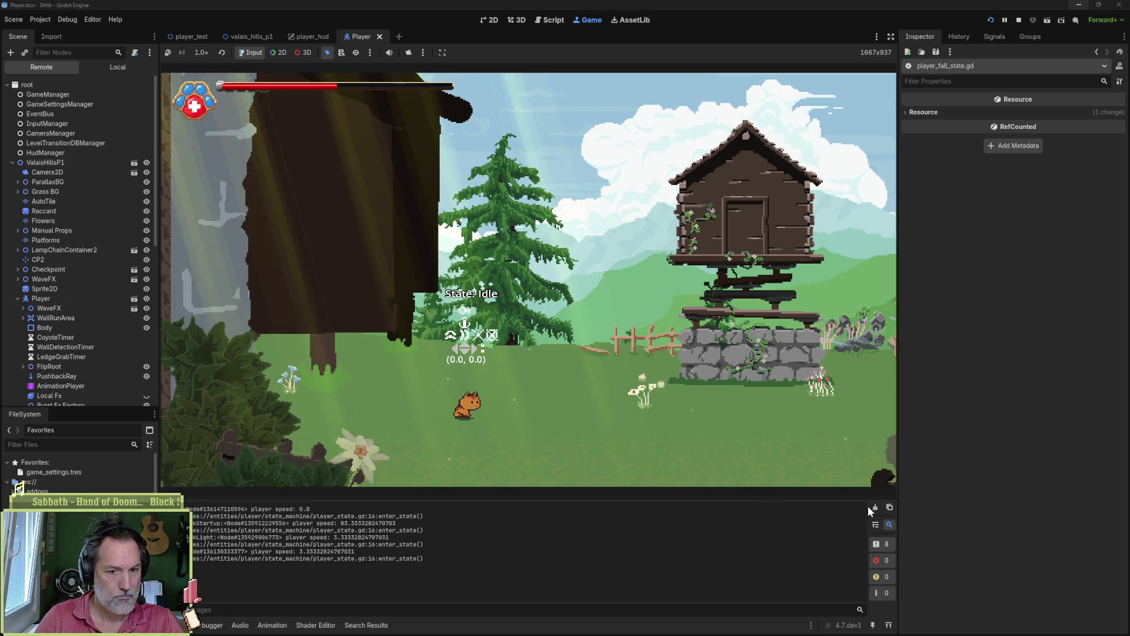
key("space")
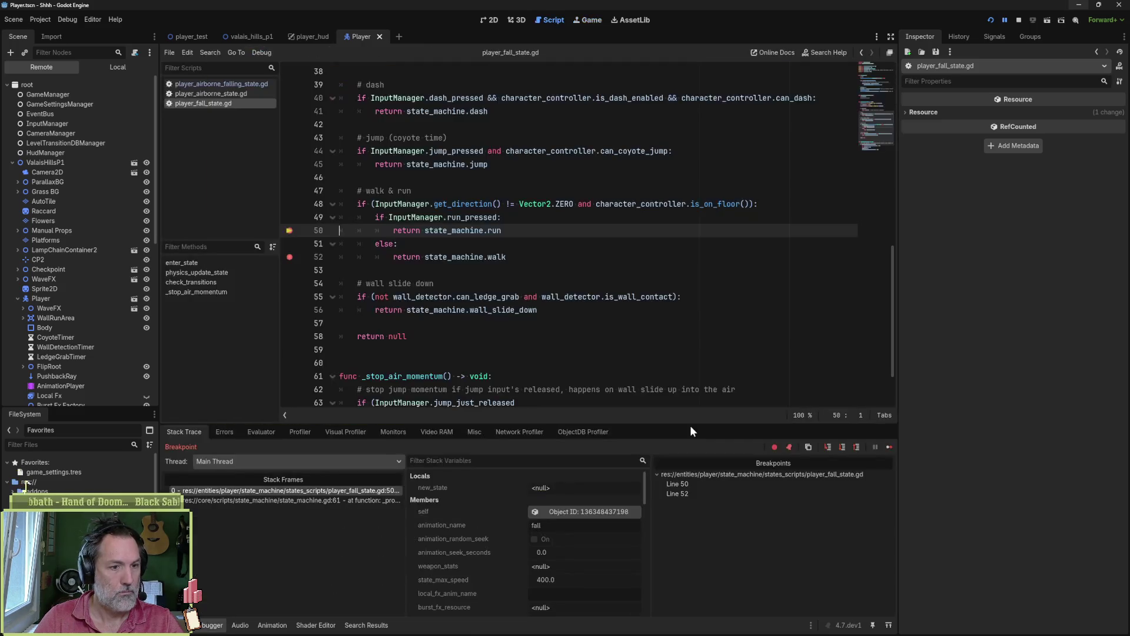
left_click(177, 625)
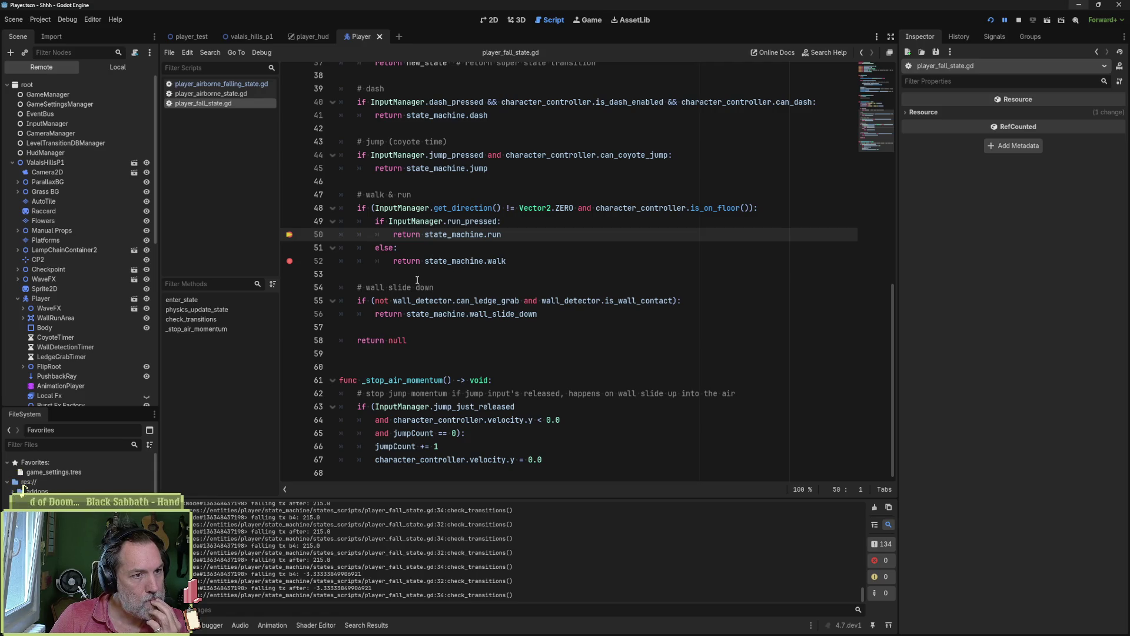
scroll(416, 279, "up", 4)
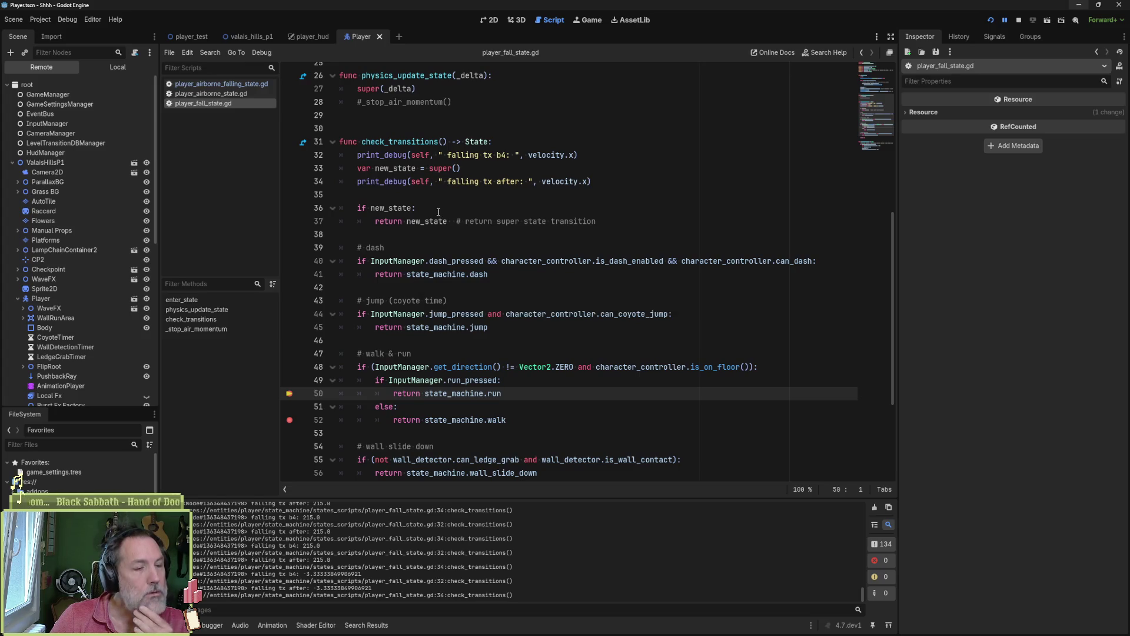
- Search all project files for 'check_transitions()'
double_click(421, 143)
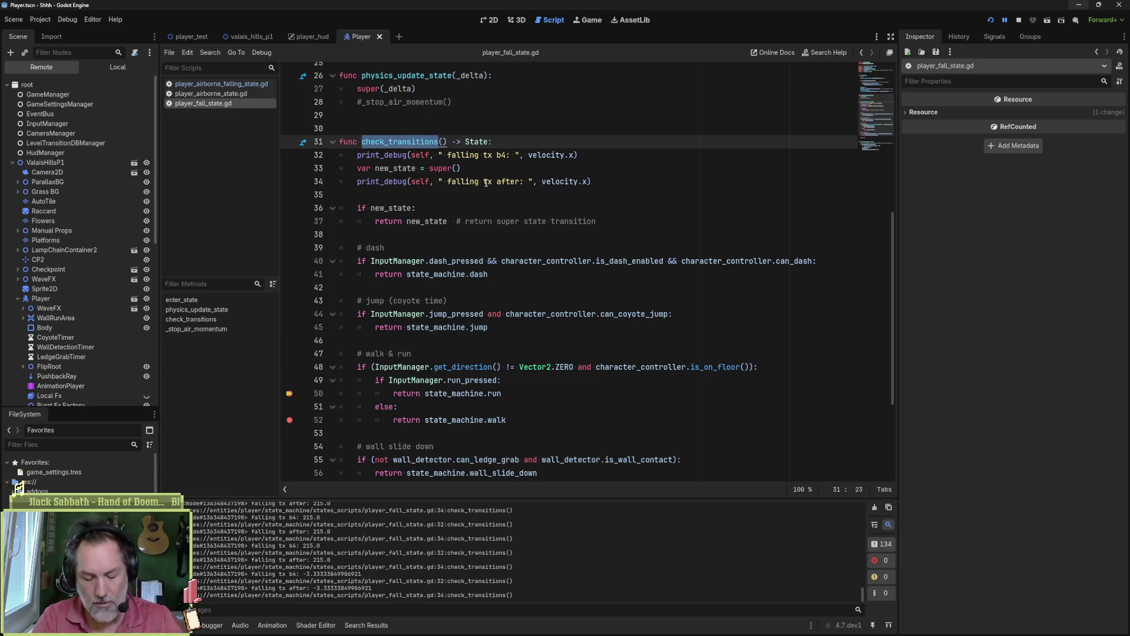
key("shift+Right")
key("shift+Right")
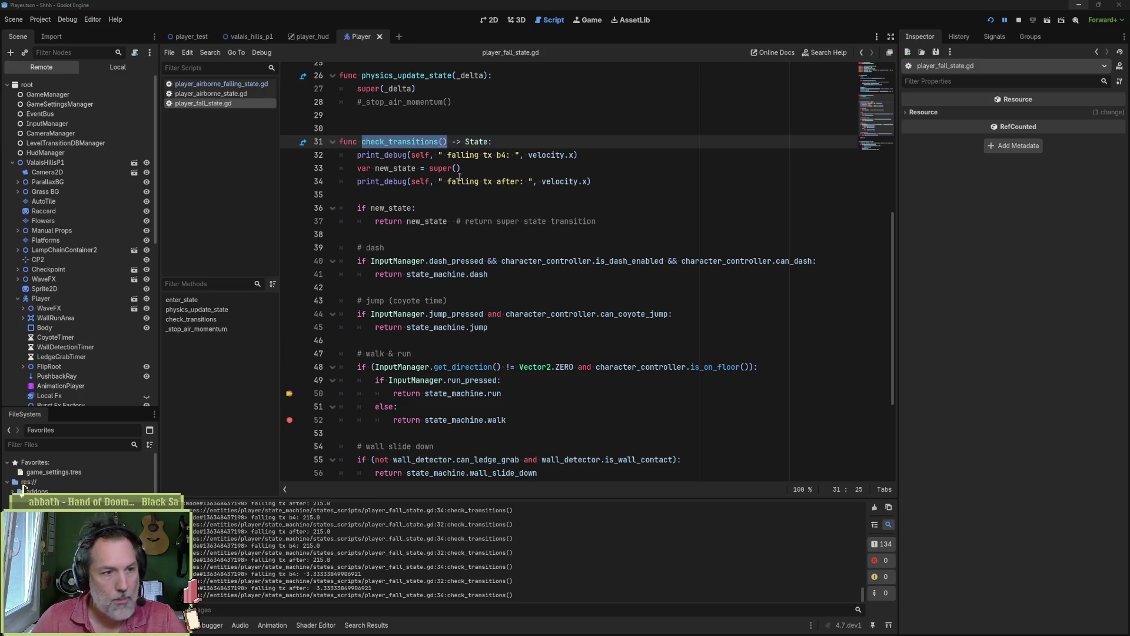
key("ctrl+shift+f")
left_click(564, 361)
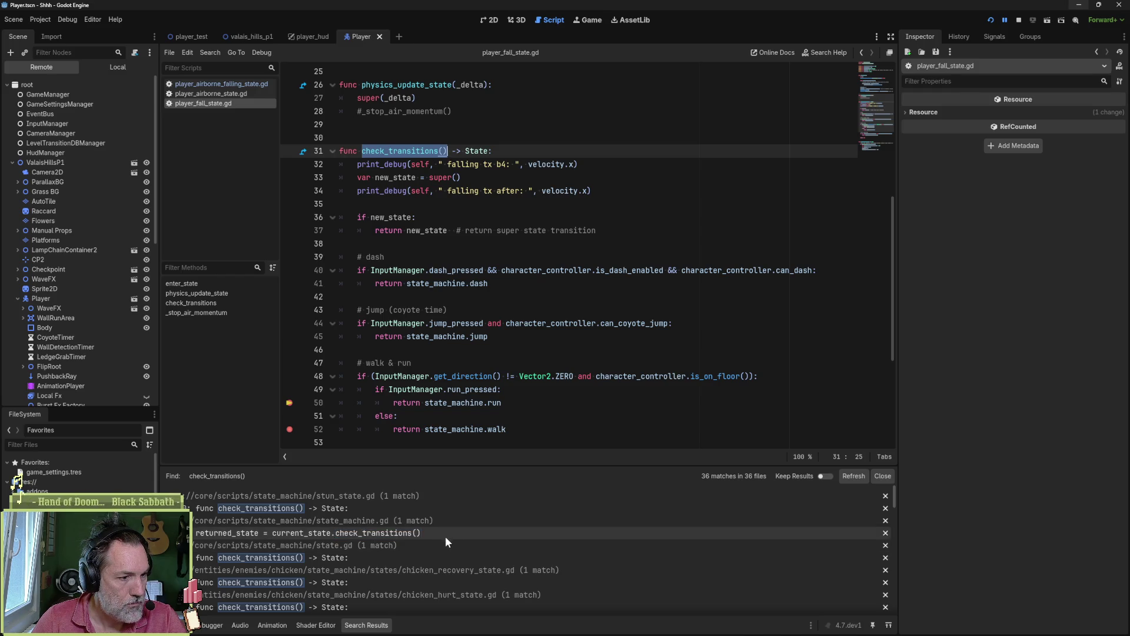
- Open the check_transitions() call in state_machine.gd from the search results and read it
scroll(560, 574, "down", 2)
scroll(562, 570, "down", 5)
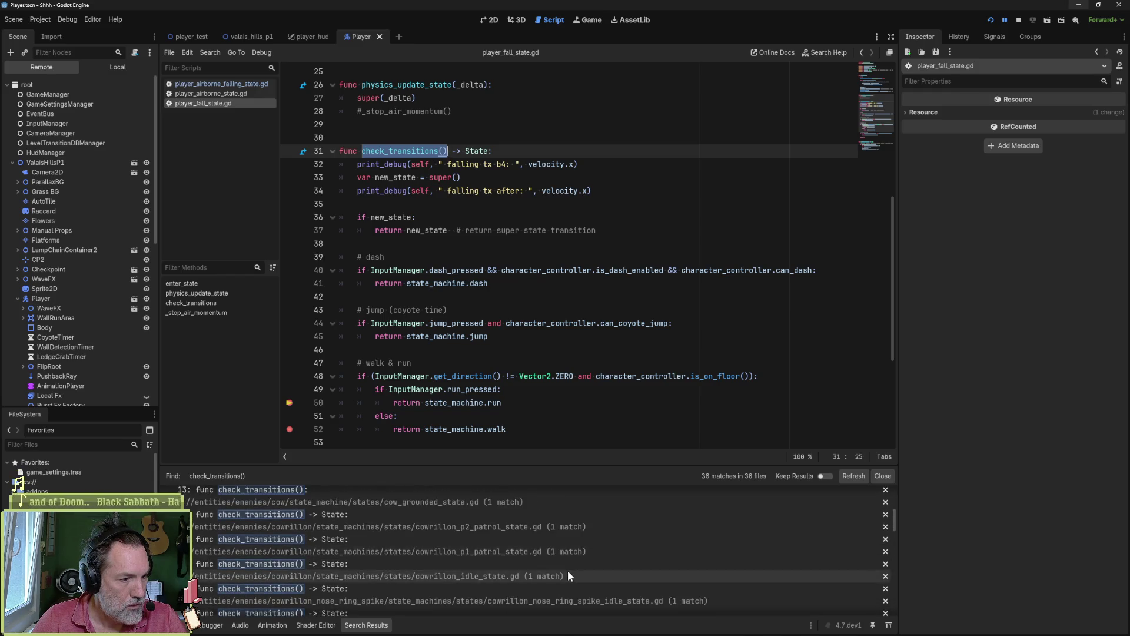
scroll(687, 579, "down", 5)
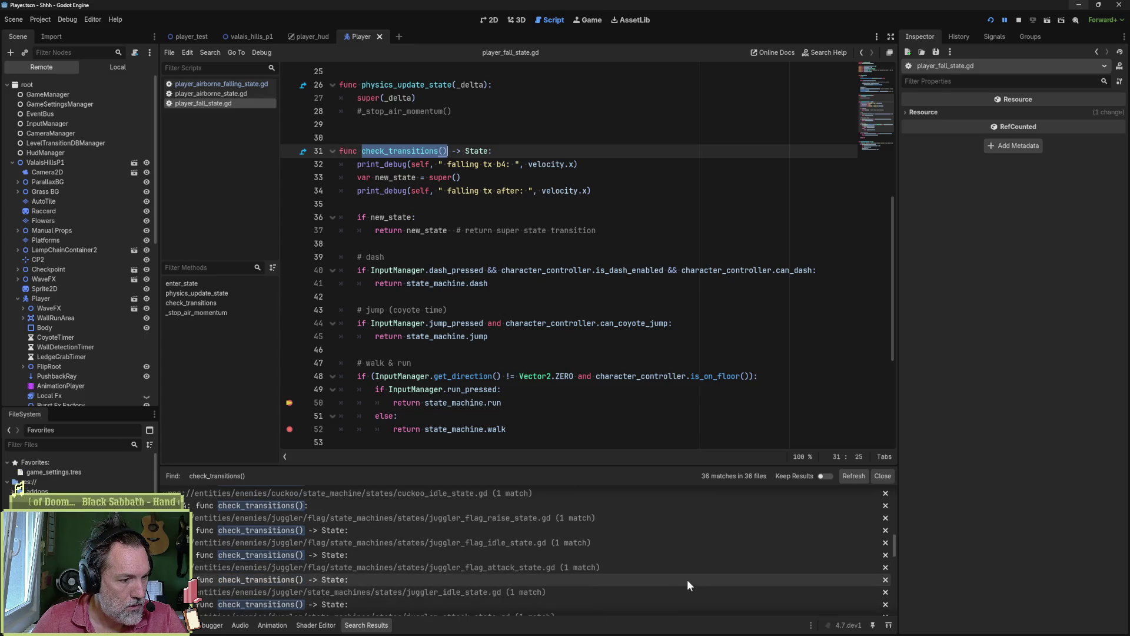
scroll(691, 578, "down", 6)
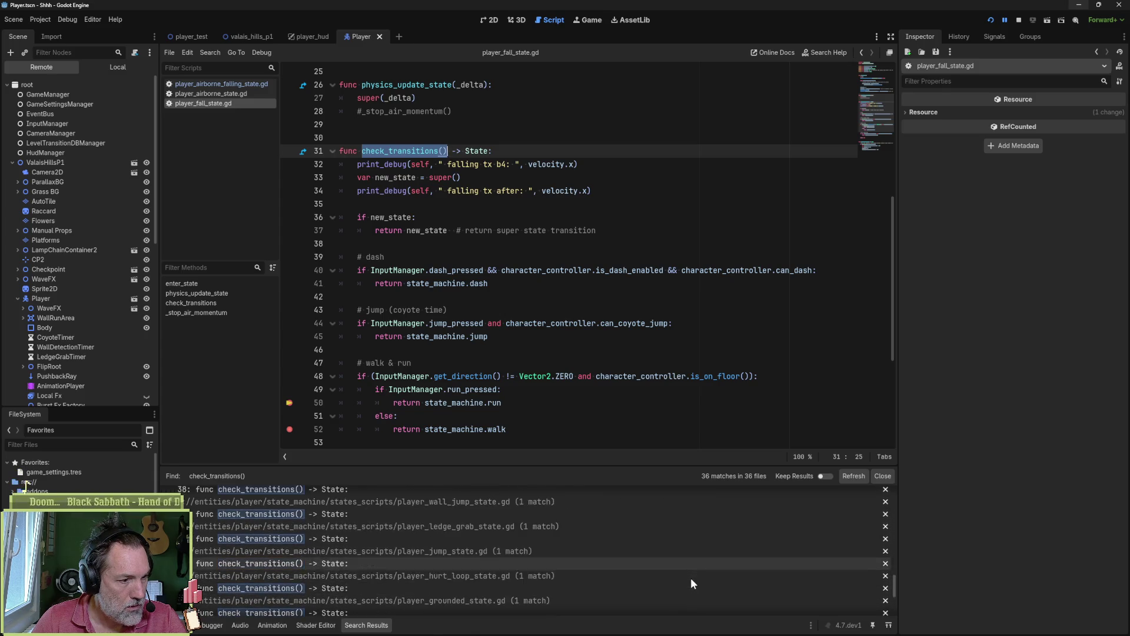
scroll(701, 571, "up", 3)
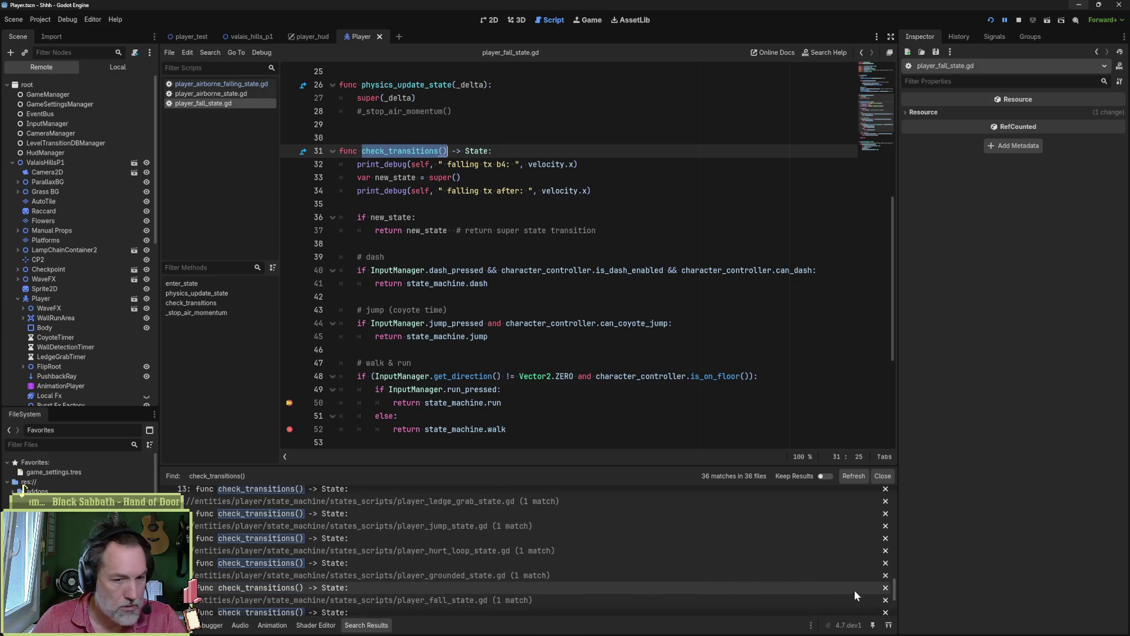
left_click_drag(892, 592, 902, 493)
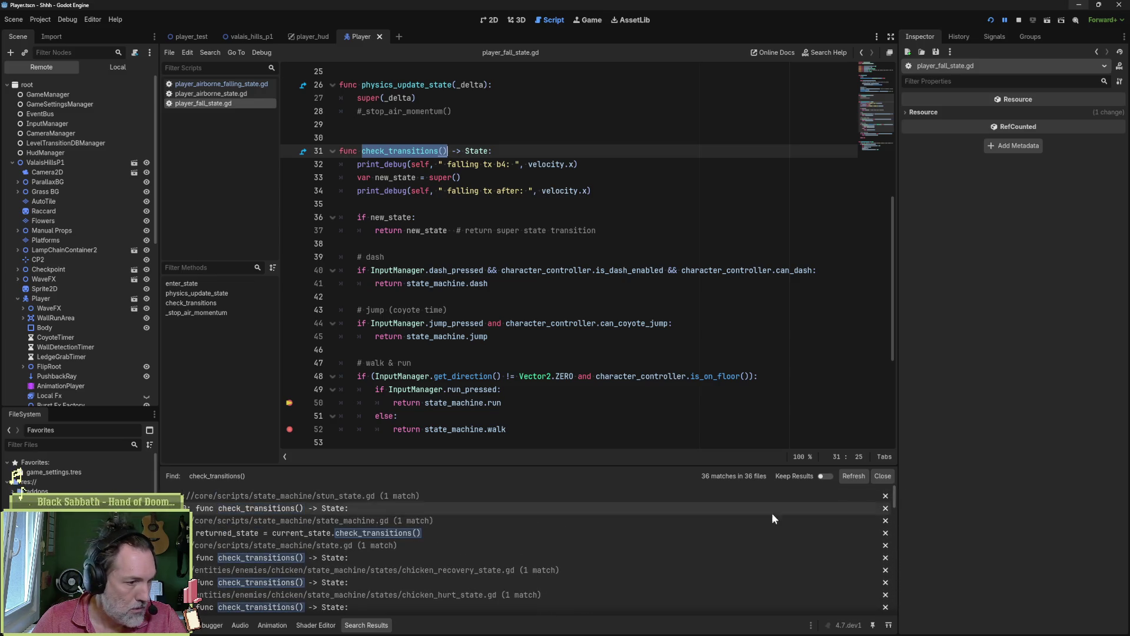
left_click(503, 535)
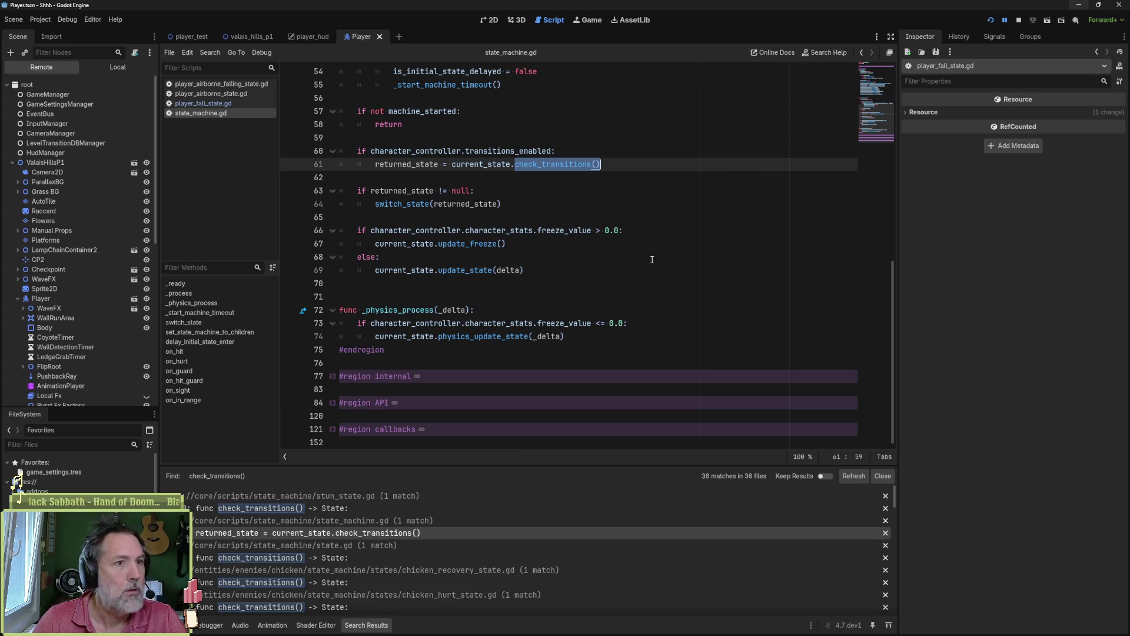
scroll(537, 202, "up", 3)
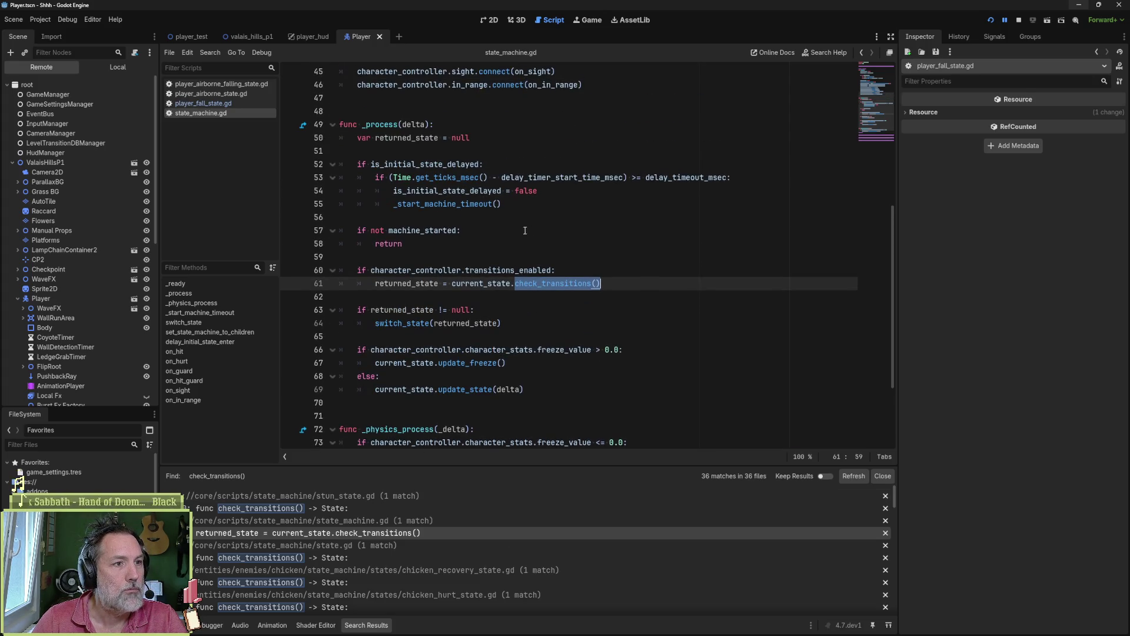
mouse_move(439, 178)
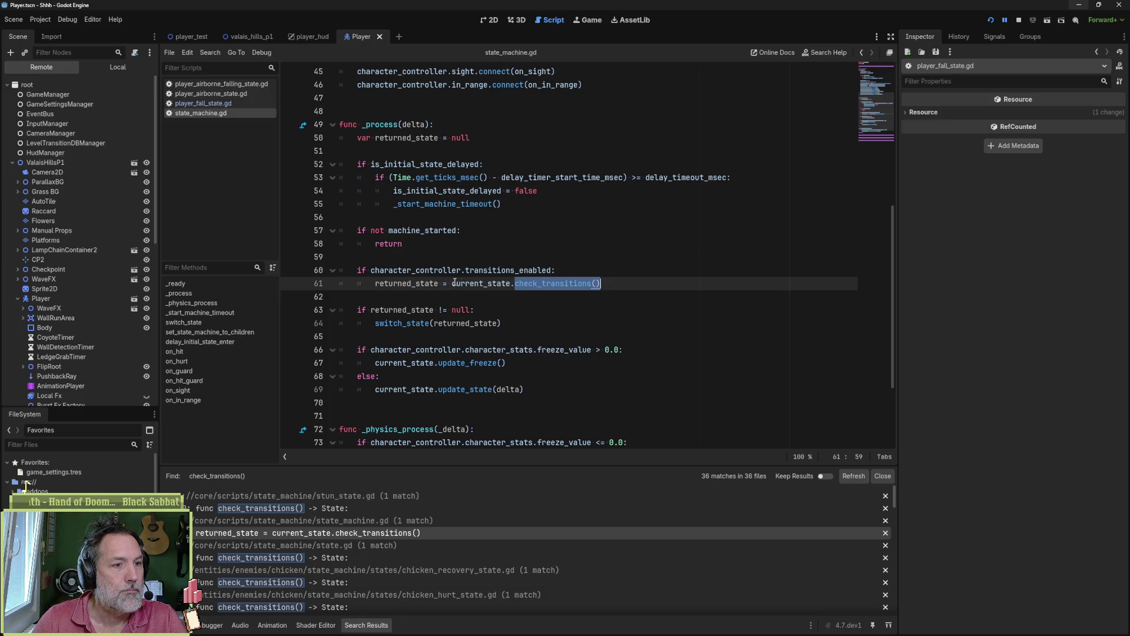
mouse_move(550, 283)
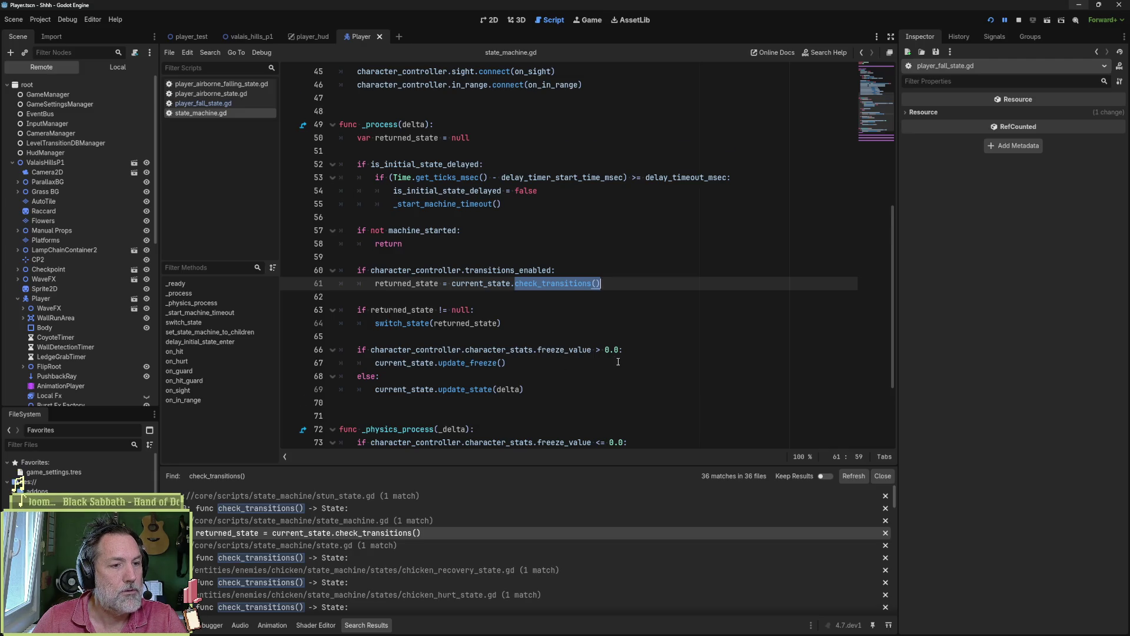
scroll(618, 361, "down", 1)
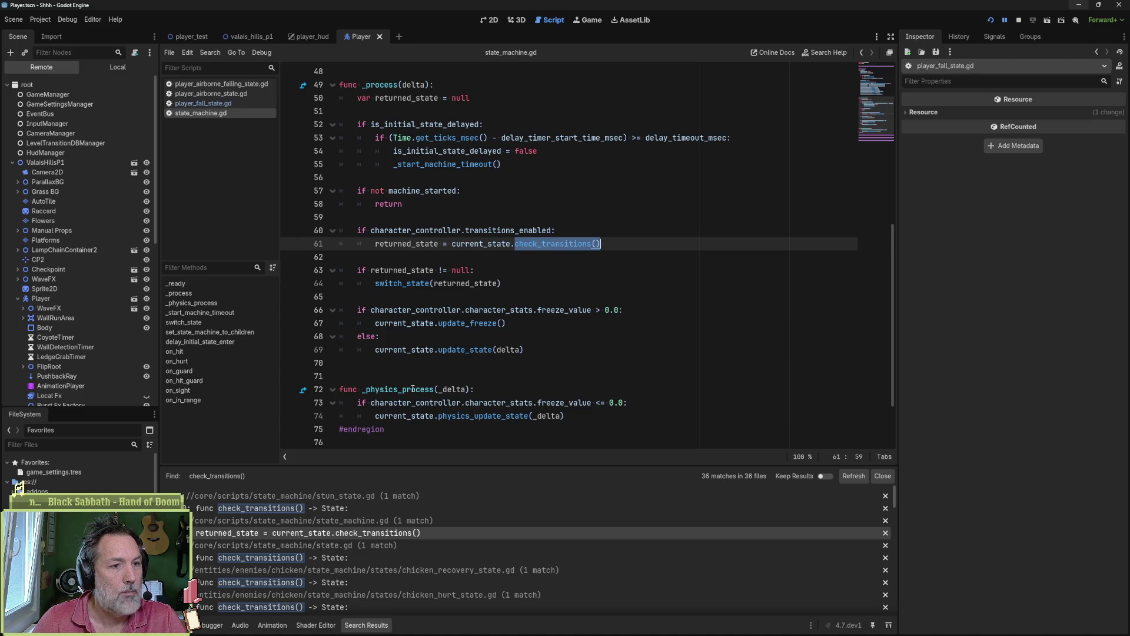
mouse_move(413, 389)
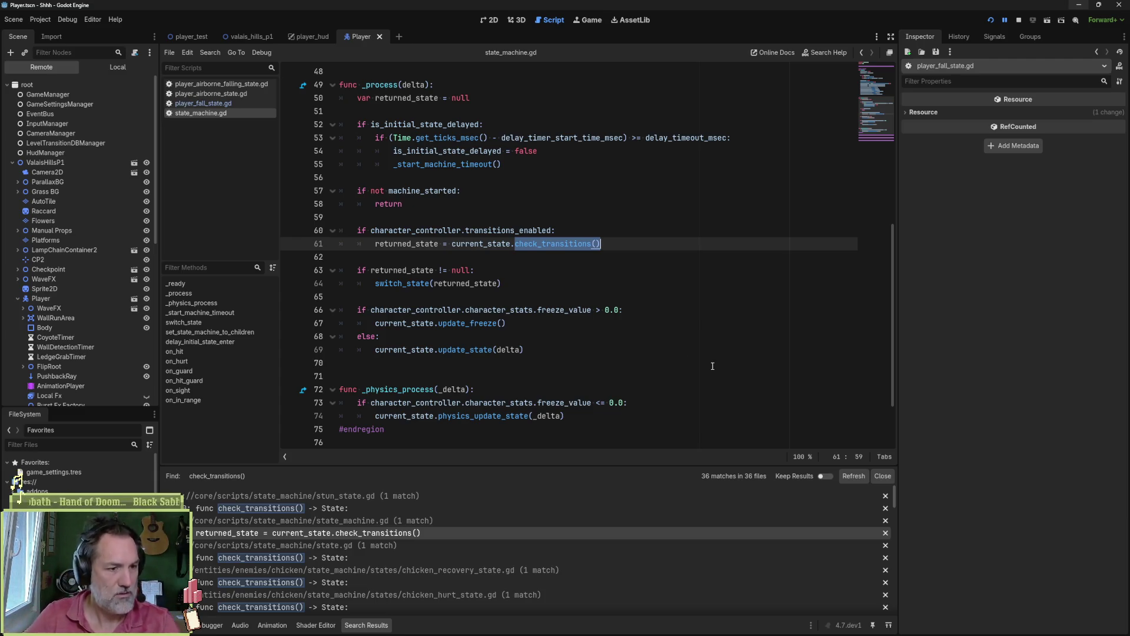
mouse_move(556, 634)
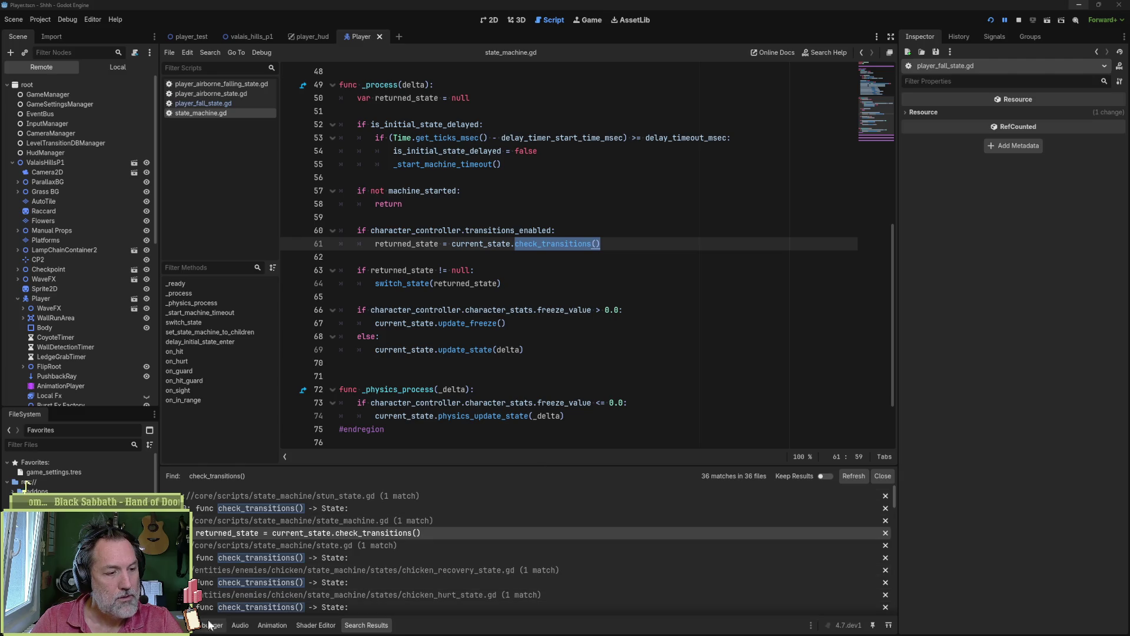
- Compare the logged 215.0 and negative velocity values, then return to player_fall_state.gd
left_click(166, 625)
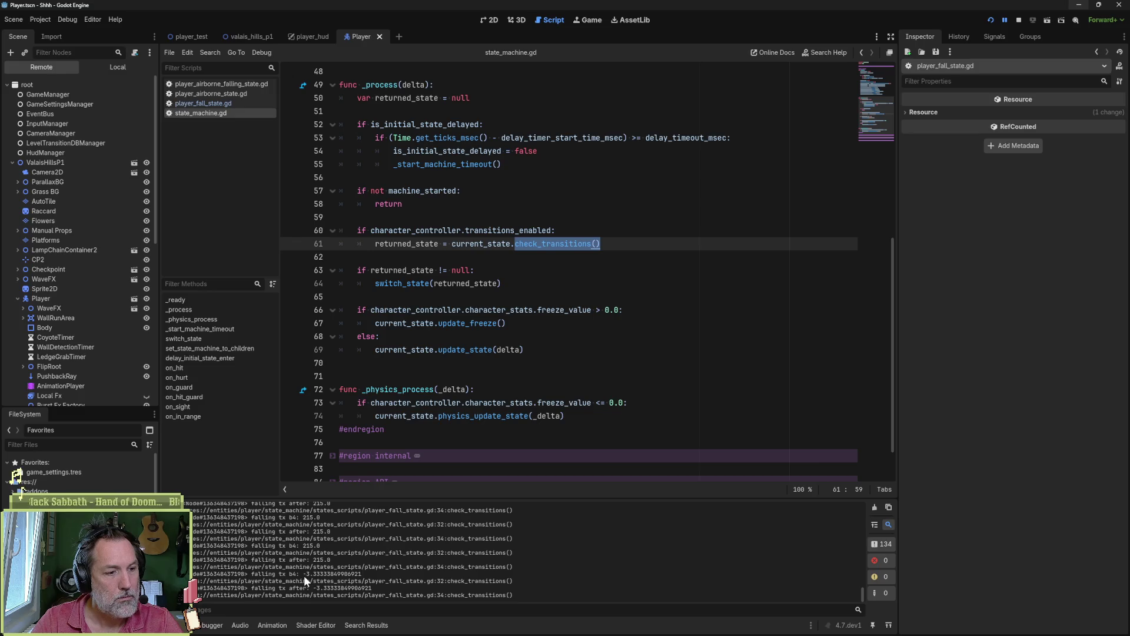
left_click_drag(330, 560, 311, 559)
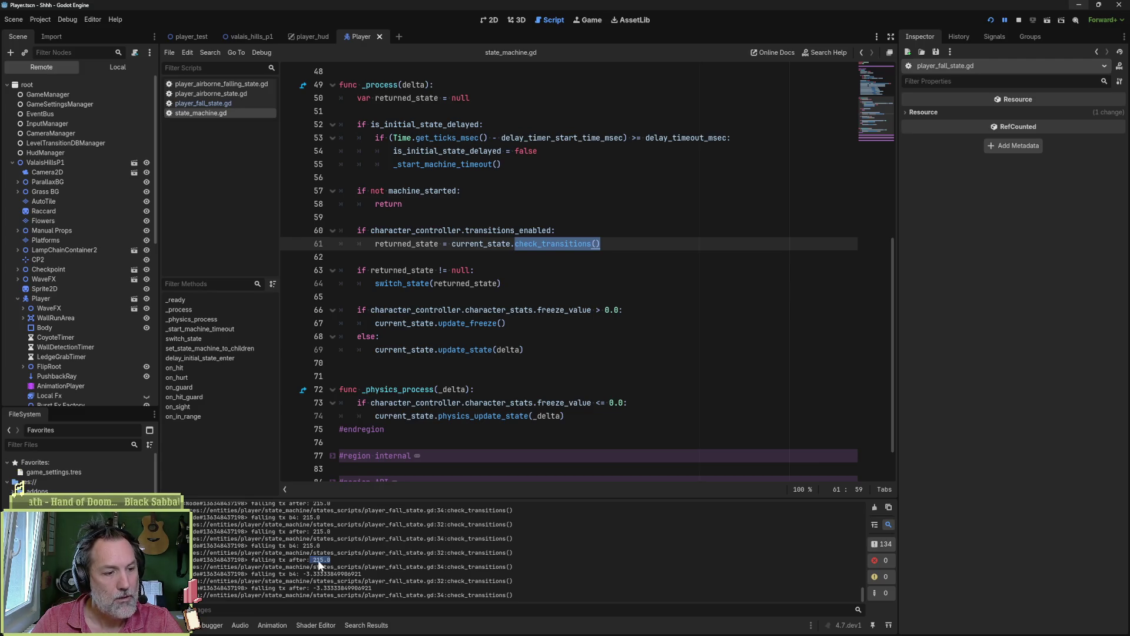
left_click_drag(279, 574, 363, 573)
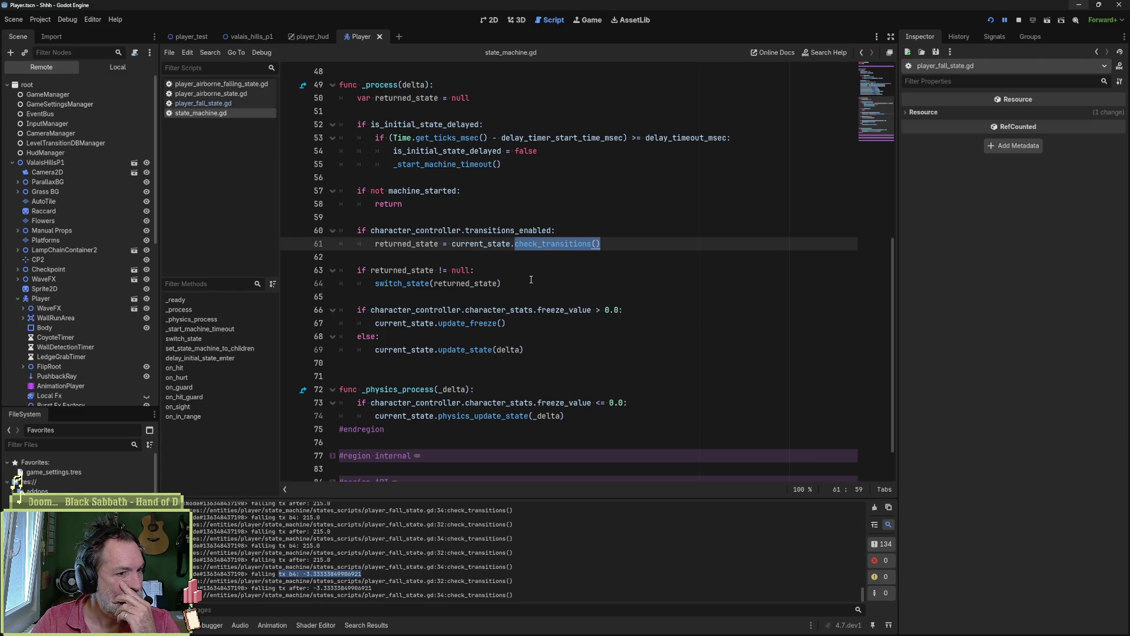
double_click(484, 352)
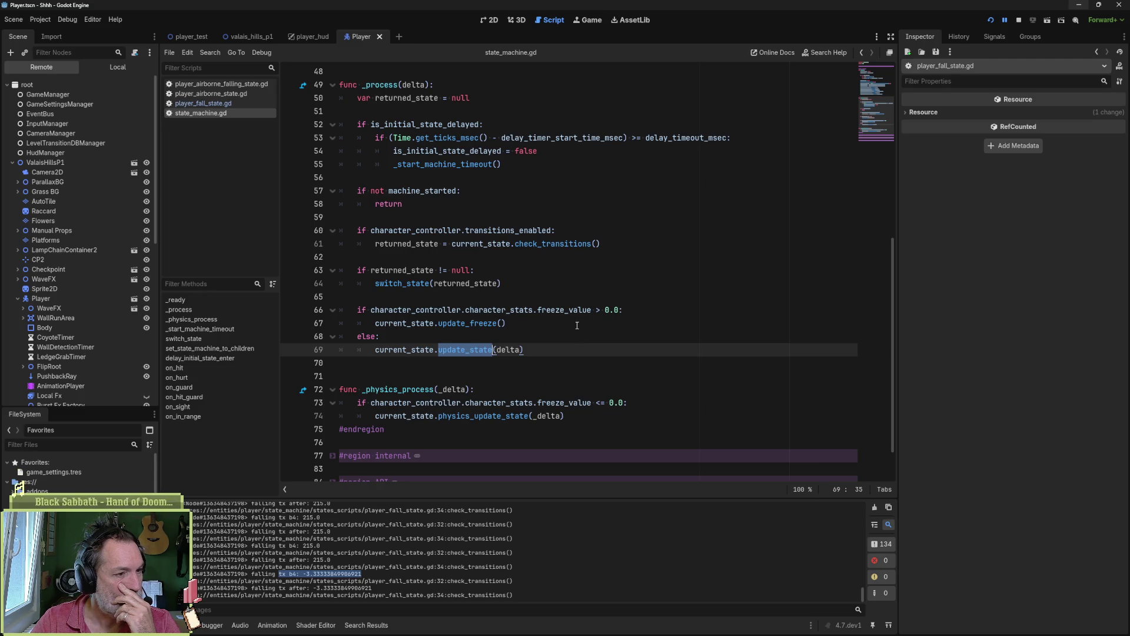
left_click(245, 102)
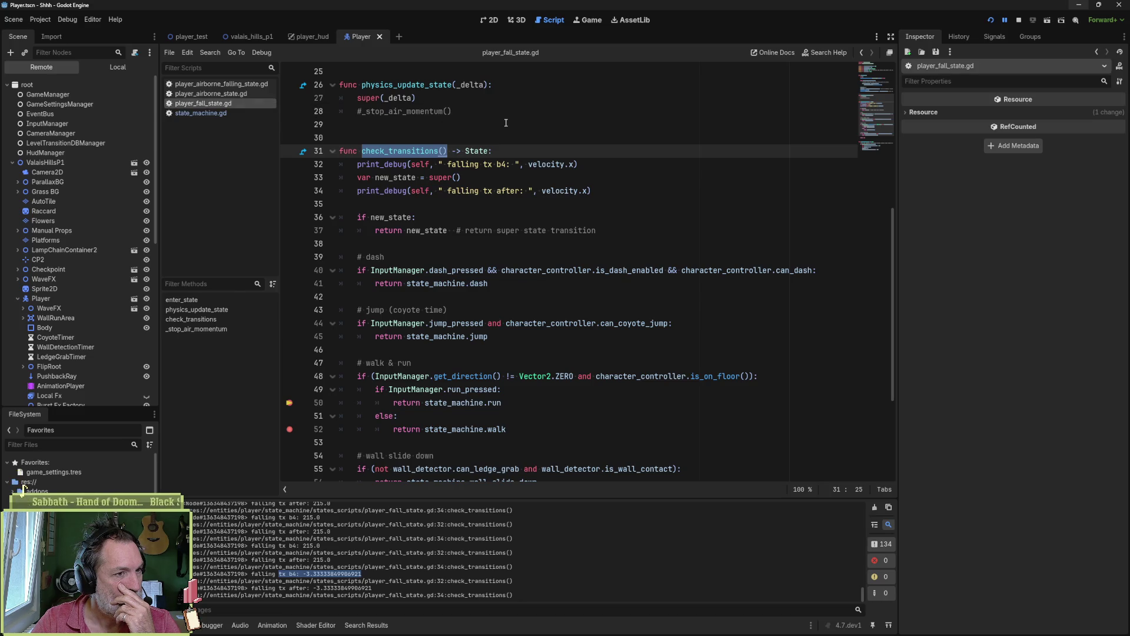
- Duplicate the physics_update_state function directly below itself
scroll(506, 123, "up", 2)
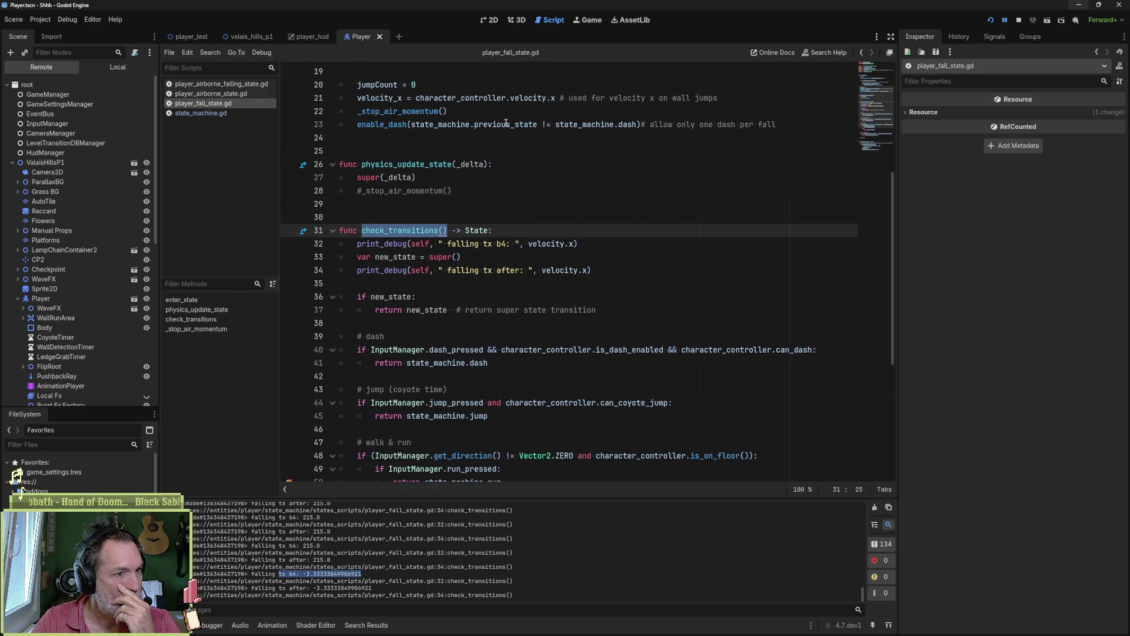
scroll(499, 201, "up", 4)
scroll(499, 202, "up", 1)
scroll(499, 202, "down", 3)
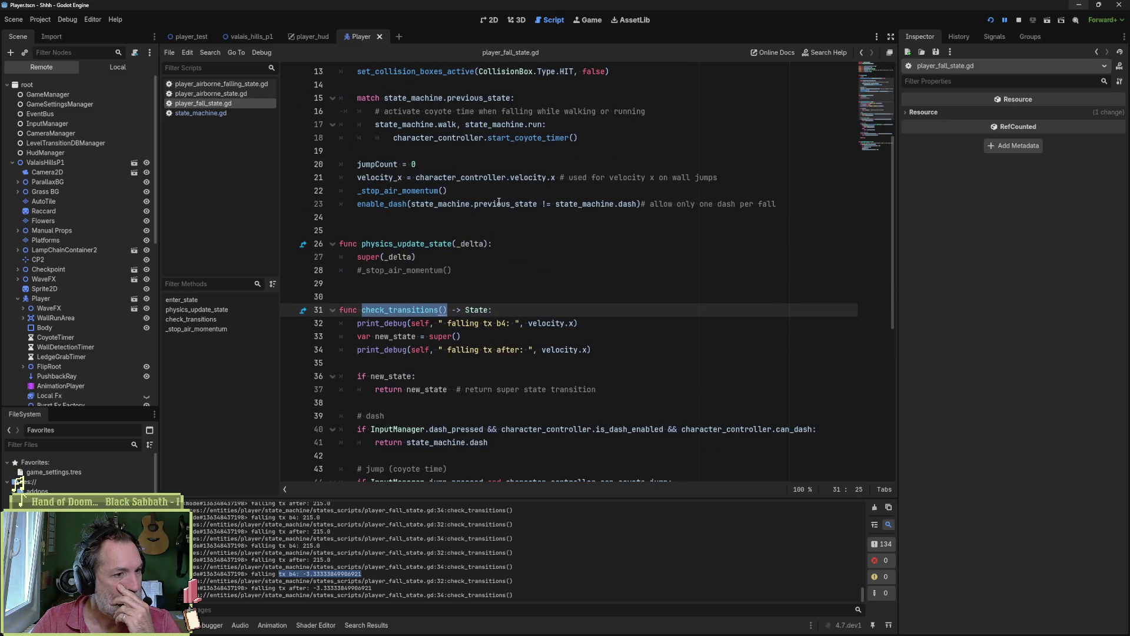
left_click_drag(453, 270, 479, 230)
key("ctrl+c")
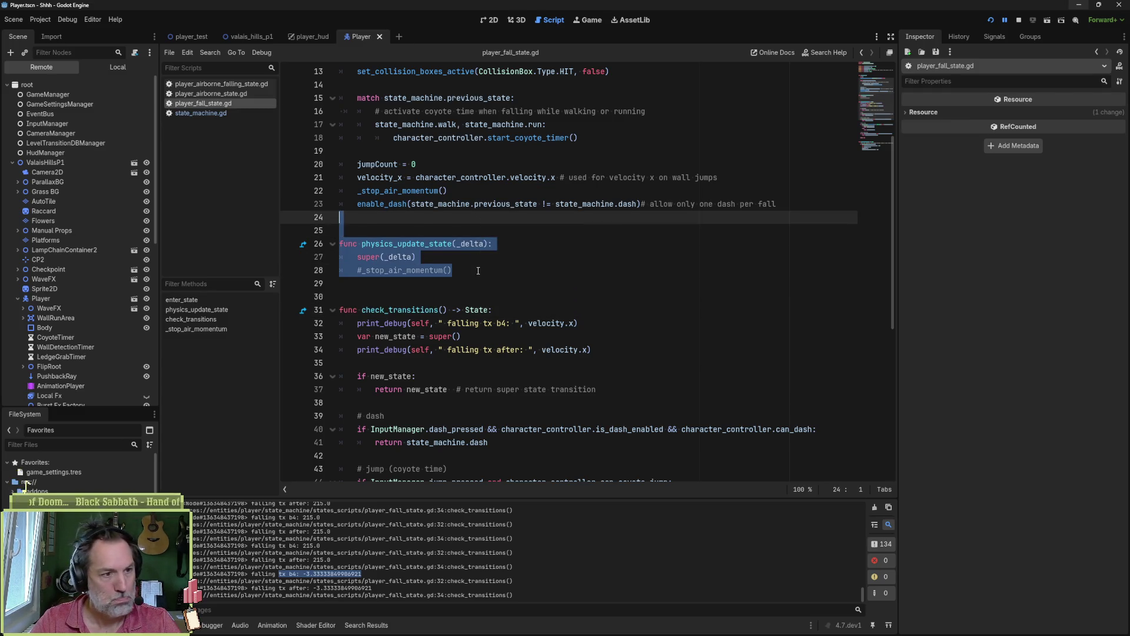
left_click(480, 270)
key("Return")
key("ctrl+v")
- Add a blank line between the two functions and start renaming the duplicate to update_state
left_click(479, 271)
key("Return")
key("Up")
key("Up")
key("Up")
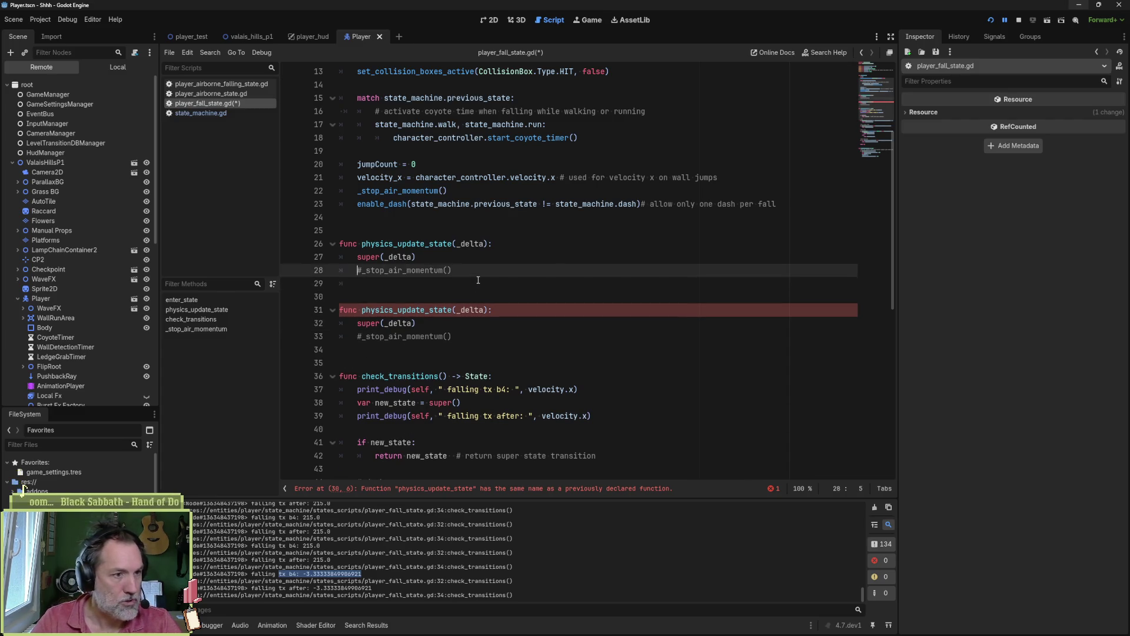
key("Down")
key("Down")
key("Down")
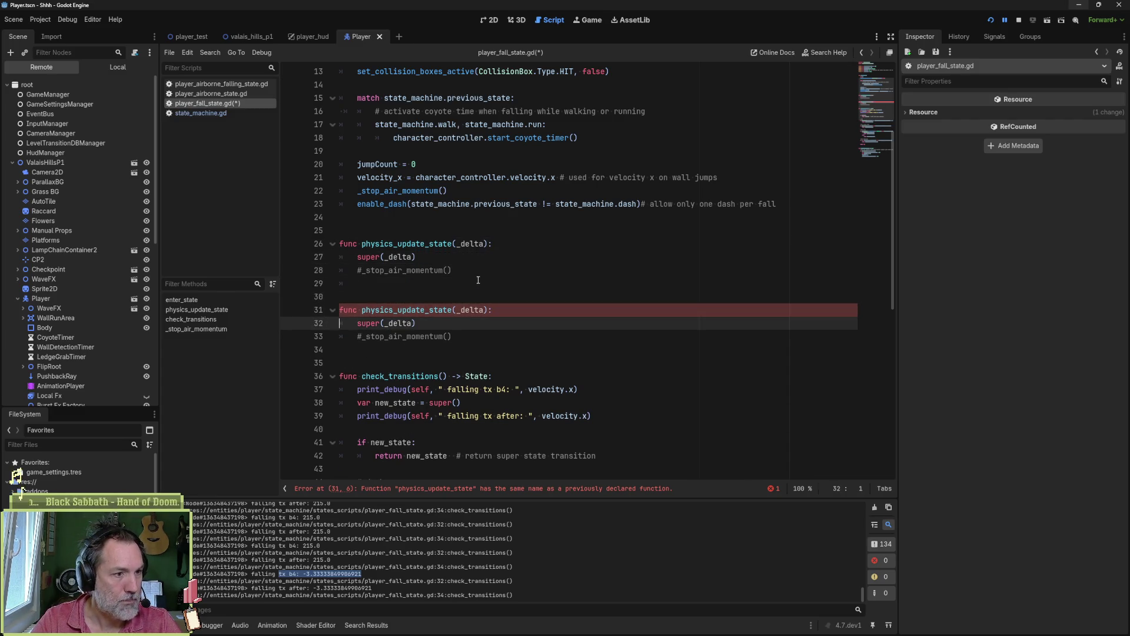
key("Right")
key("Delete")
key("Delete")
key("Delete")
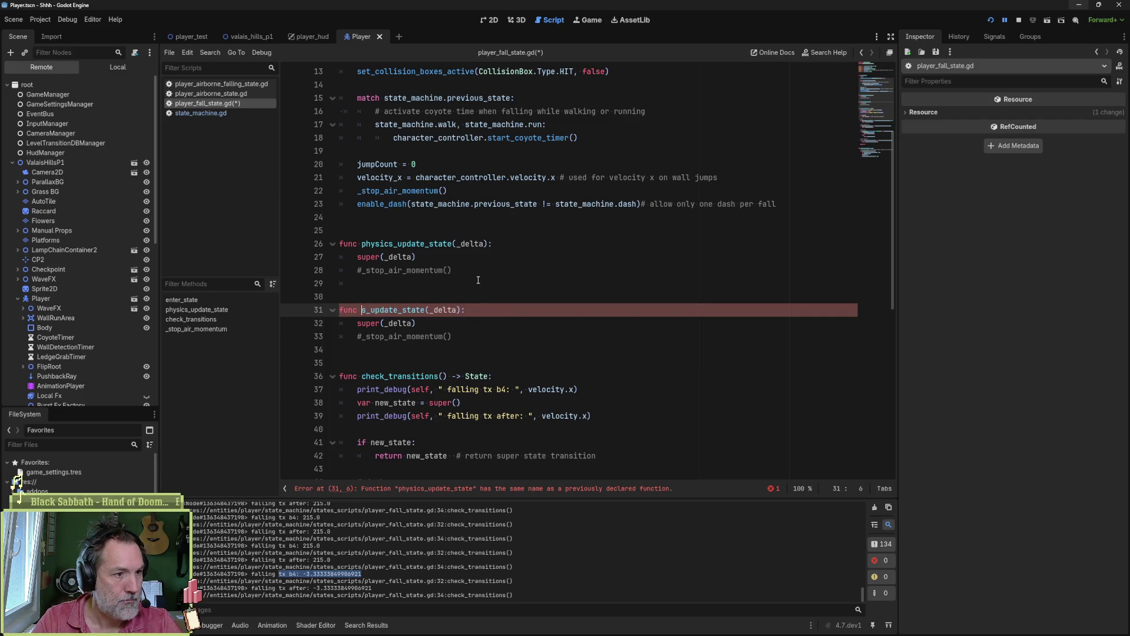
- Add a before-super velocity.x print_debug to physics_update_state, labelled physics_update_state
left_click_drag(603, 389, 601, 376)
key("ctrl+c")
left_click(494, 245)
key("ctrl+v")
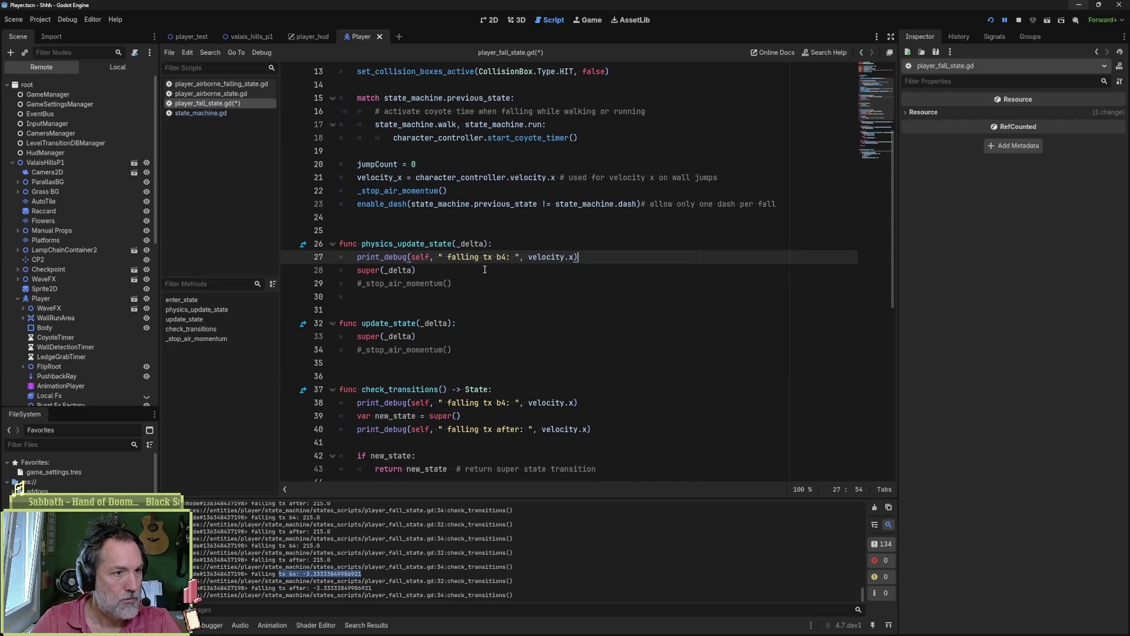
left_click(483, 270)
double_click(411, 243)
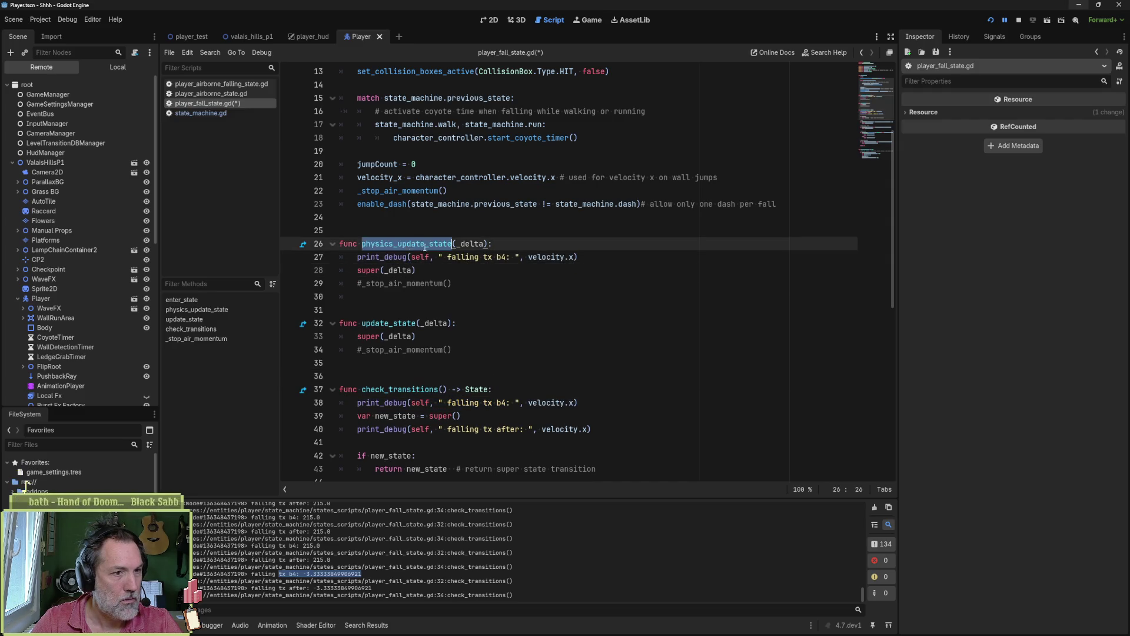
left_click_drag(448, 256, 493, 257)
key("ctrl+v")
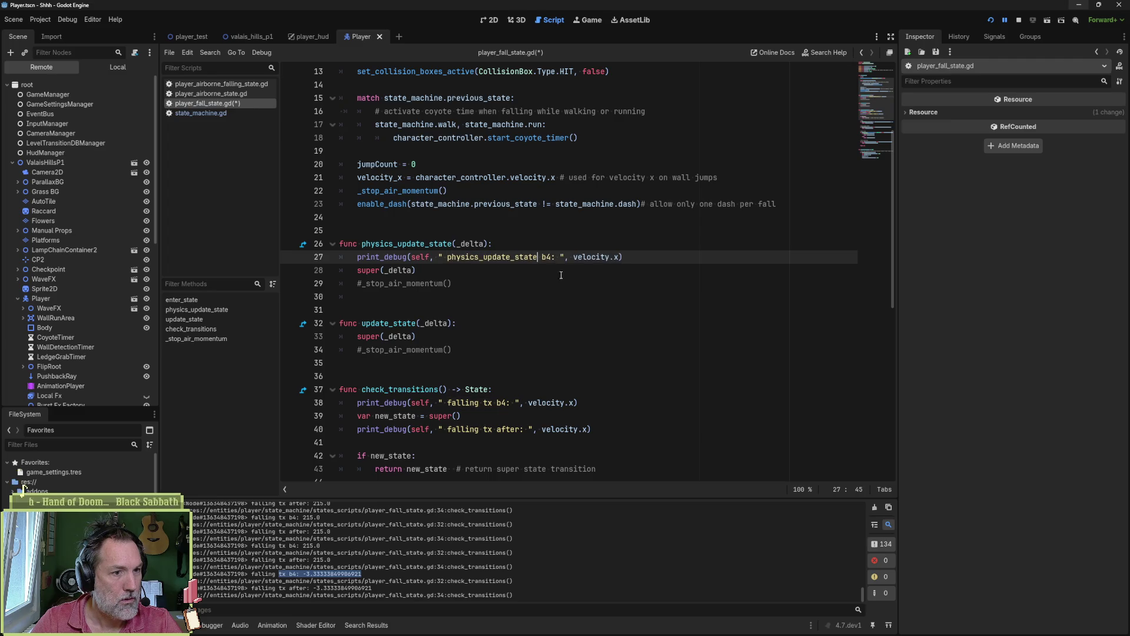
- Replace the commented _stop_air_momentum line with a matching print_debug labelled 'after'
triple_click(647, 257)
key("ctrl+c")
triple_click(519, 279)
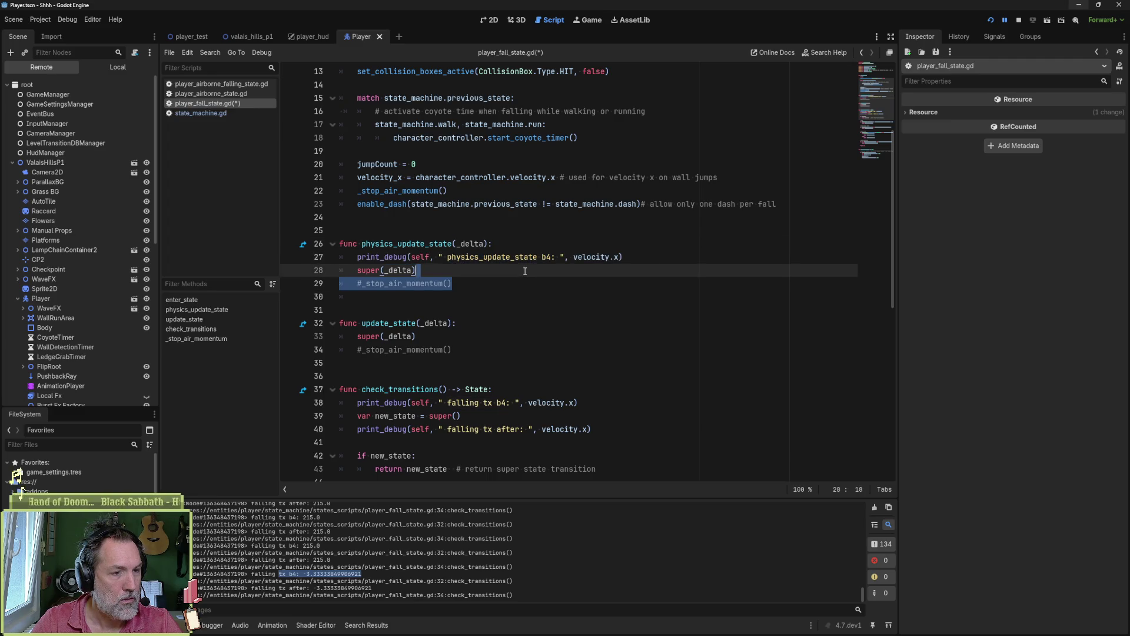
key("ctrl+v")
double_click(547, 283)
type("after")
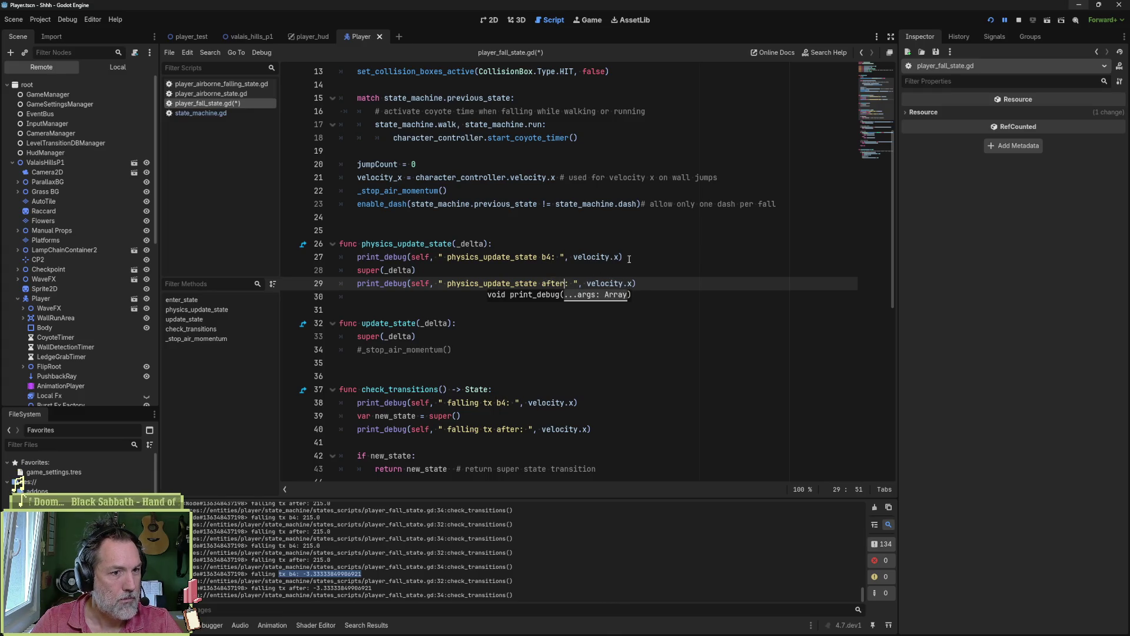
- Paste the before/after print block into update_state and relabel both prints update_state
mouse_move(630, 258)
left_mouse_down()
mouse_move(581, 259)
mouse_move(598, 285)
left_mouse_up()
left_click_drag(452, 350, 492, 317)
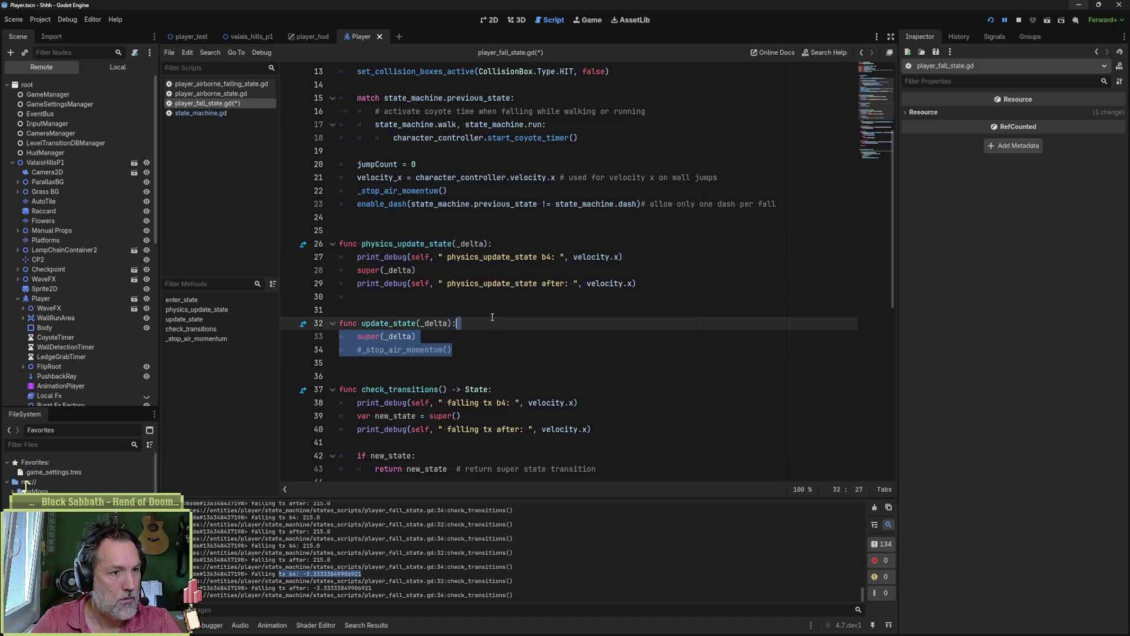
key("ctrl+v")
double_click(389, 324)
left_click(466, 337)
double_click(467, 337)
key("ctrl+v")
double_click(508, 362)
key("ctrl+v")
- Relabel the 'falling tx' print as check_transitions, save the script, and run the game
scroll(508, 358, "down", 2)
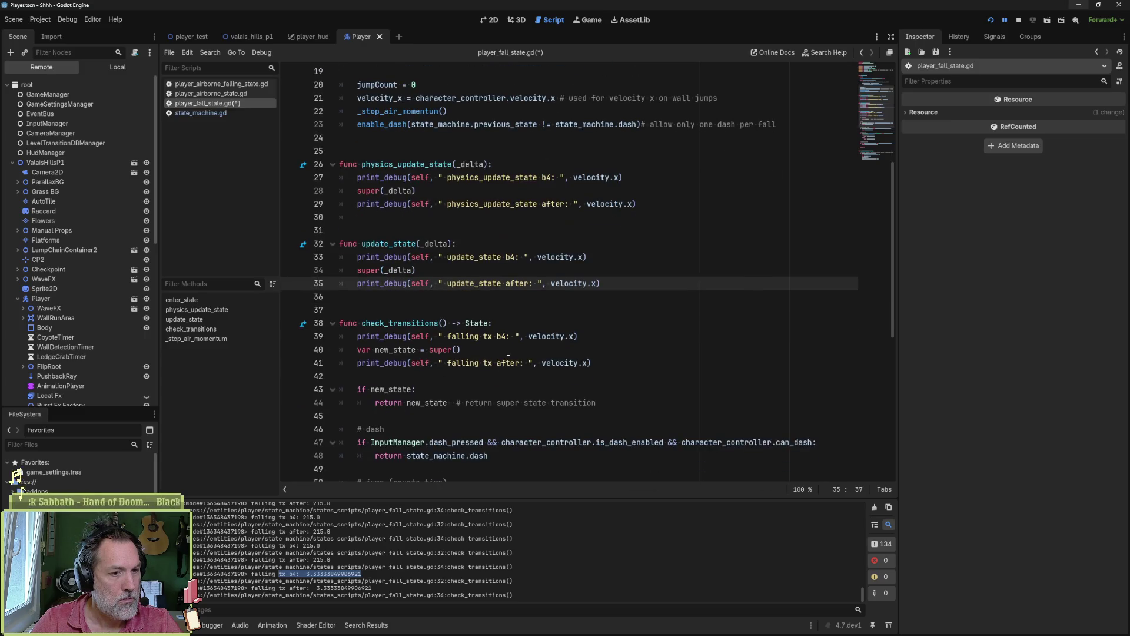
double_click(400, 323)
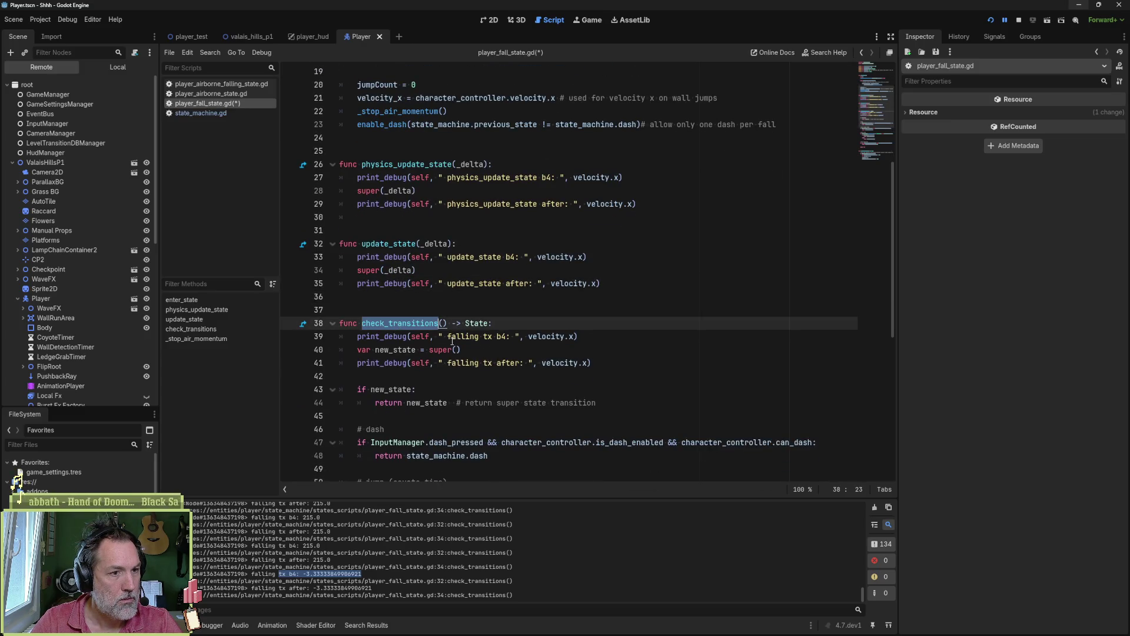
key("ctrl+c")
mouse_move(447, 336)
left_mouse_down()
mouse_move(492, 336)
mouse_move(492, 362)
left_mouse_up()
key("ctrl+v")
key("ctrl+s")
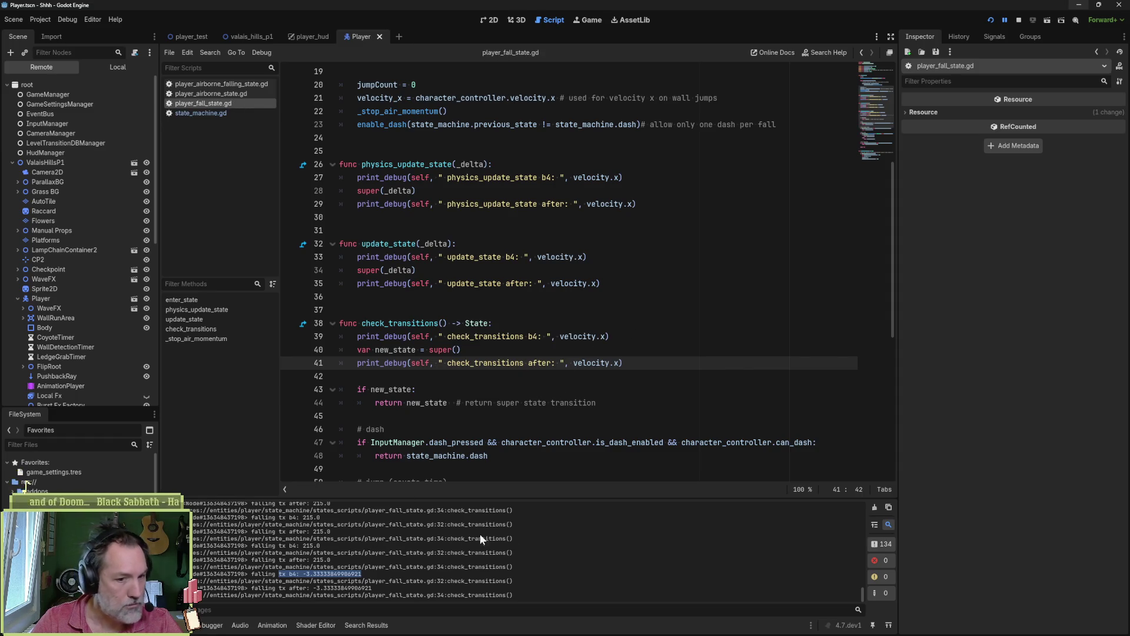
key("F5")
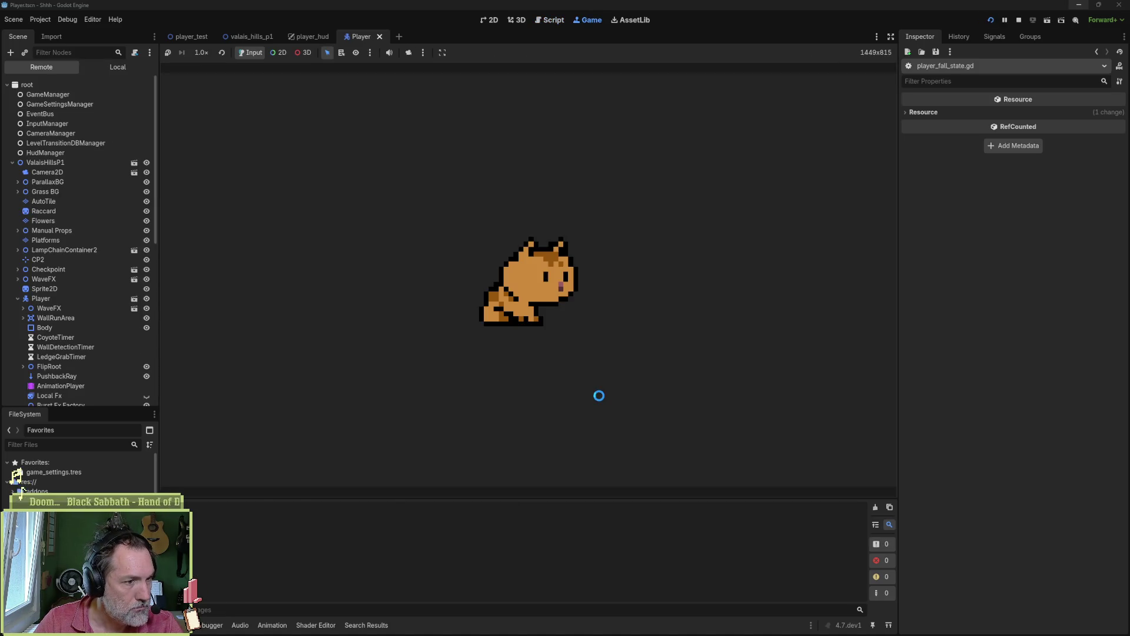
- Stop the game, delete the player speed print from player_state.gd, and save it
key("F8")
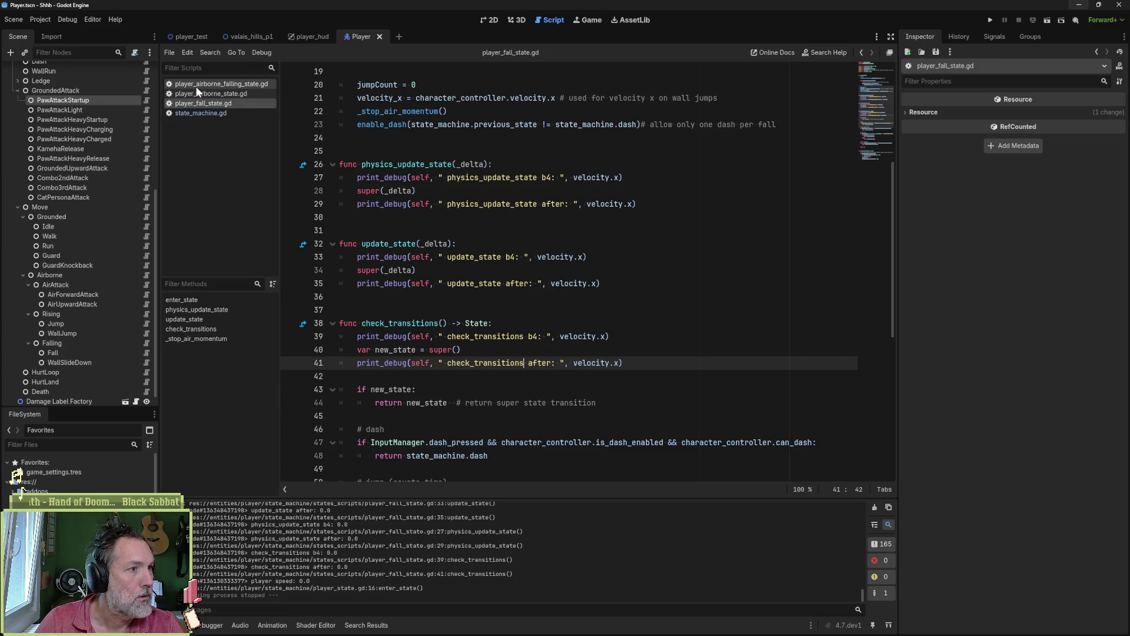
key("alt+shift+o")
type("playe")
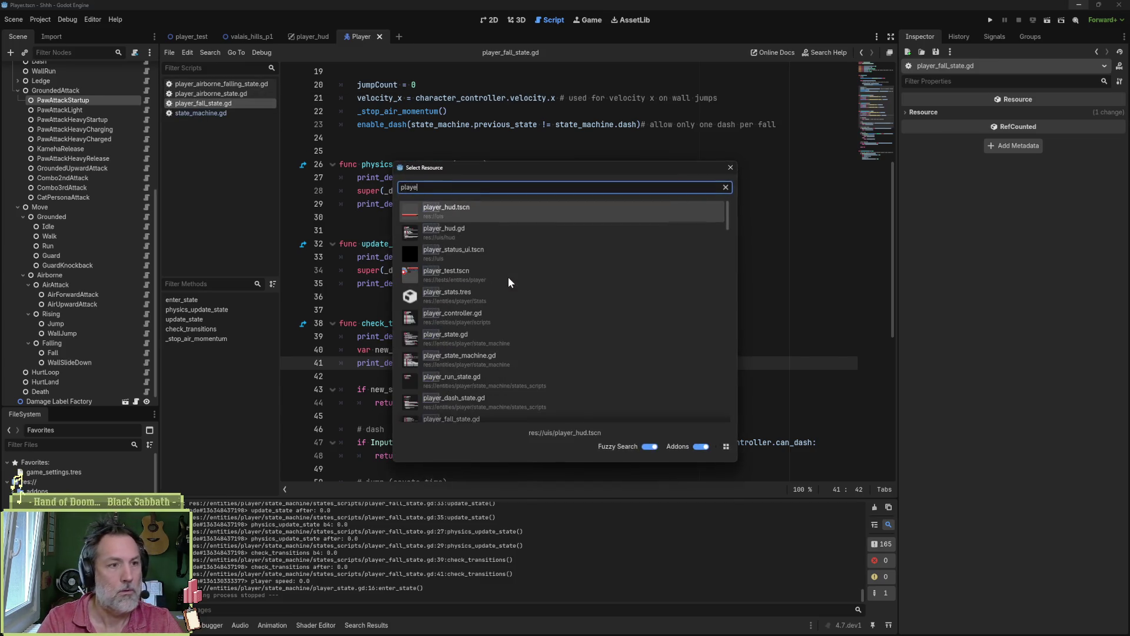
type("r_state")
key("Return")
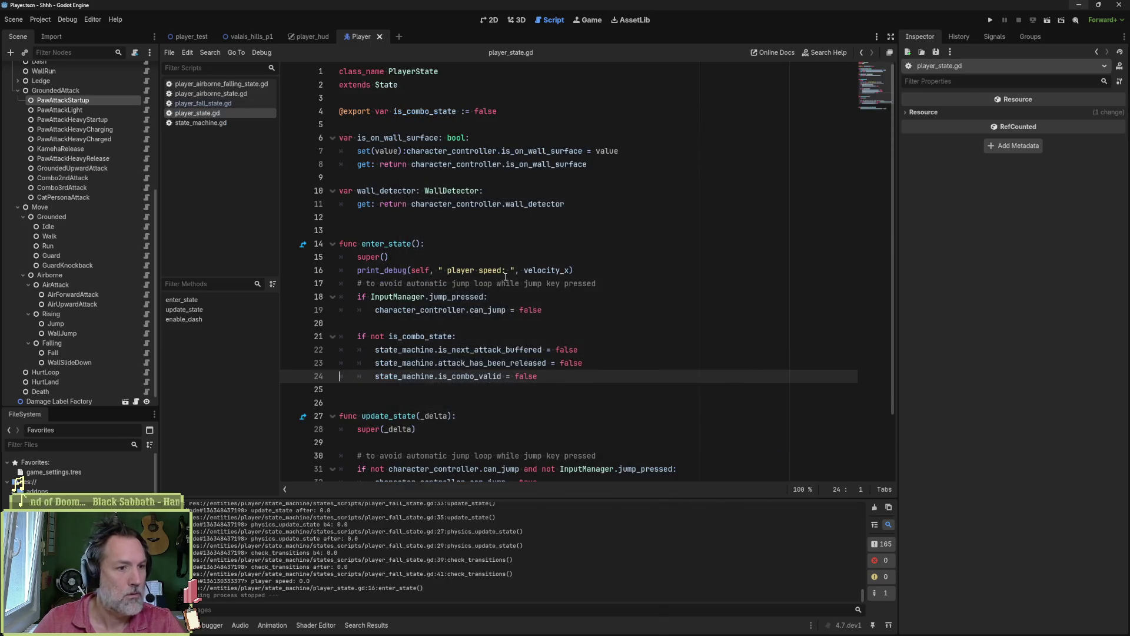
left_click(575, 270)
key("ctrl+shift+k")
key("ctrl+s")
- Rerun the game, clear the Output log, and make the cat run right, attack and jump
key("F5")
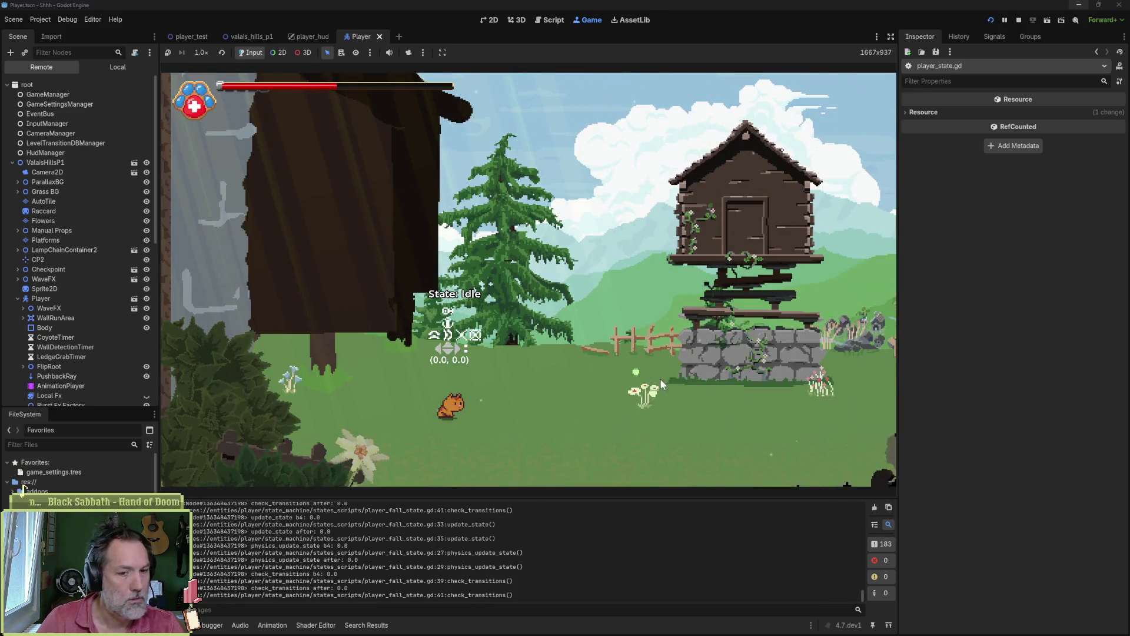
left_click(875, 507)
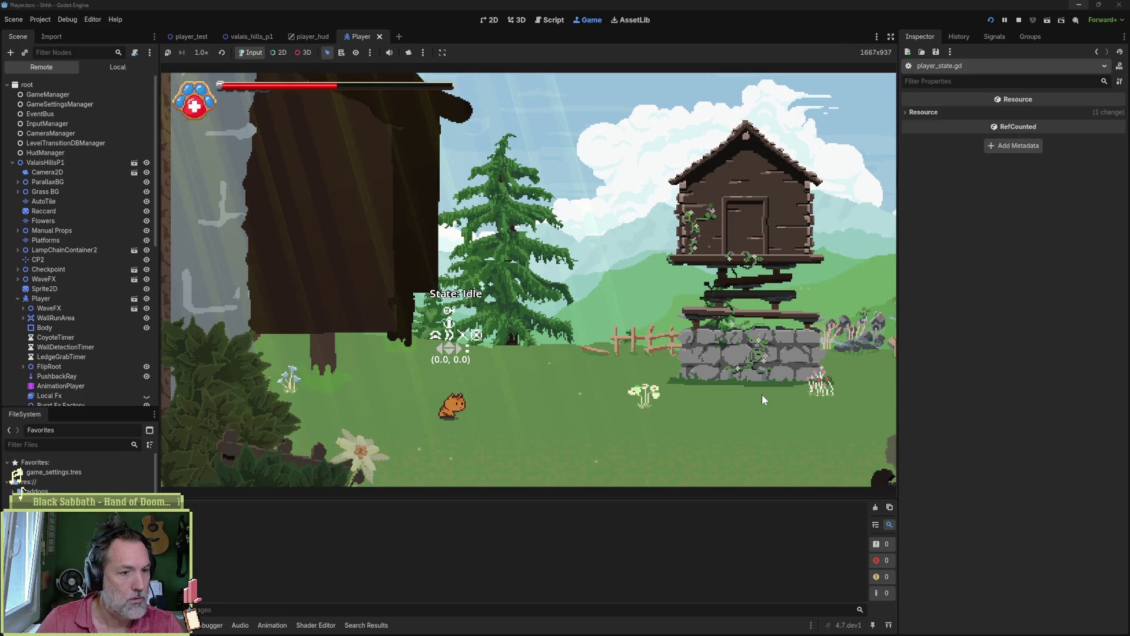
key("Right")
key("x")
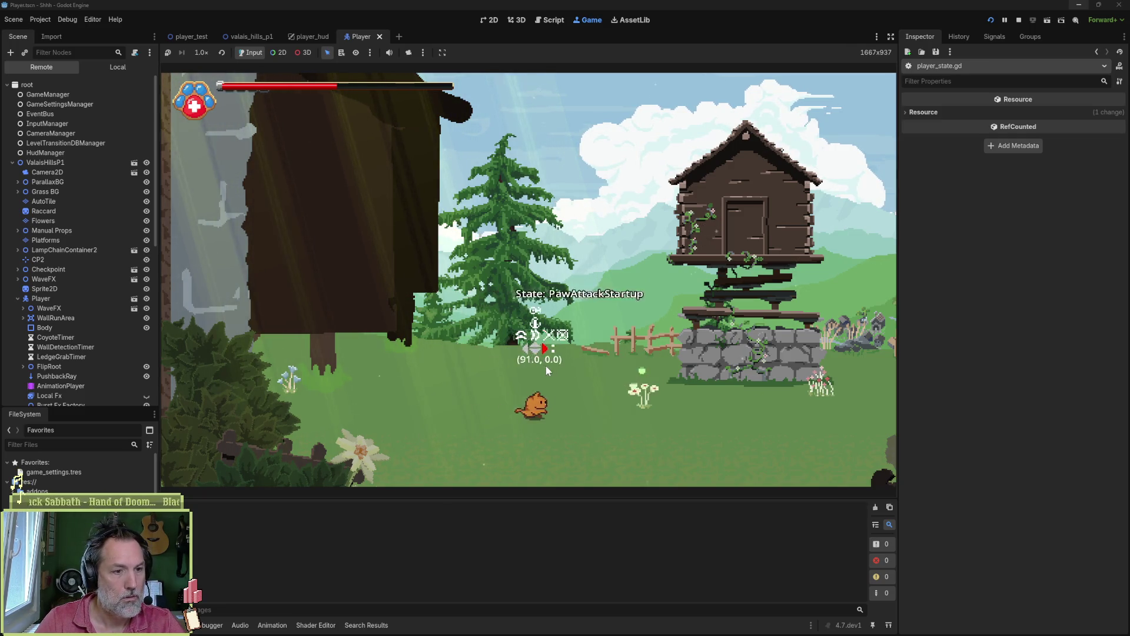
key("space")
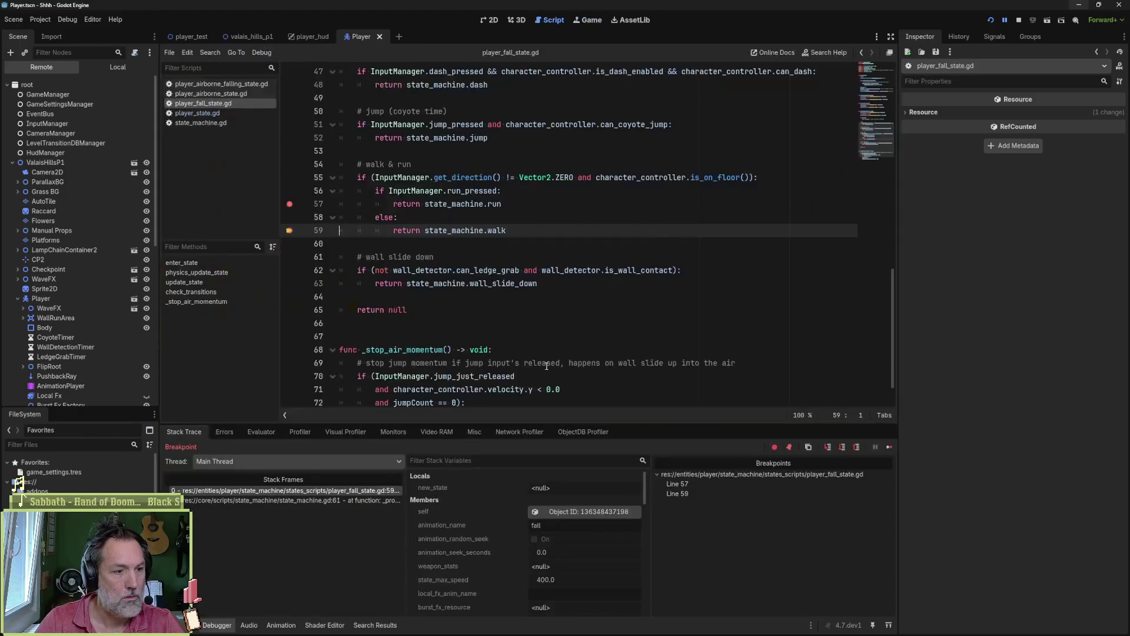
- Show the Output log, stop the paused game, and open the GDScript class reference
left_click(179, 625)
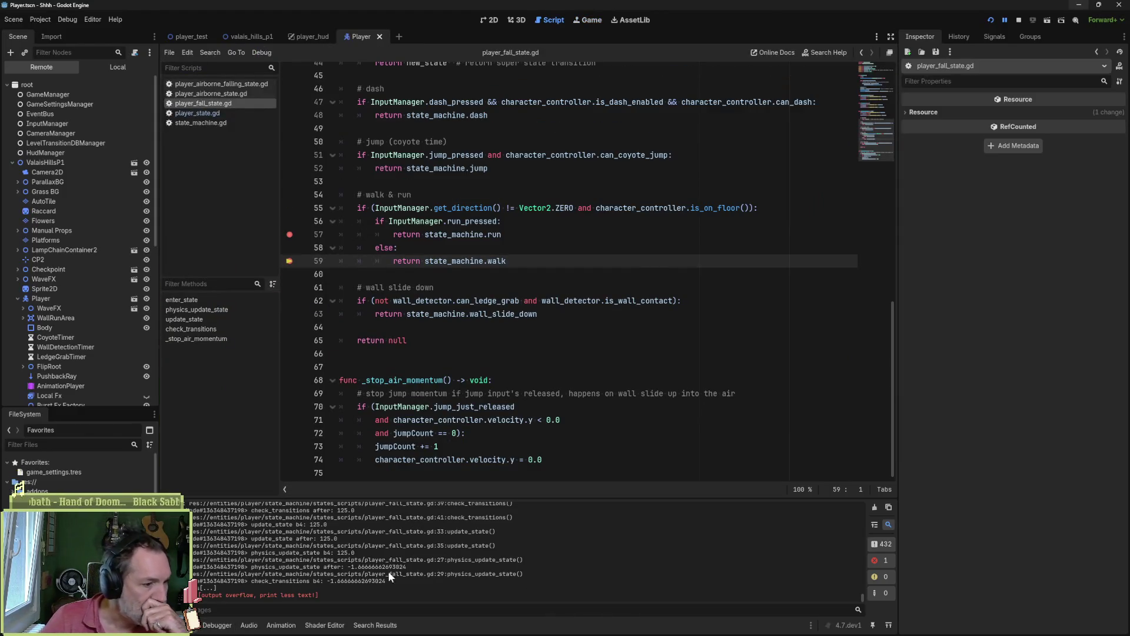
mouse_move(861, 599)
left_mouse_down()
mouse_move(860, 510)
mouse_move(852, 598)
left_mouse_up()
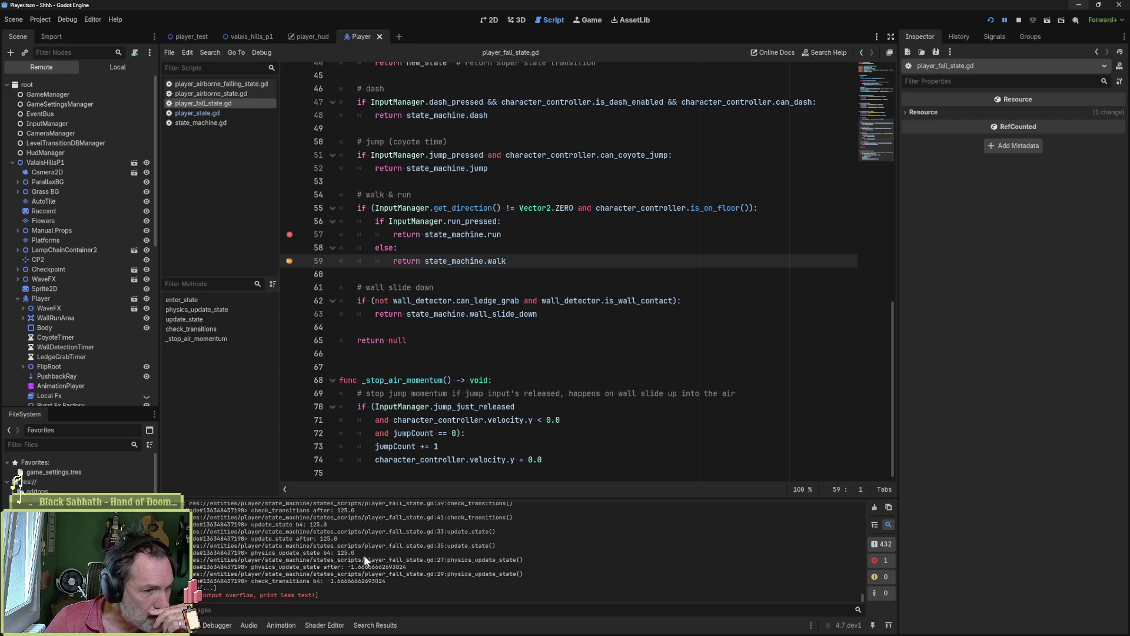
left_click(1019, 20)
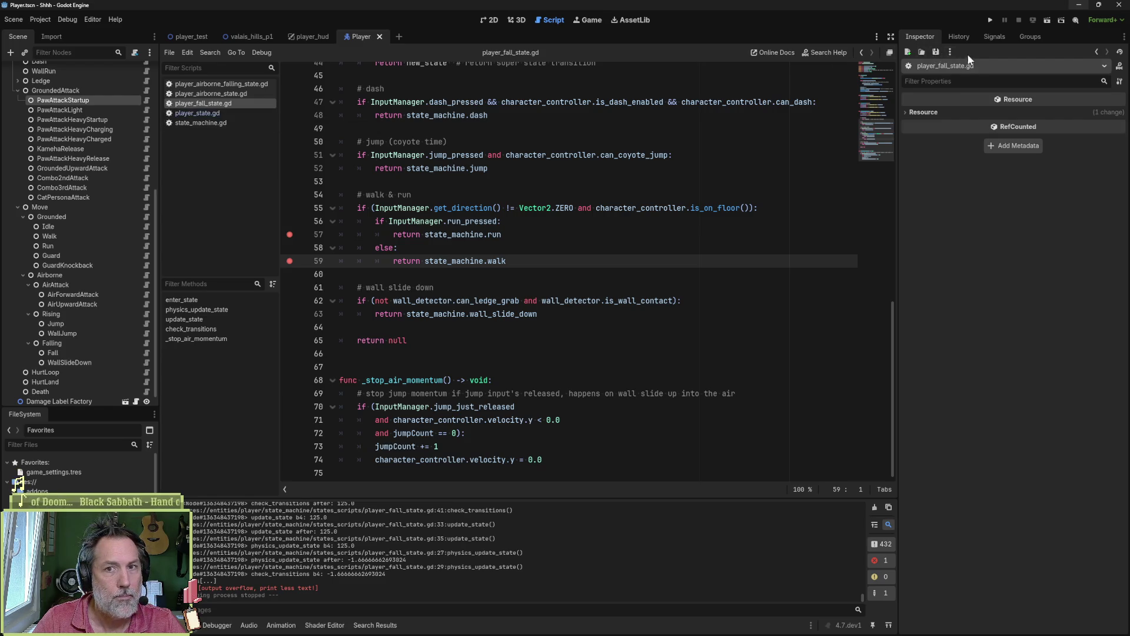
left_click(1120, 65)
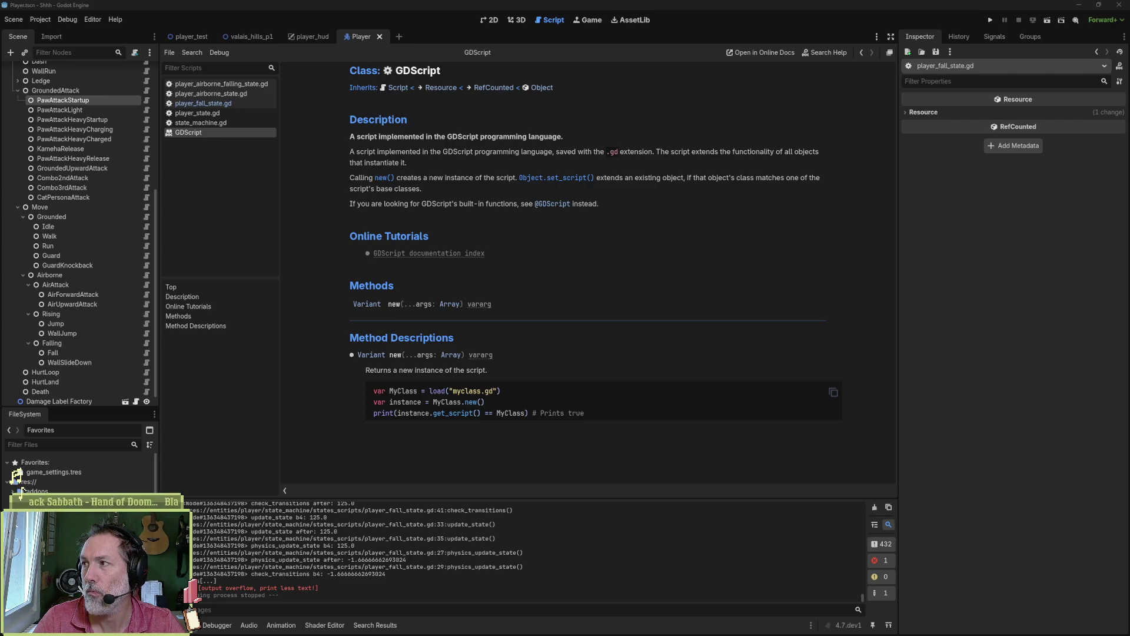
left_click(505, 627)
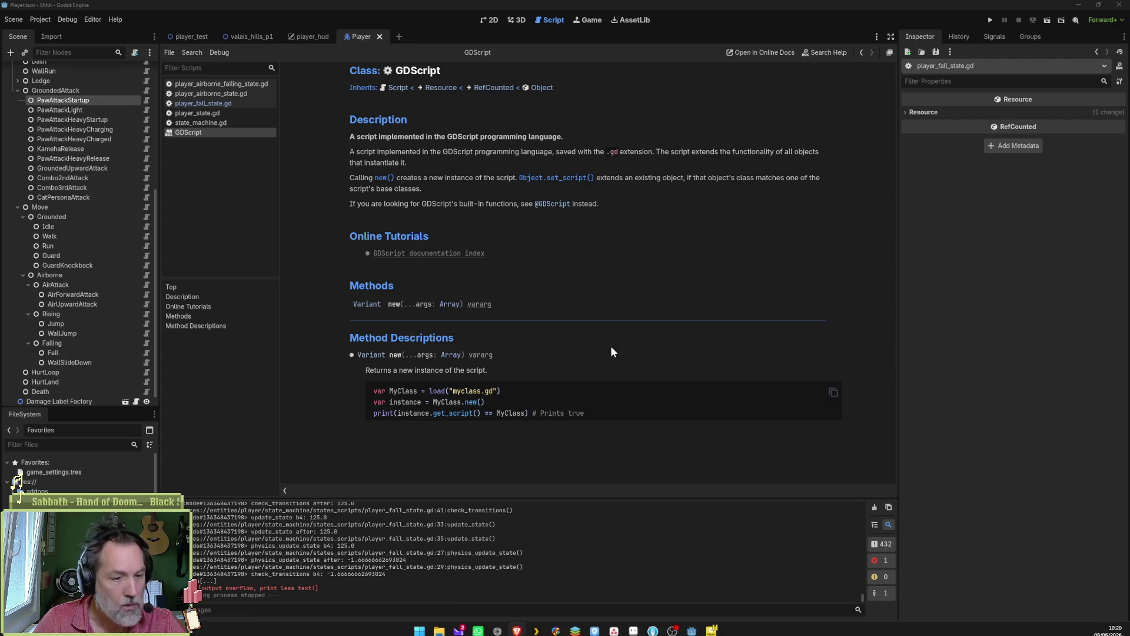
- Load the online GDScript docs full screen and search 'physics_process', opening the NavigationAgent result
key("ctrl+v")
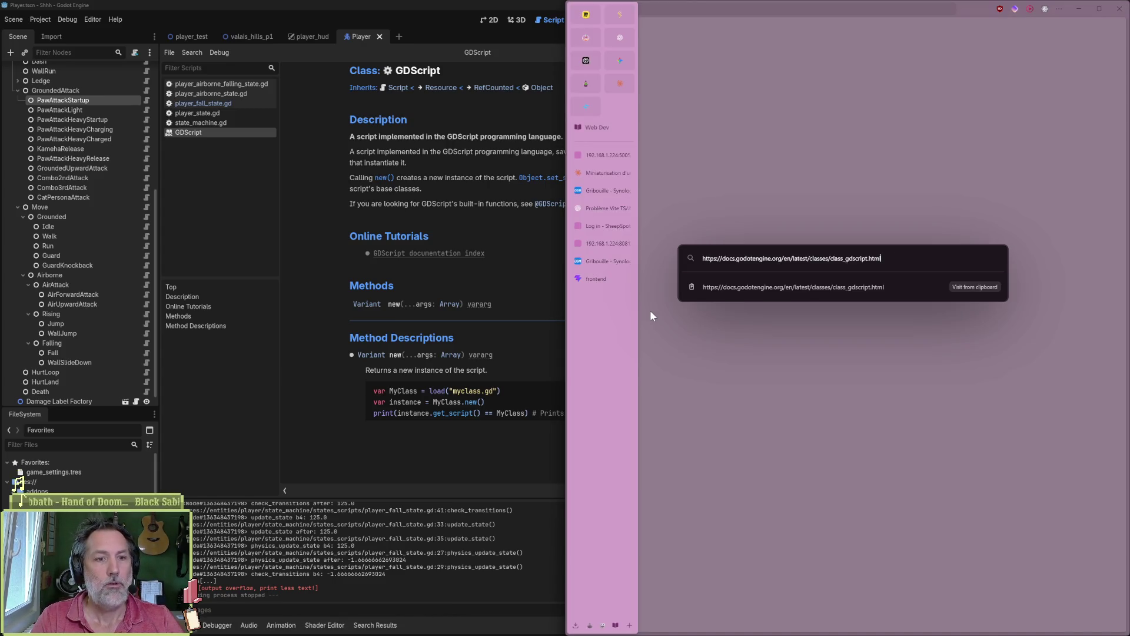
key("Return")
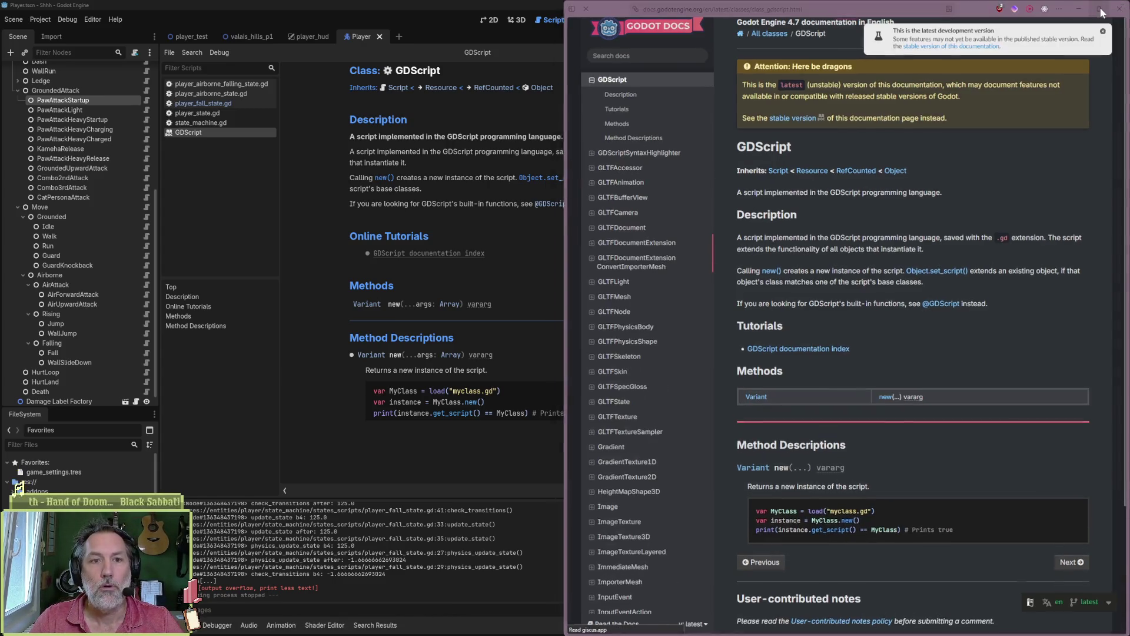
key("F11")
left_click(365, 58)
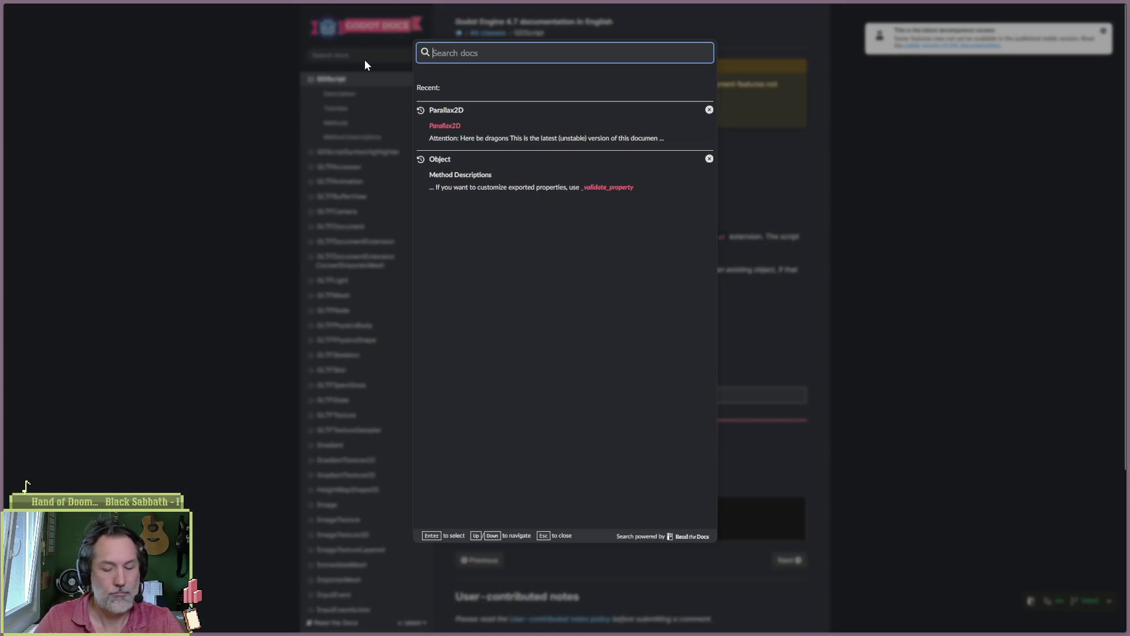
type("p")
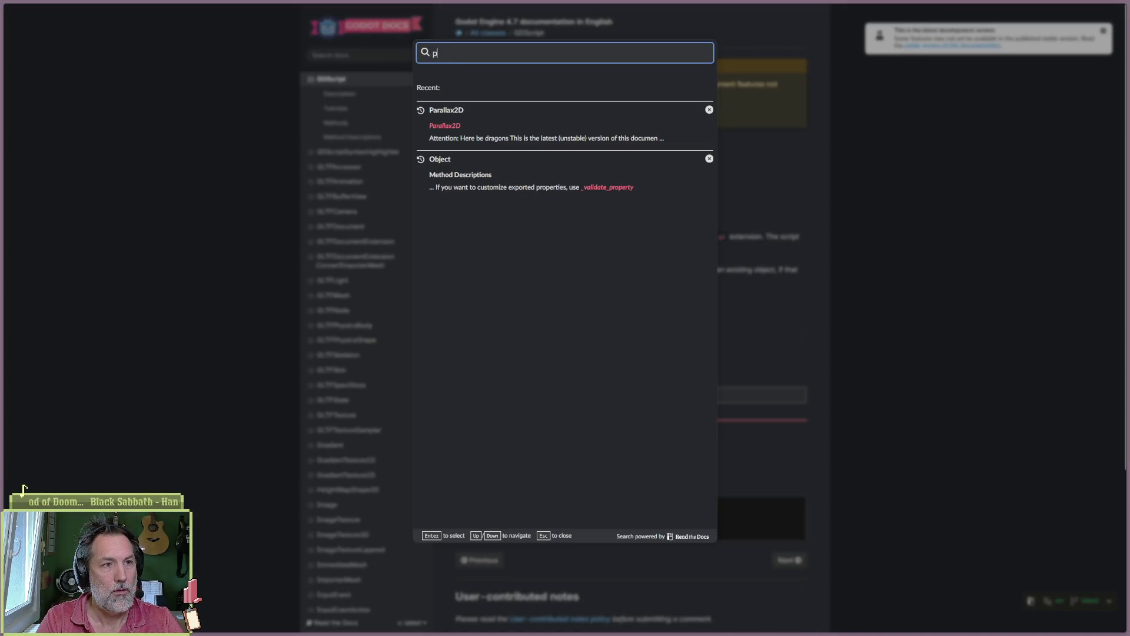
type("hysics_update")
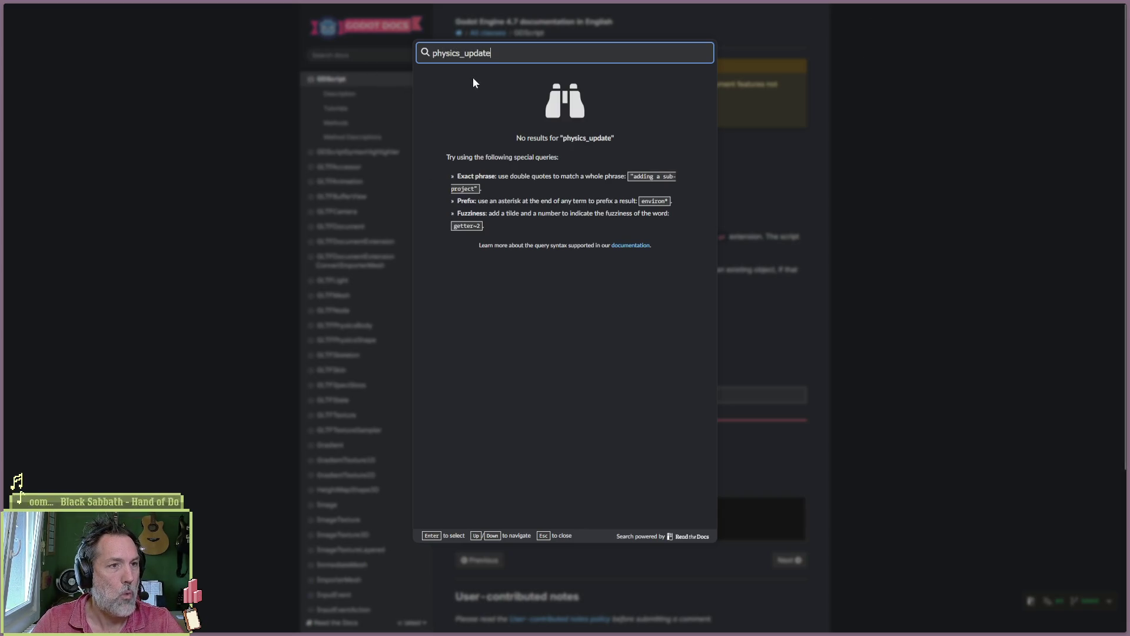
left_click_drag(493, 54, 464, 54)
type("process")
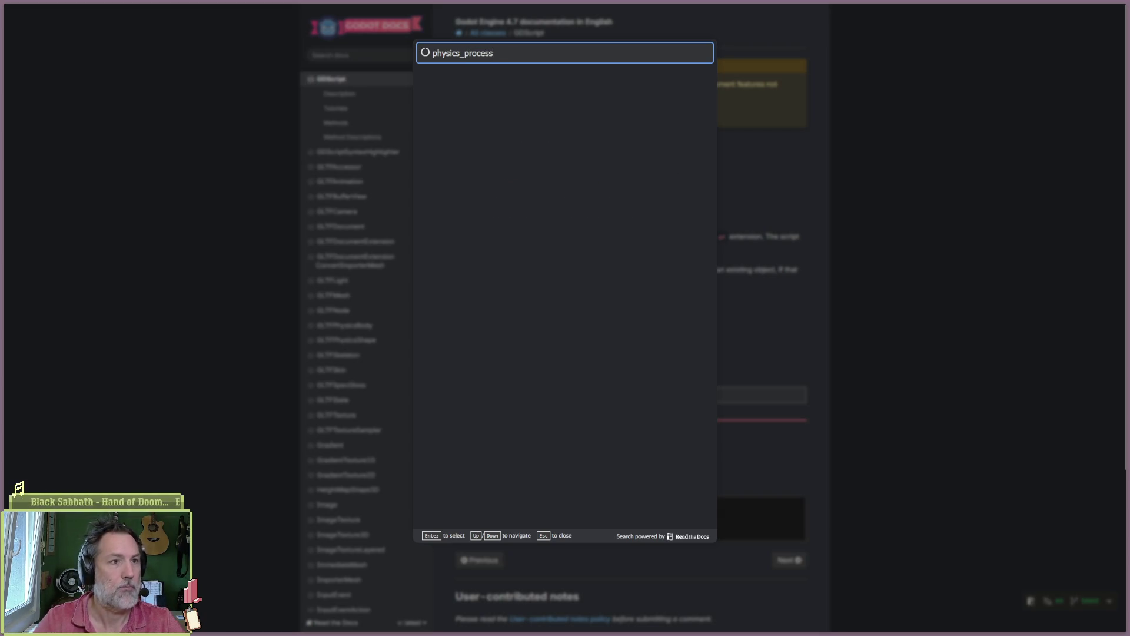
left_click(614, 110)
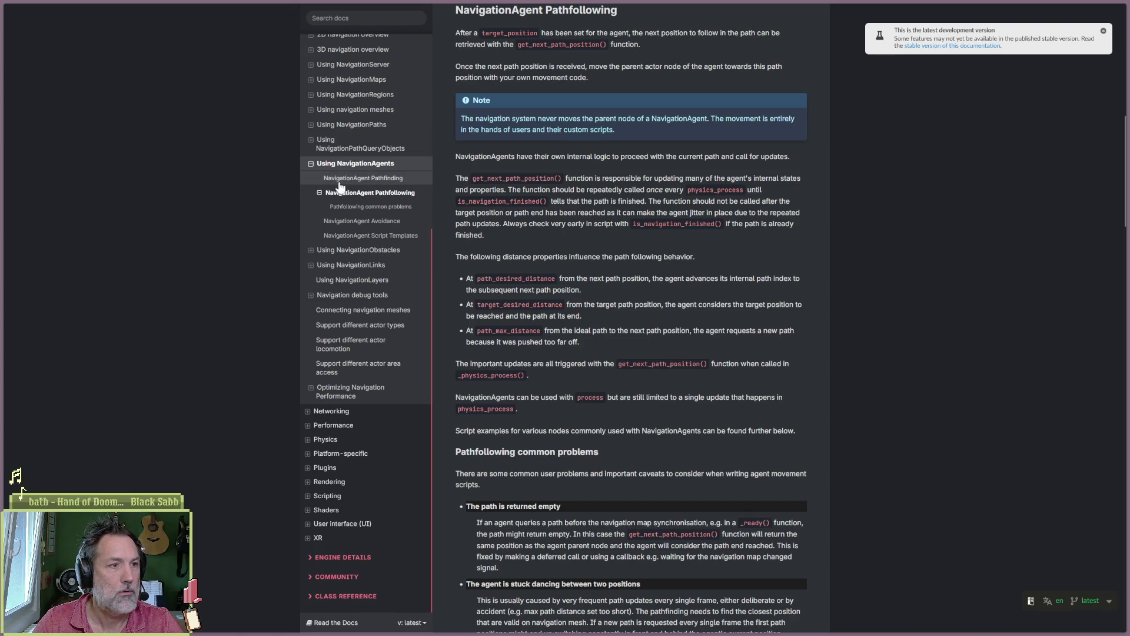
- Search the docs for '_process' and open the _process vs. _physics_process vs. *_input section
left_click(350, 23)
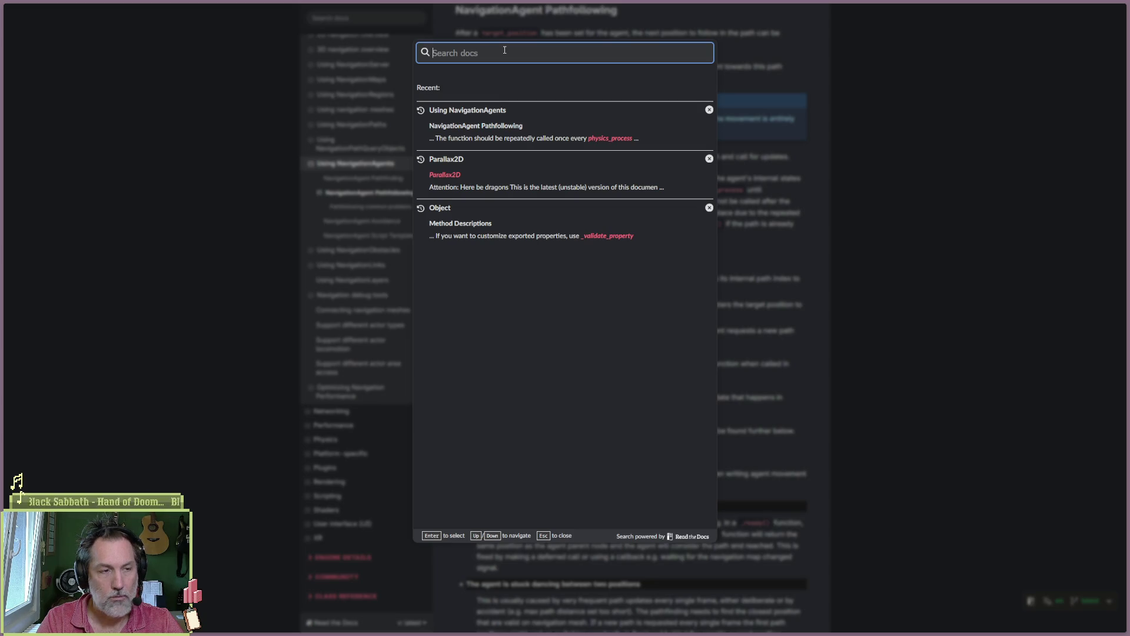
type("_process")
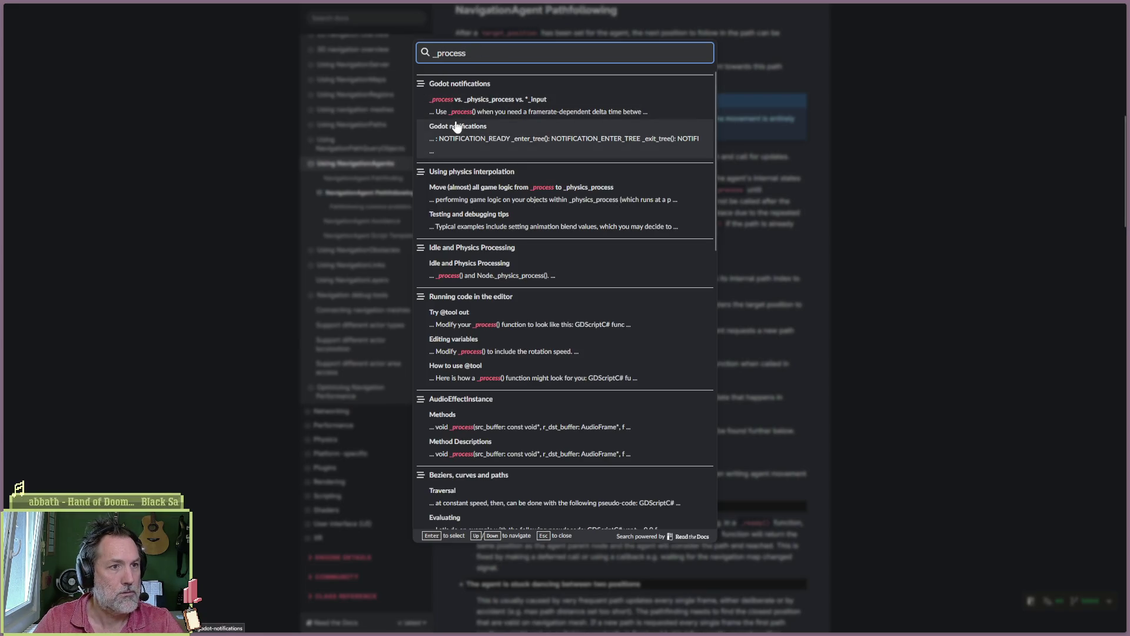
left_click(497, 106)
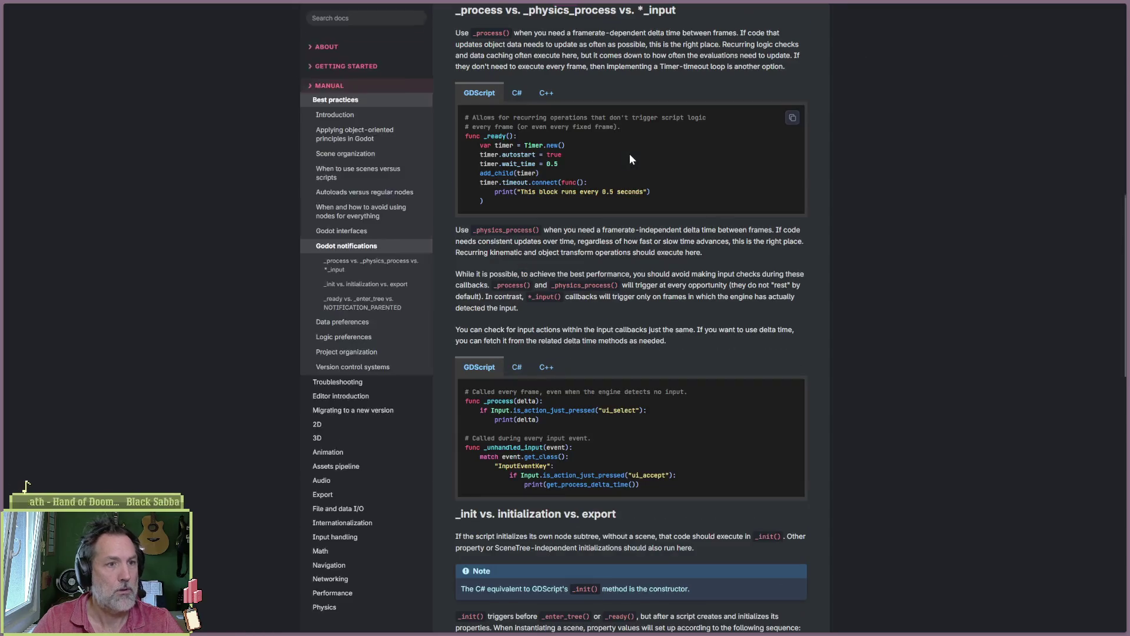
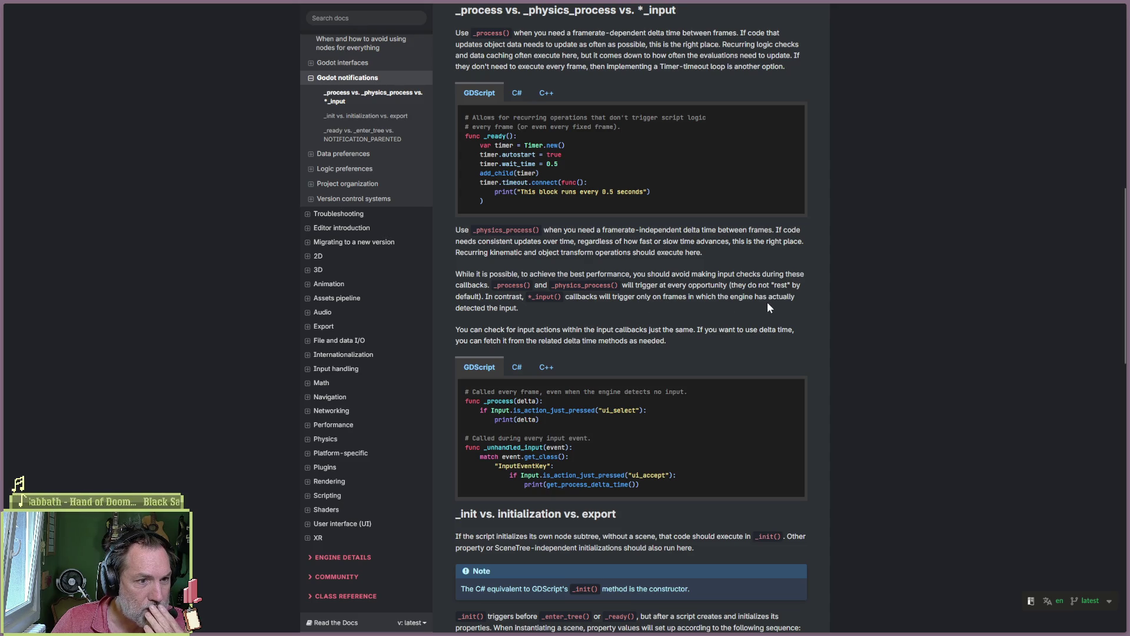
- Scroll the notifications page to the _ready vs. _enter_tree vs. NOTIFICATION_PARENTED section, then open a new tab
scroll(846, 356, "down", 3)
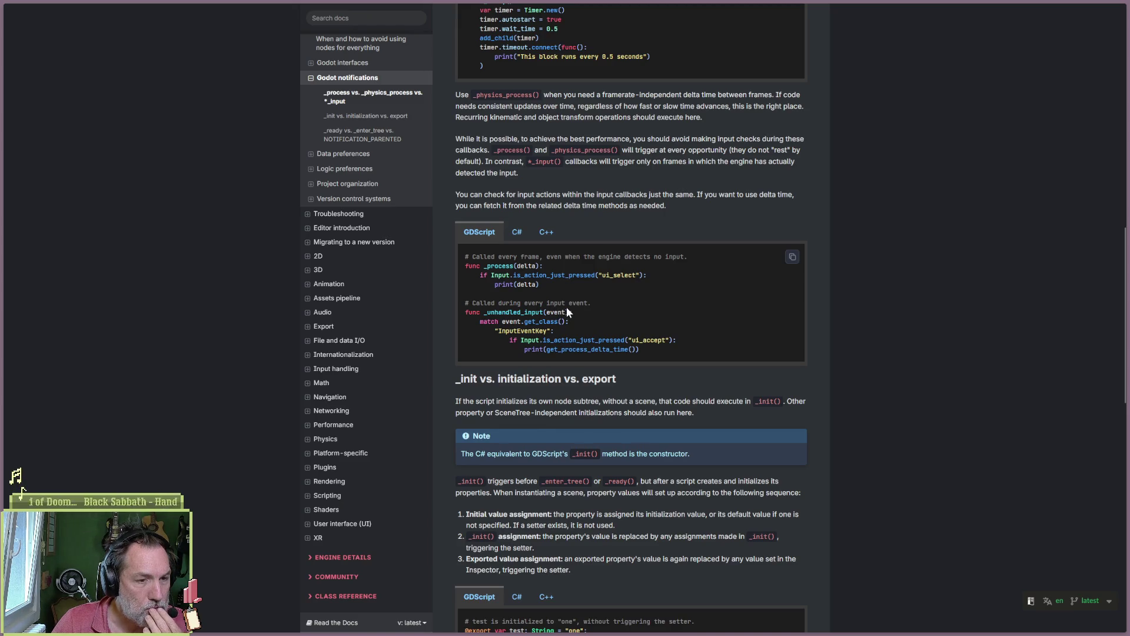
scroll(818, 359, "down", 3)
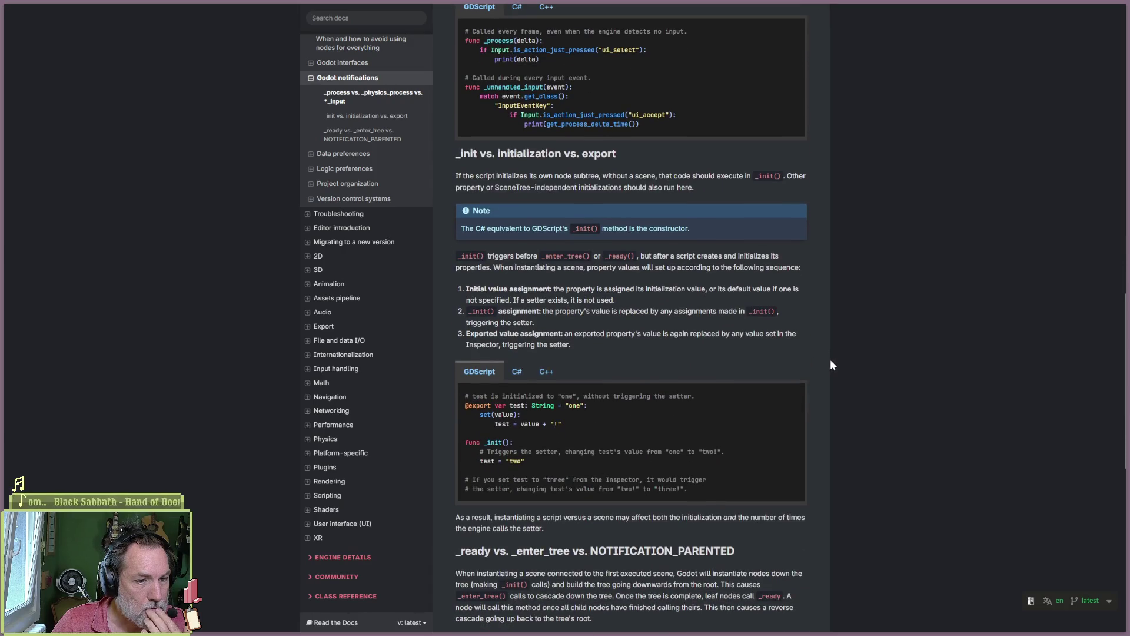
scroll(830, 365, "down", 5)
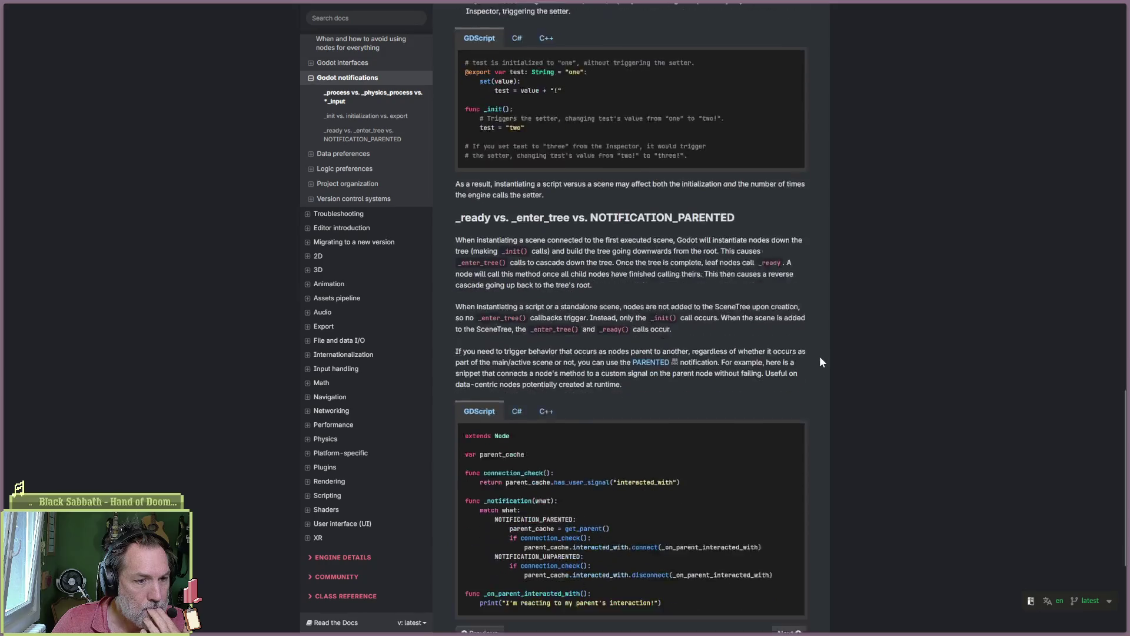
scroll(823, 362, "down", 4)
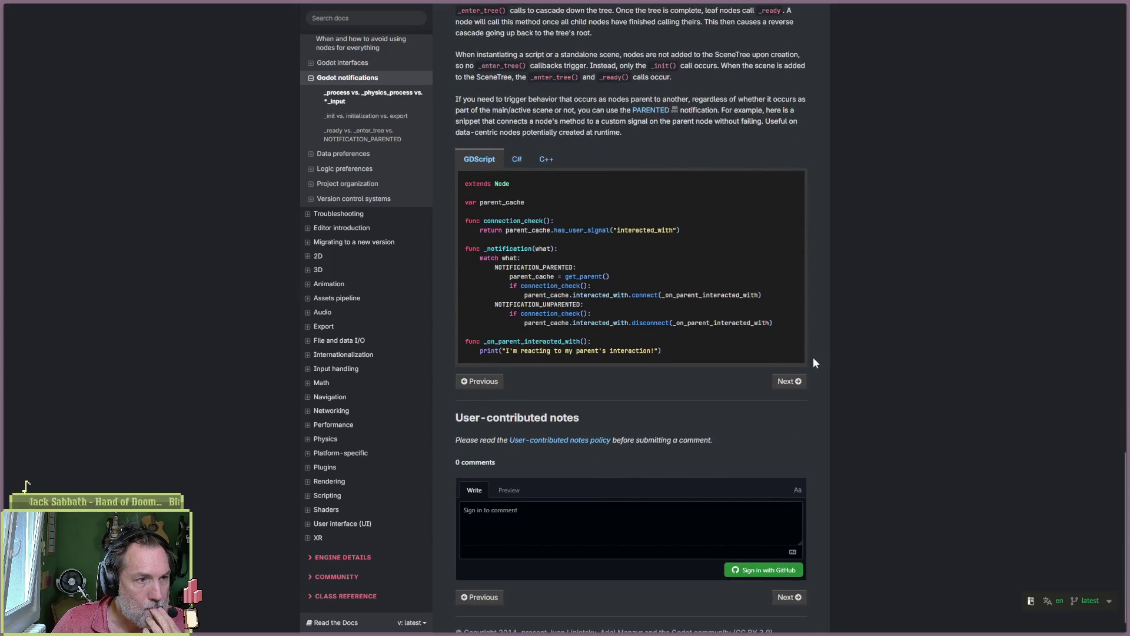
scroll(813, 356, "up", 3)
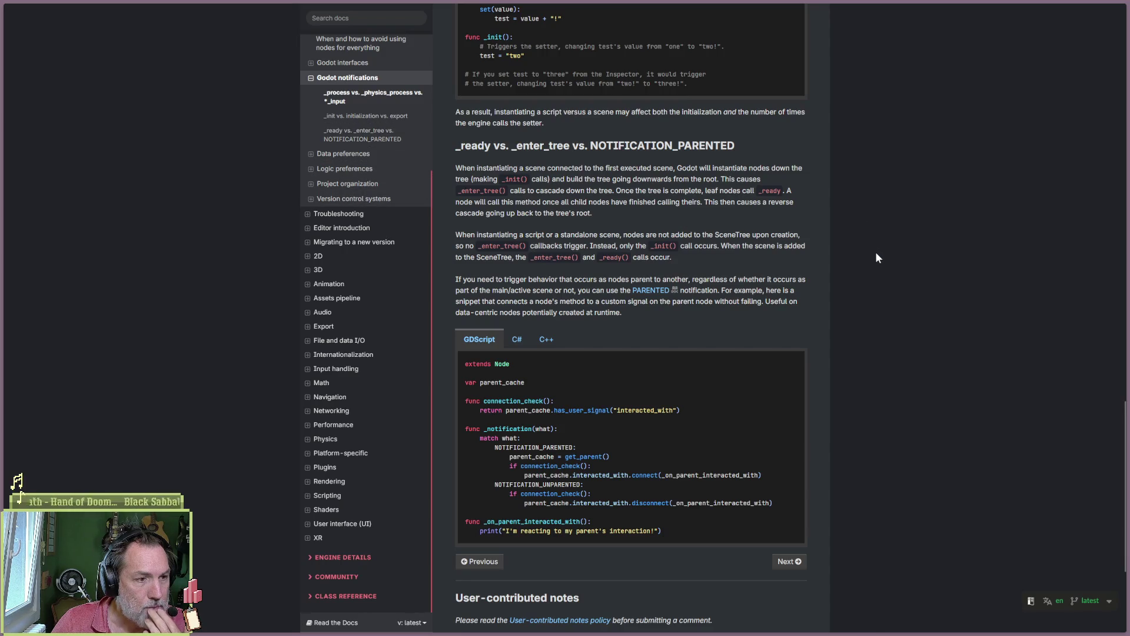
key("ctrl+t")
- Search DuckDuckGo for 'godot callbacks flow' and show the image results
type("godot callba")
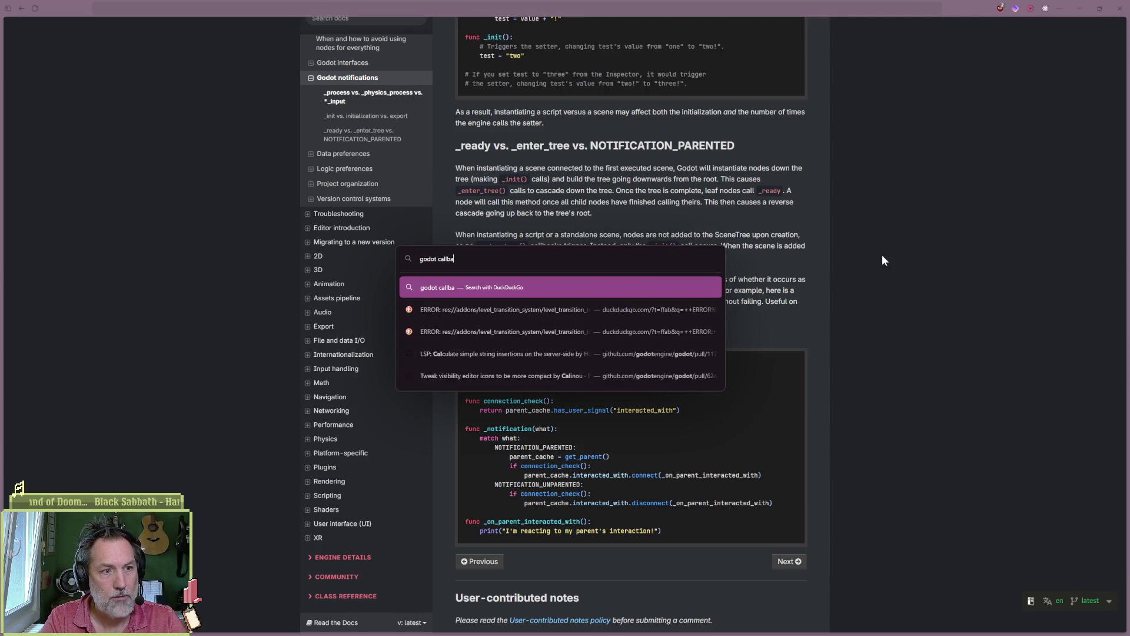
type("cks flow")
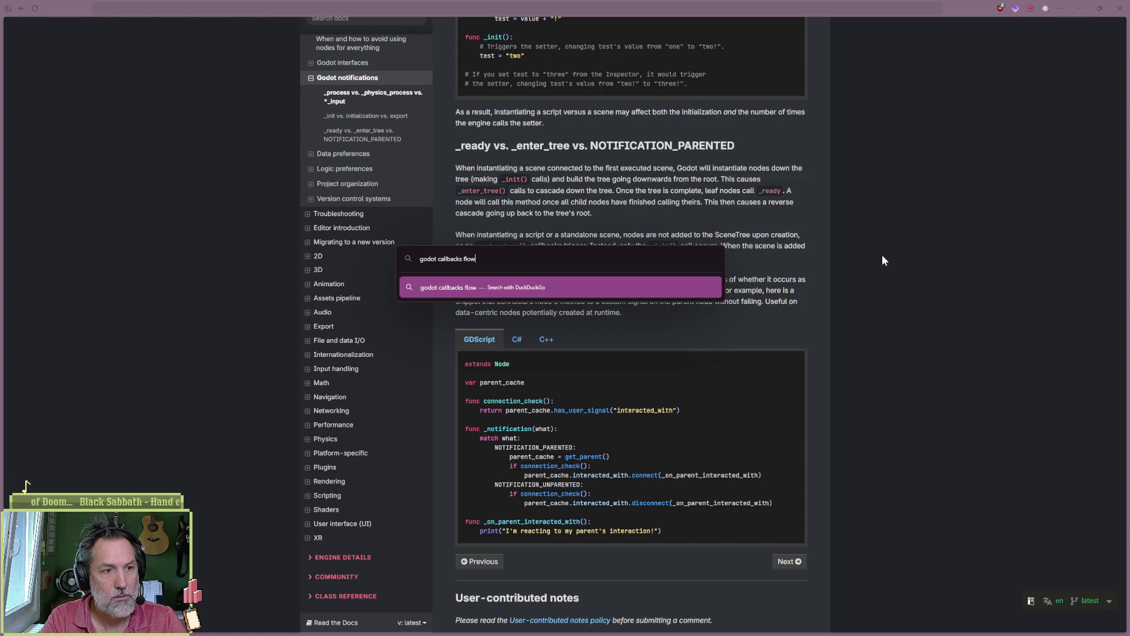
key("Return")
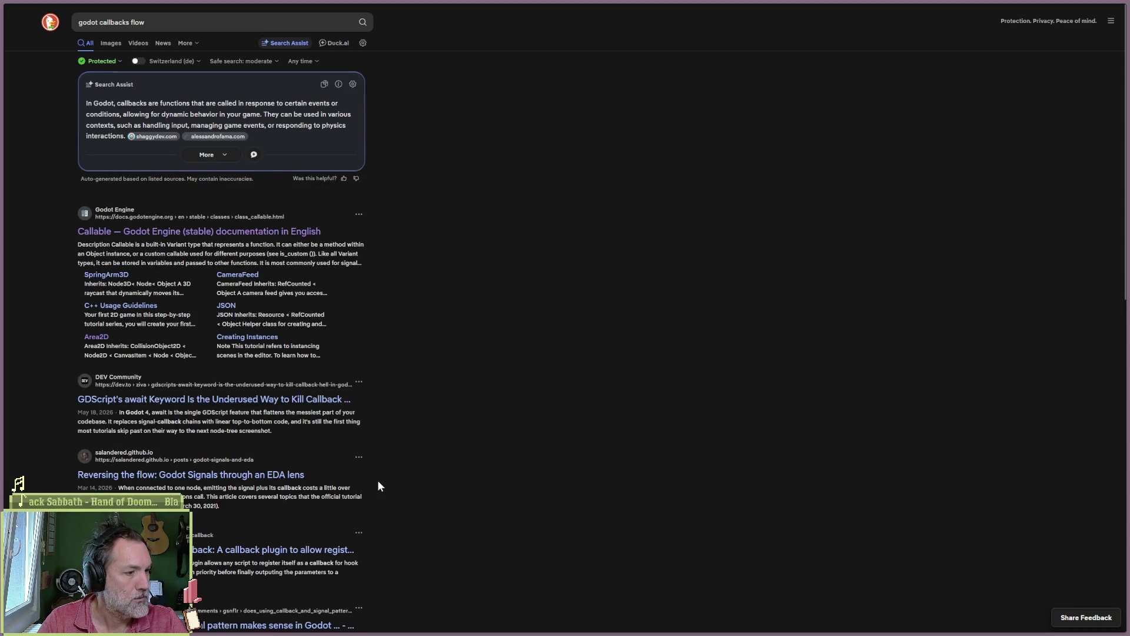
left_click(112, 44)
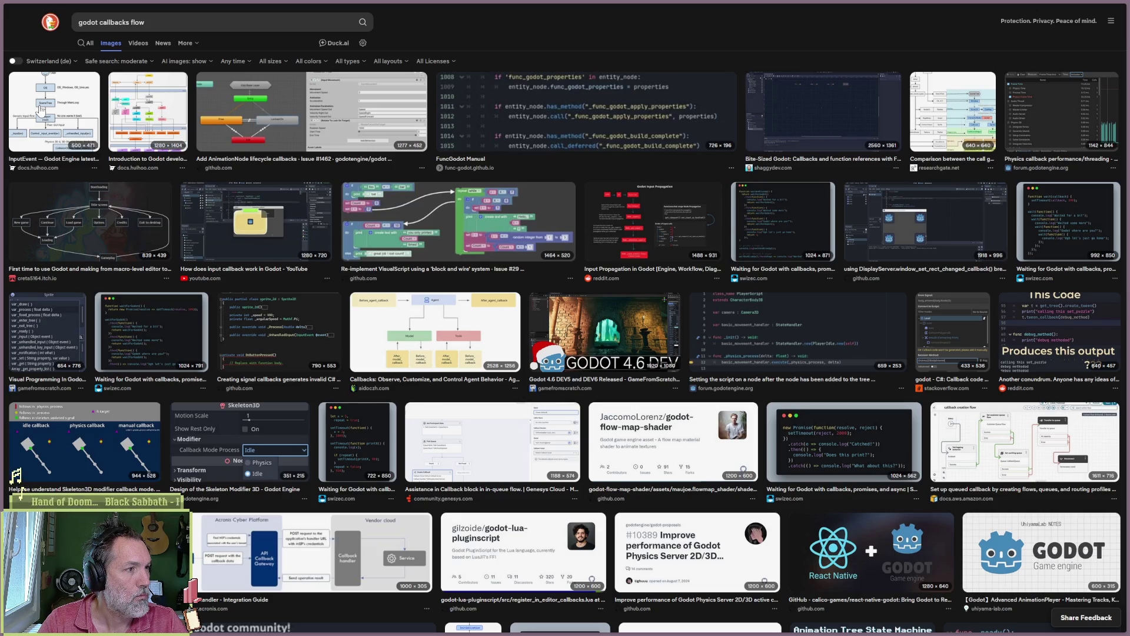
- Preview the Introduction diagram, the call graph comparison, and finally the InputEvent input-flow diagram
left_click(163, 111)
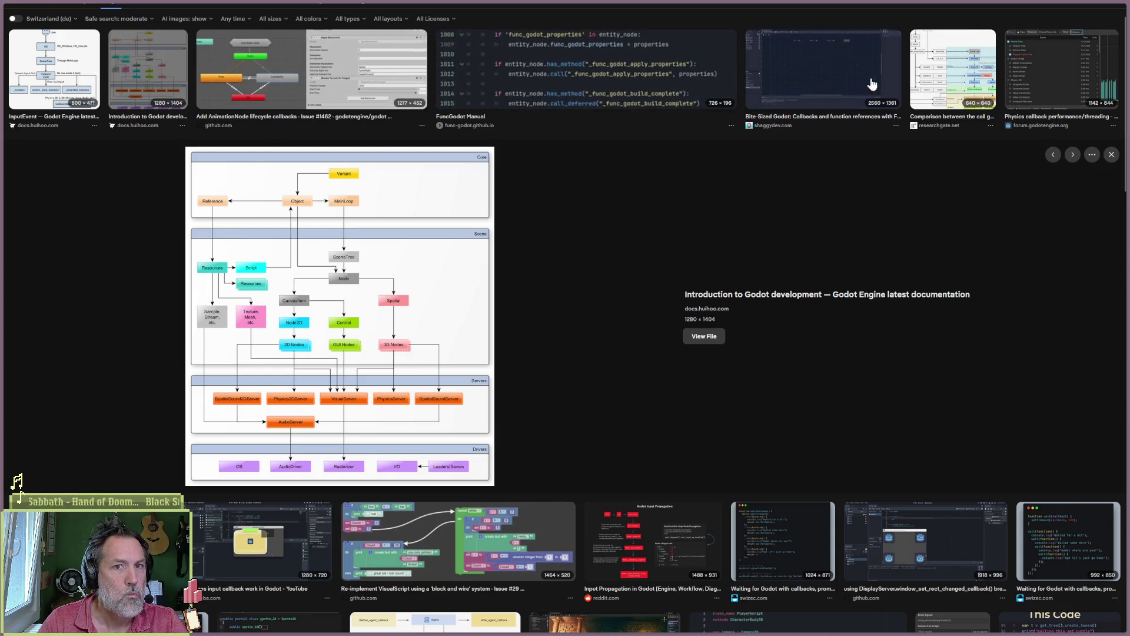
left_click(927, 75)
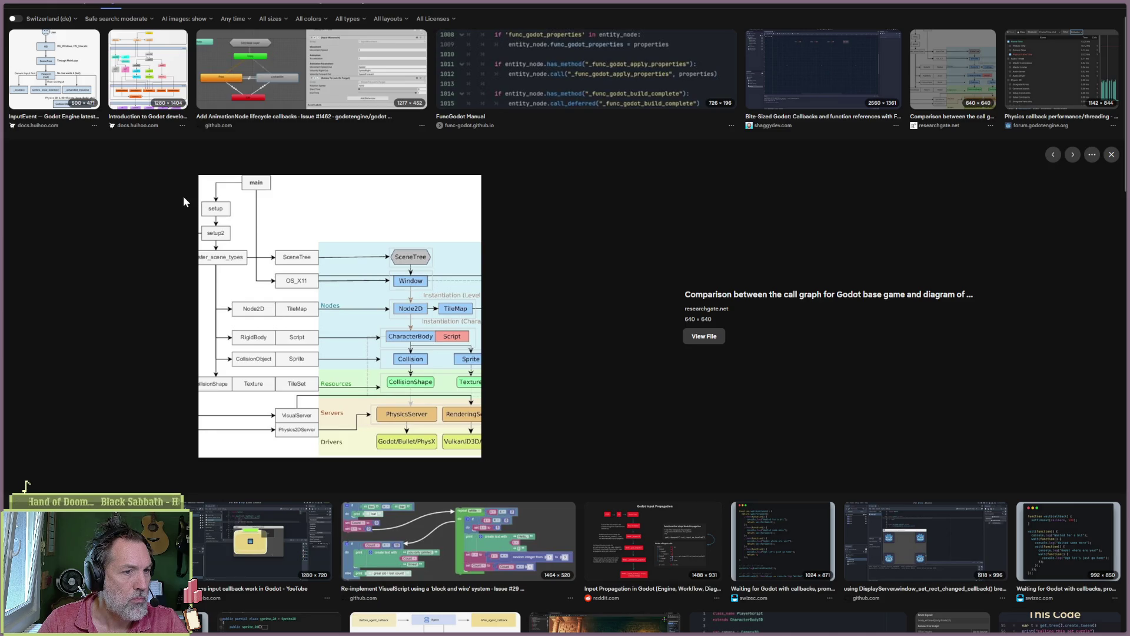
left_click(71, 84)
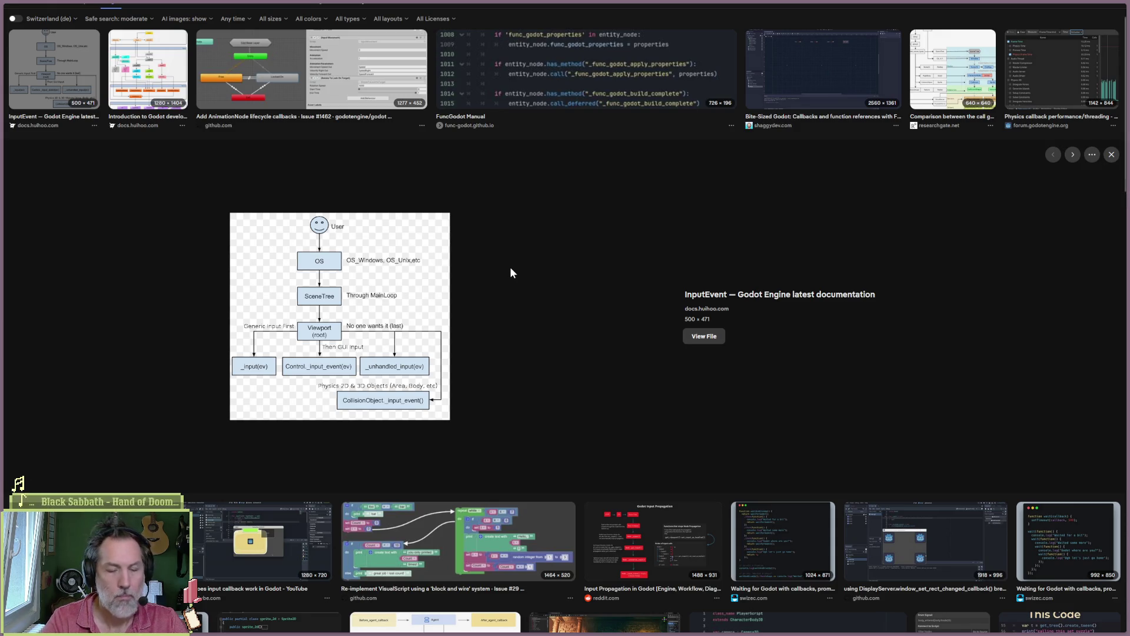
- Go to claude.ai by typing 'clau' in the address bar
key("ctrl+l")
type("clau")
key("Return")
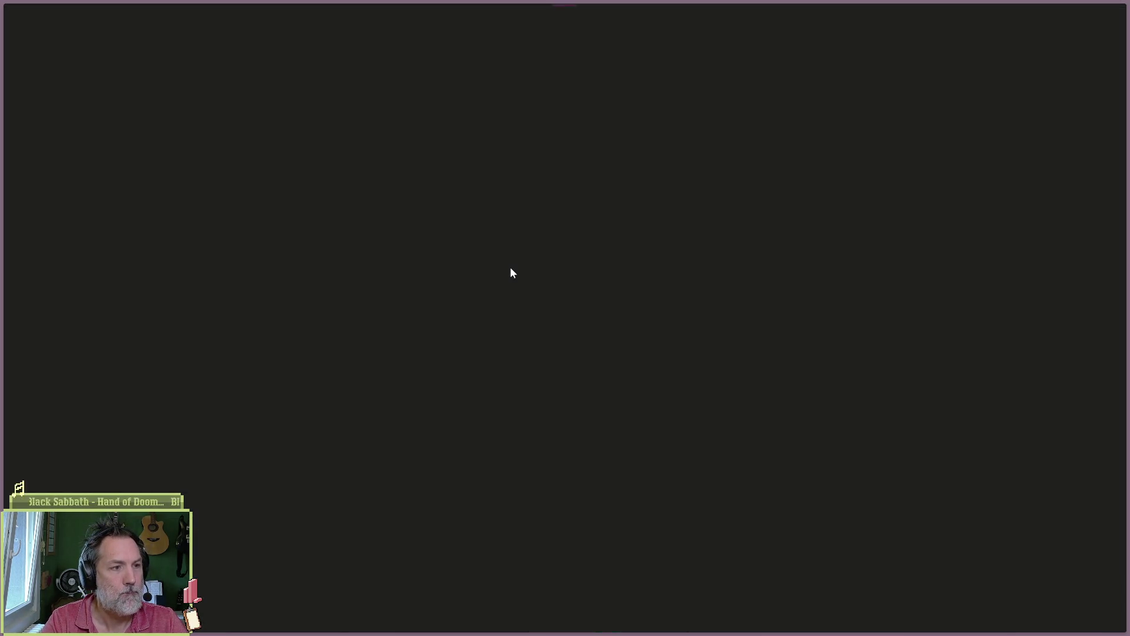
- Ask Claude, in French, whether Godot has an execution order between _process and _physics_process
type("dans godot, ")
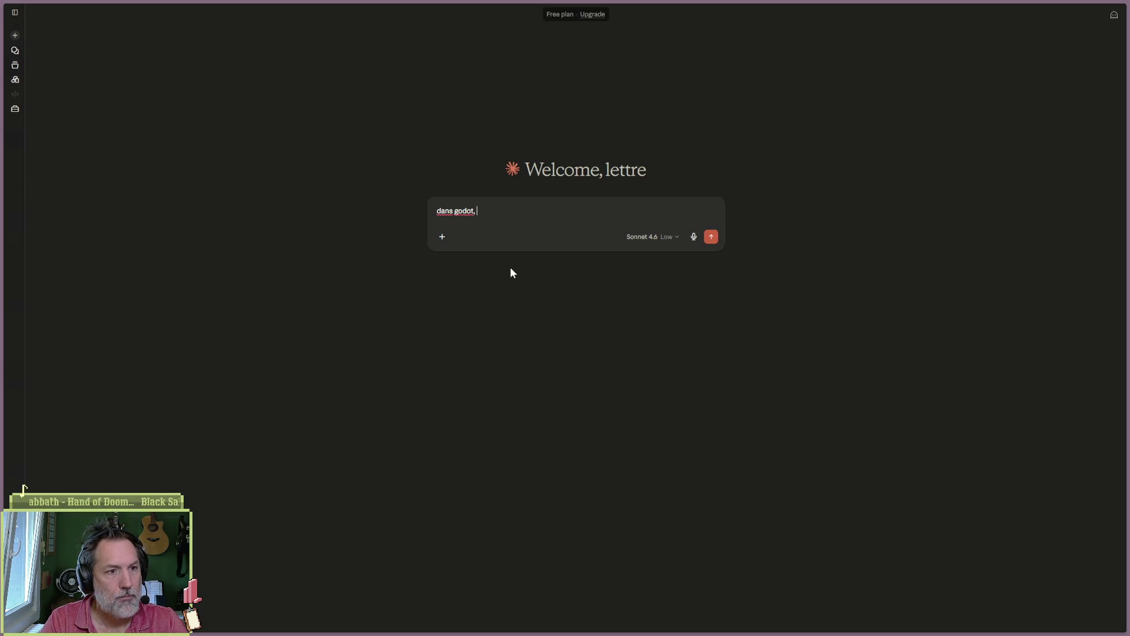
type("y a ")
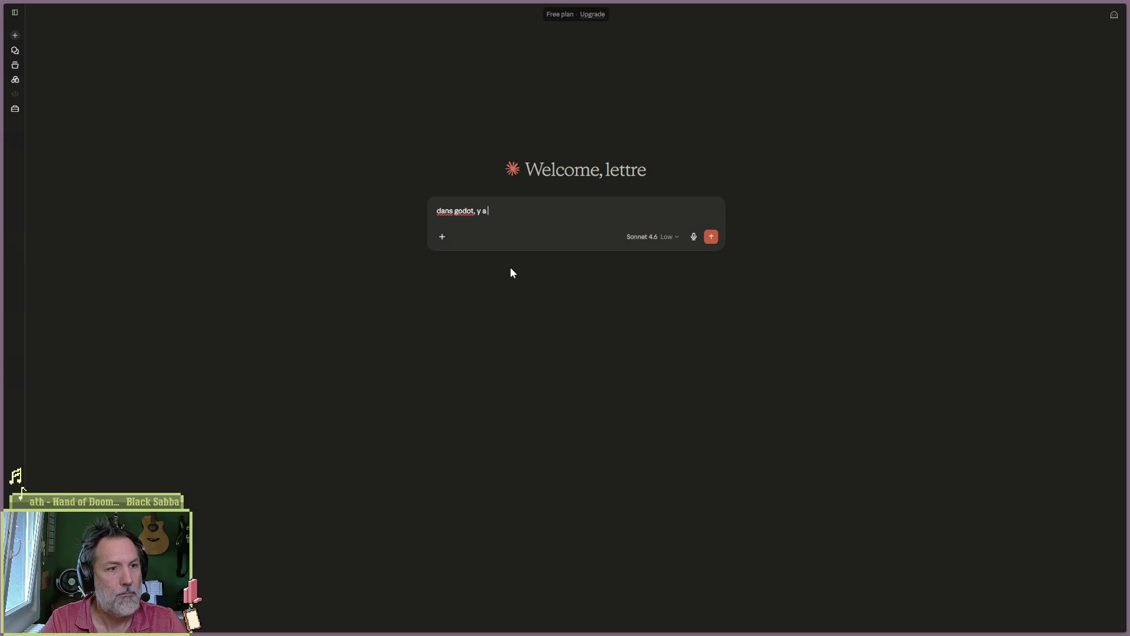
type("t il un orddre")
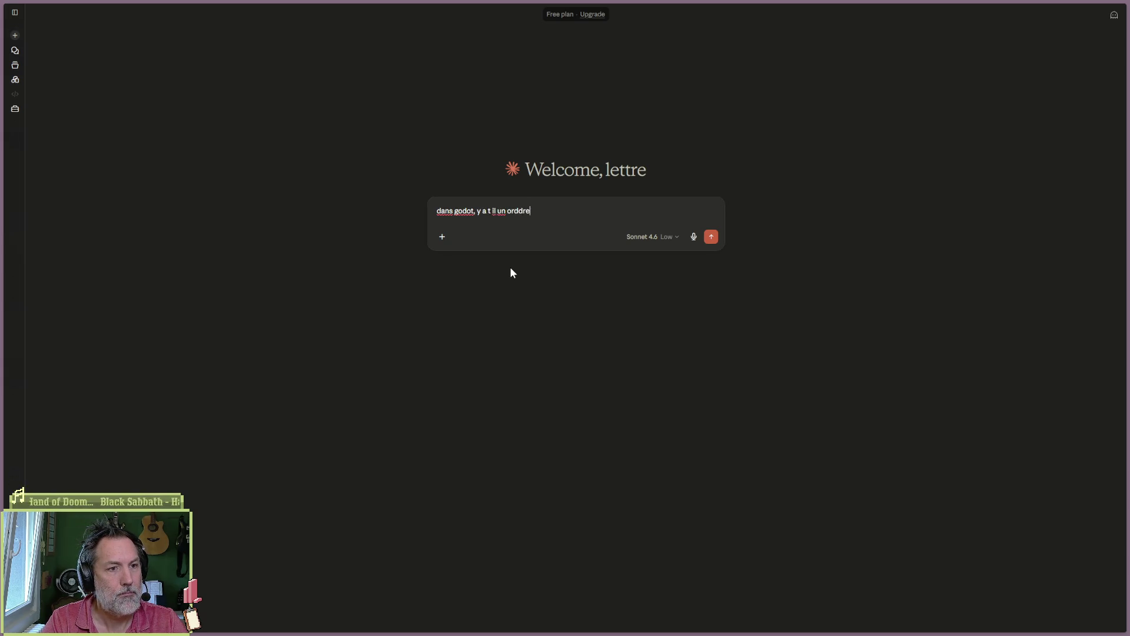
key("BackSpace")
type("re d'ex")
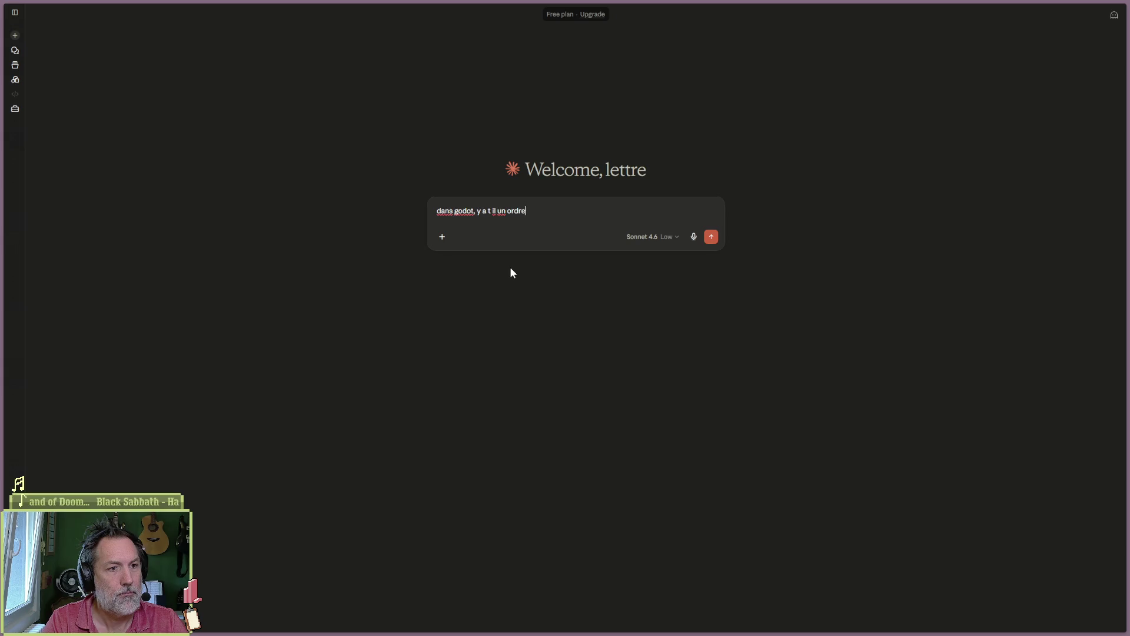
type("ecutio en")
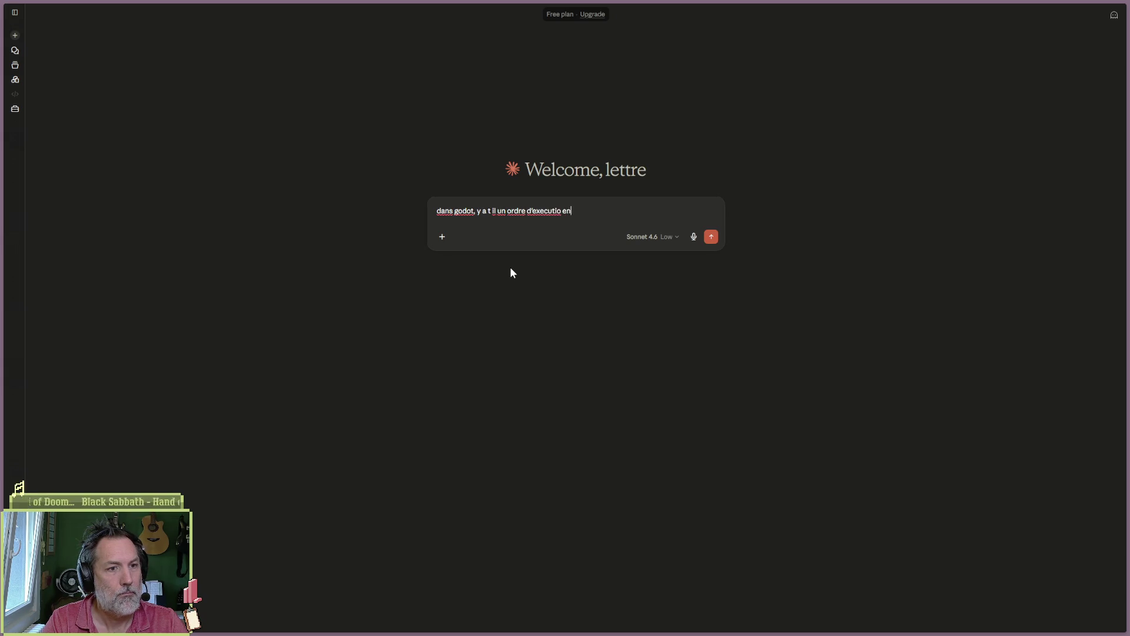
type("tre _process et ")
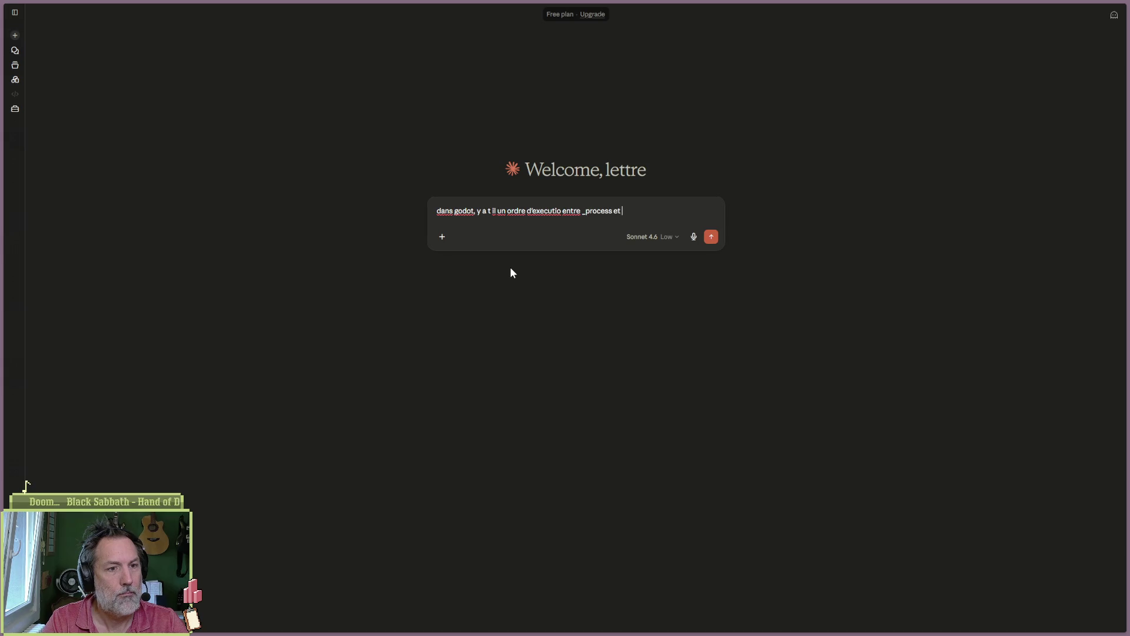
type("_physics_process ?")
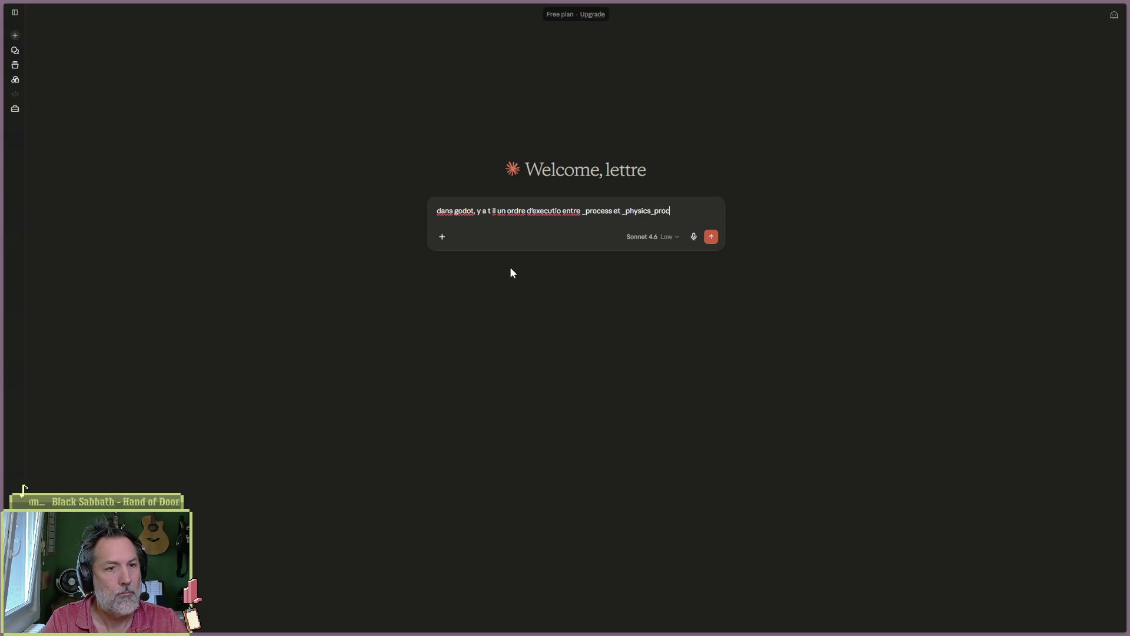
key("Return")
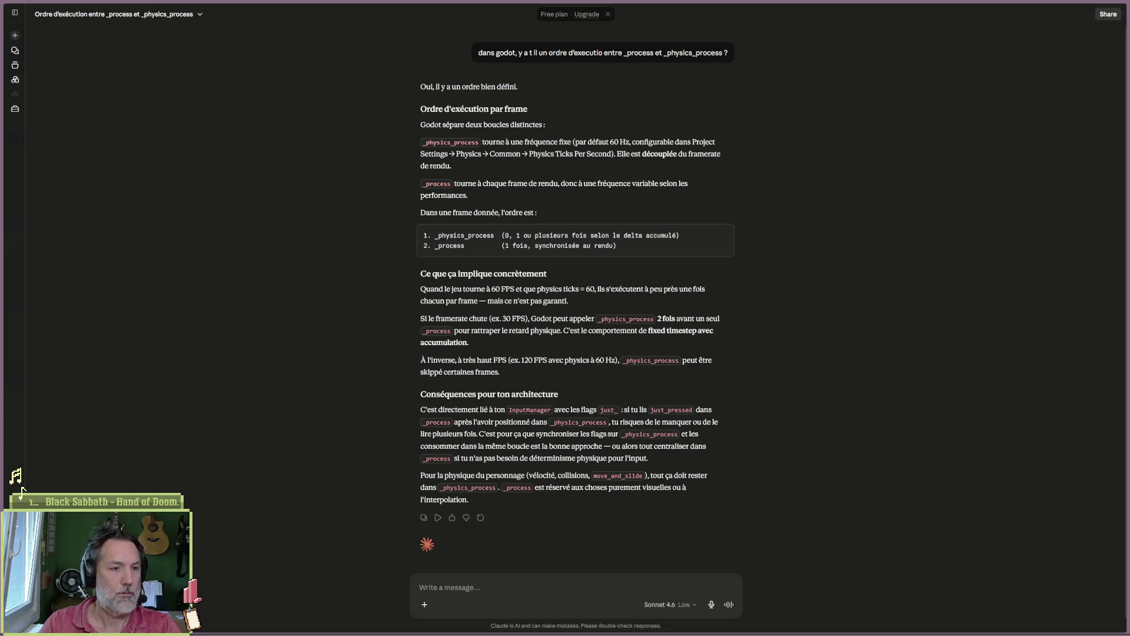
- Switch back to the Godot editor window from the taskbar
left_click(690, 629)
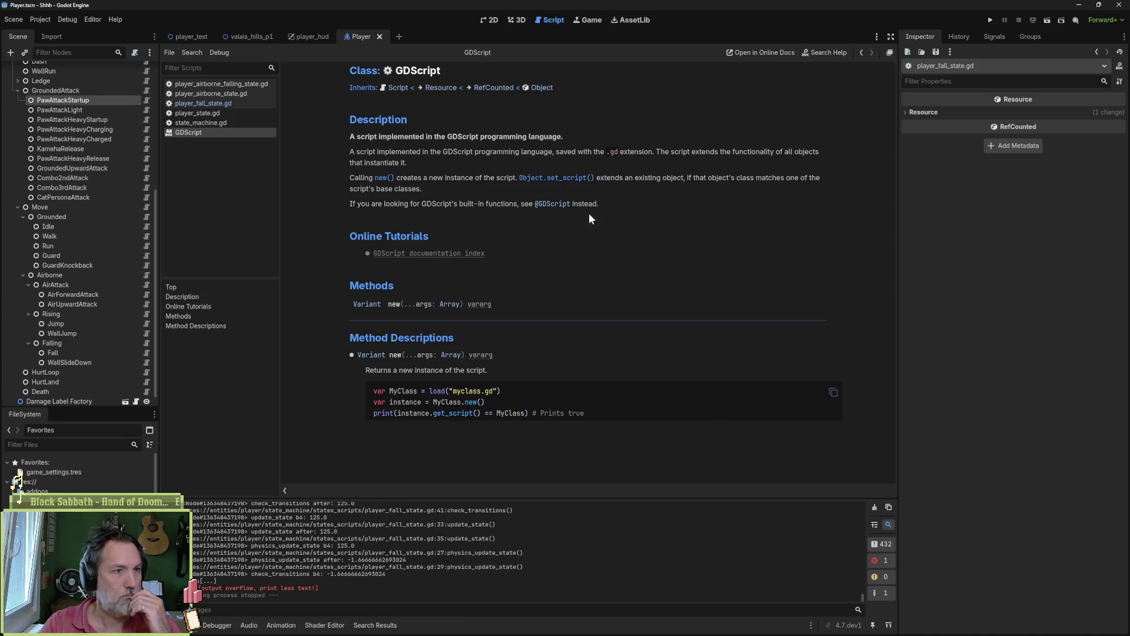
- Close the GDScript help tab and navigate to physics_update_state in player_airborne_state.gd
middle_click(189, 129)
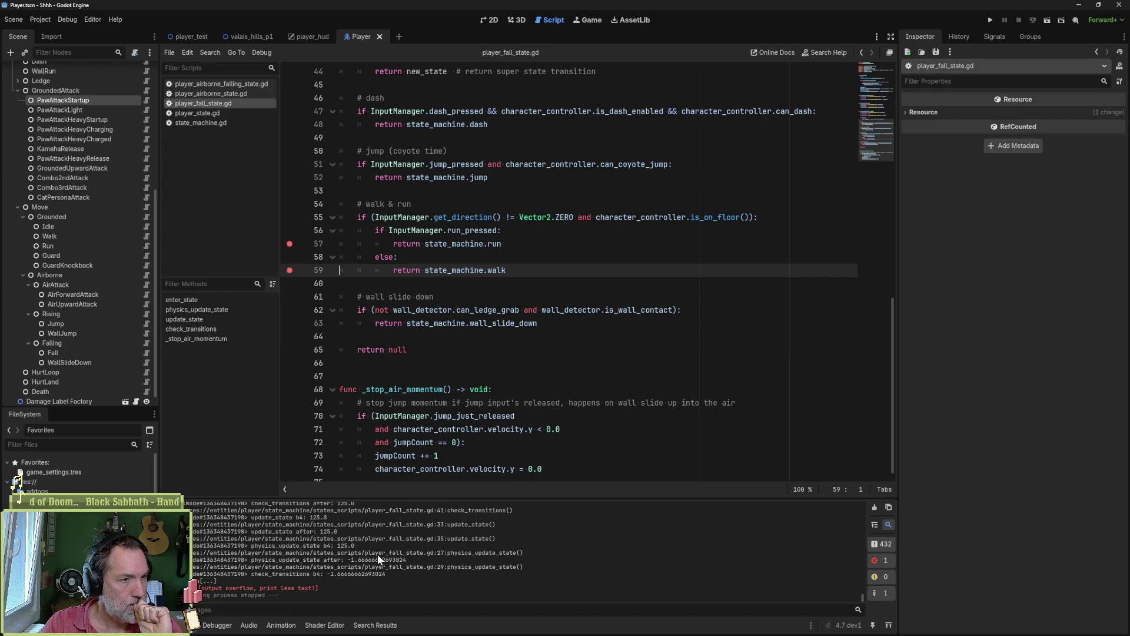
left_click(203, 310)
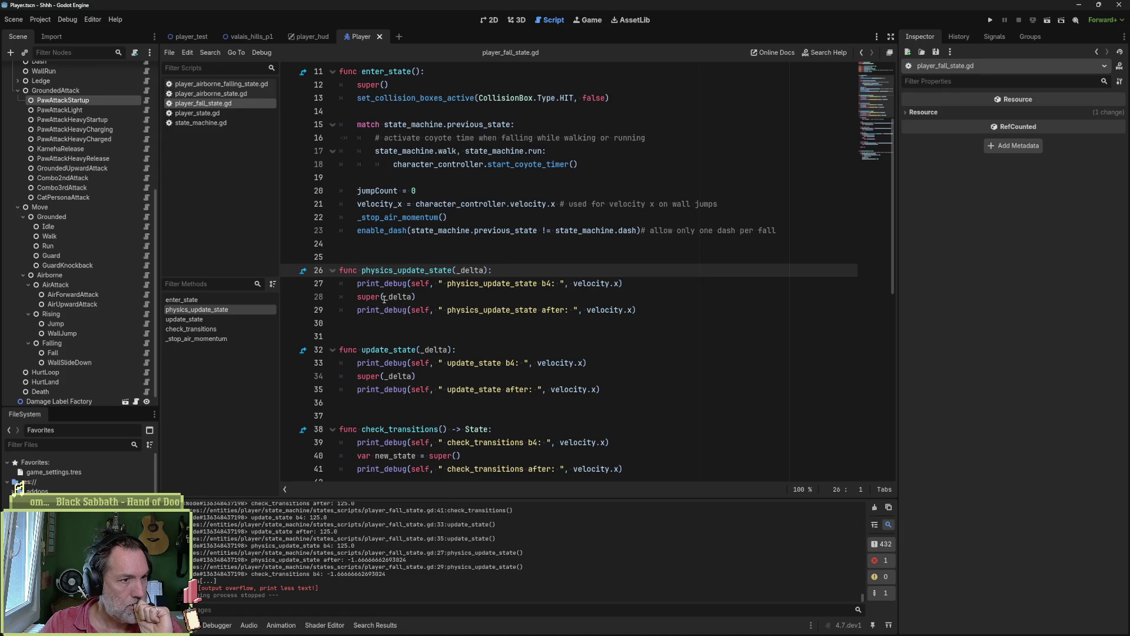
key("alt+Left")
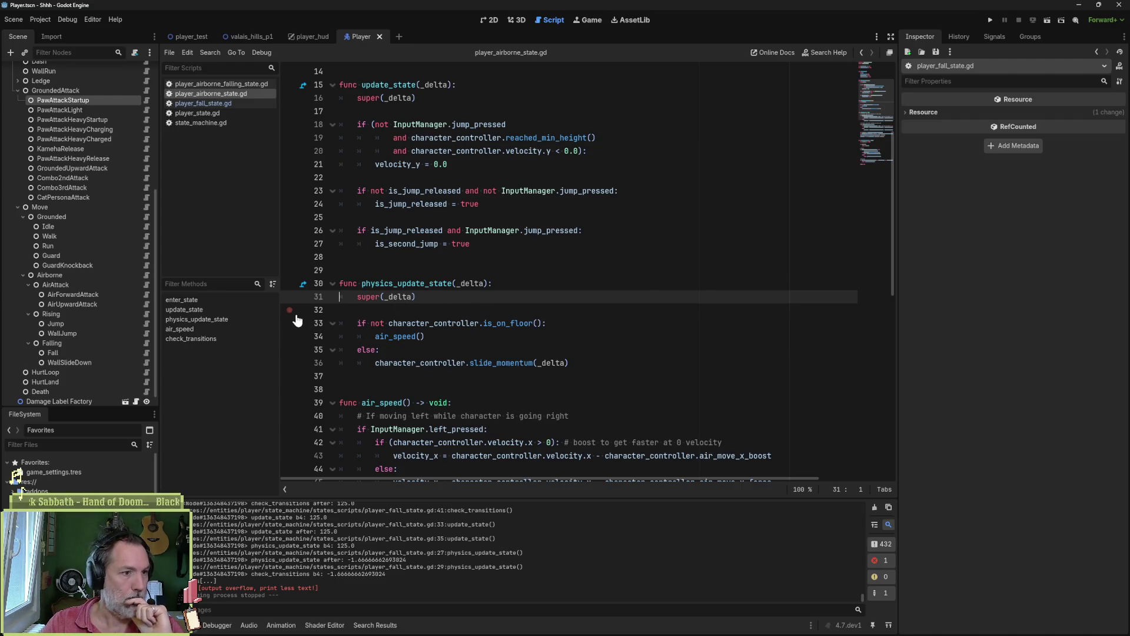
- Comment out the physics_update_state override on lines 26–29 of player_fall_state.gd
left_click(237, 104)
left_click_drag(657, 312, 654, 270)
key("ctrl+c")
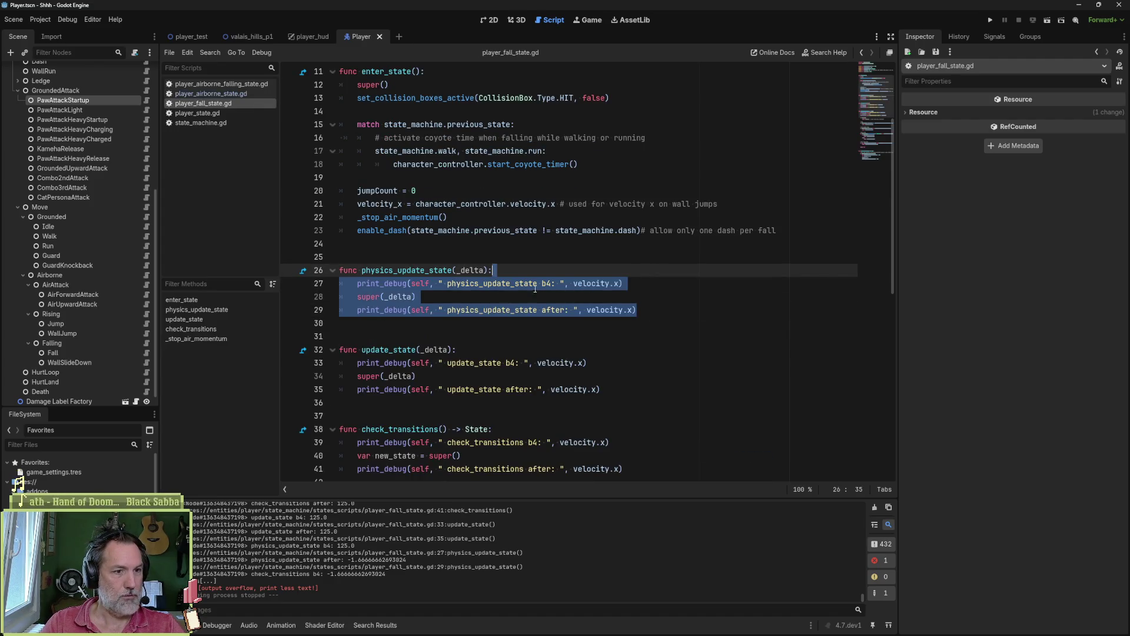
double_click(387, 271)
left_click_drag(402, 270, 404, 312)
key("ctrl+k")
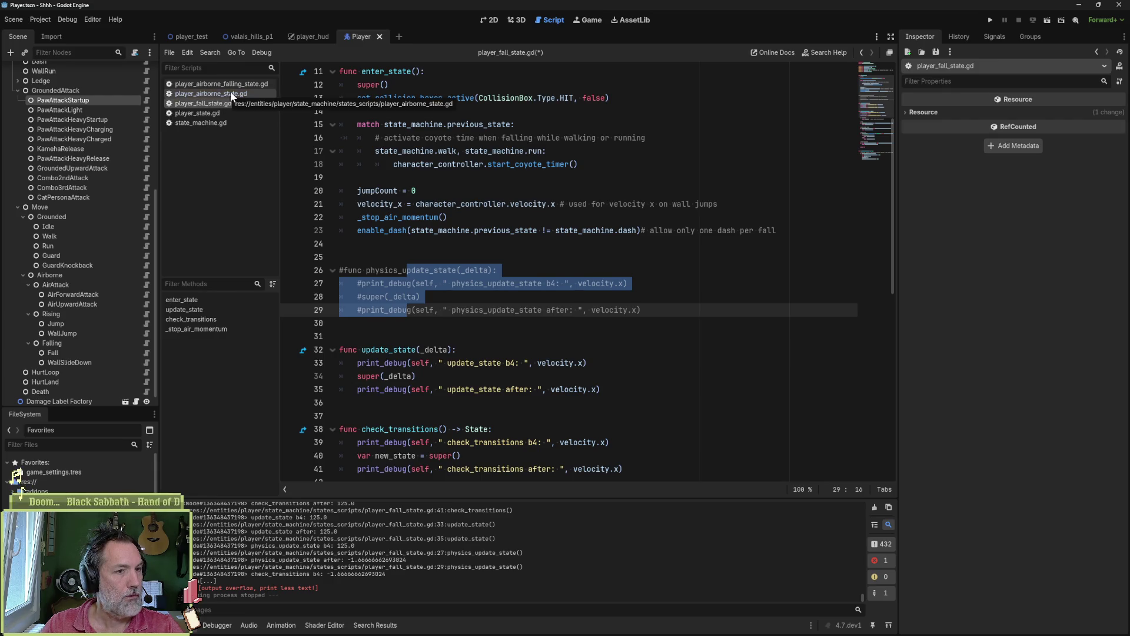
- Open player_airborne_falling_state.gd, then player_airborne_state.gd from the script list
left_click_drag(878, 116, 877, 79)
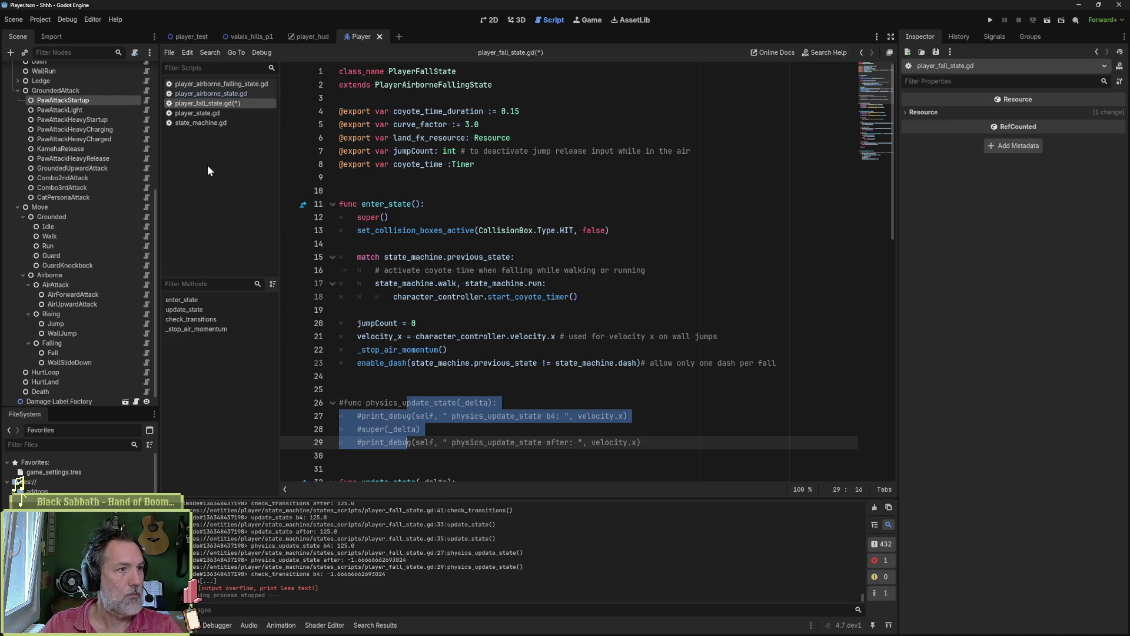
left_click(246, 82)
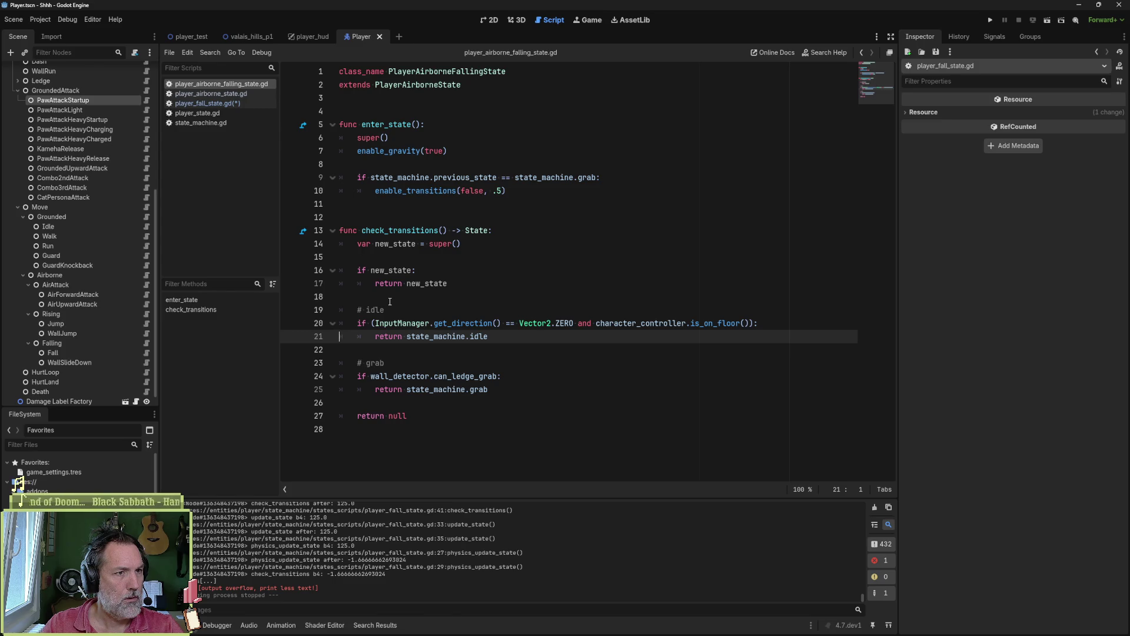
left_click(246, 94)
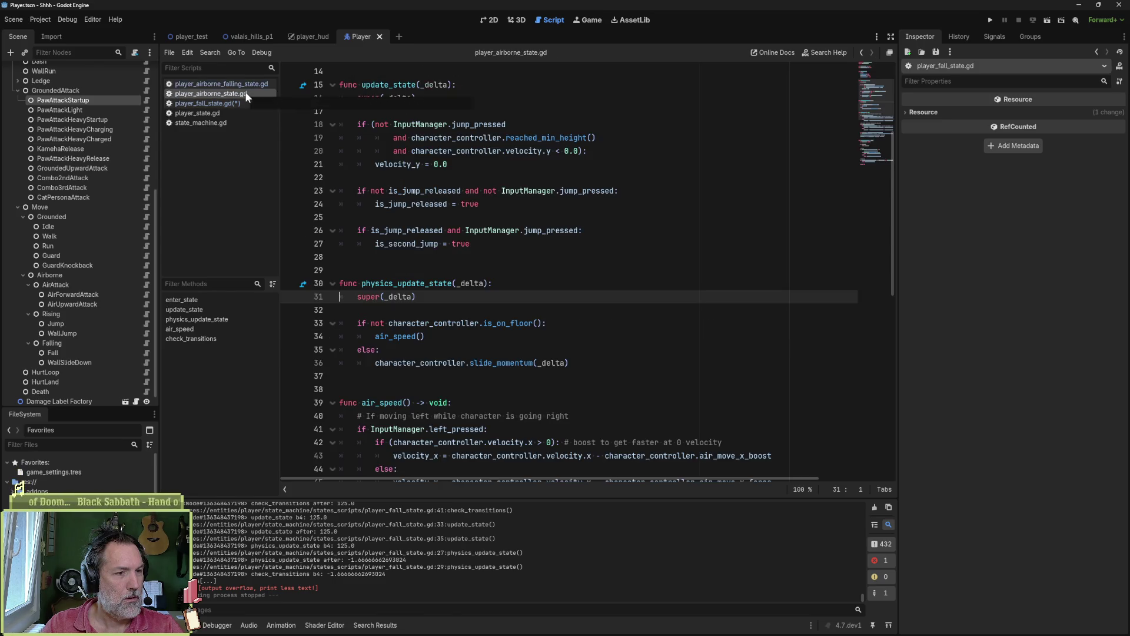
- Wrap physics_update_state's if/else with before and after velocity.x print_debug lines, then run the game
left_click(402, 311)
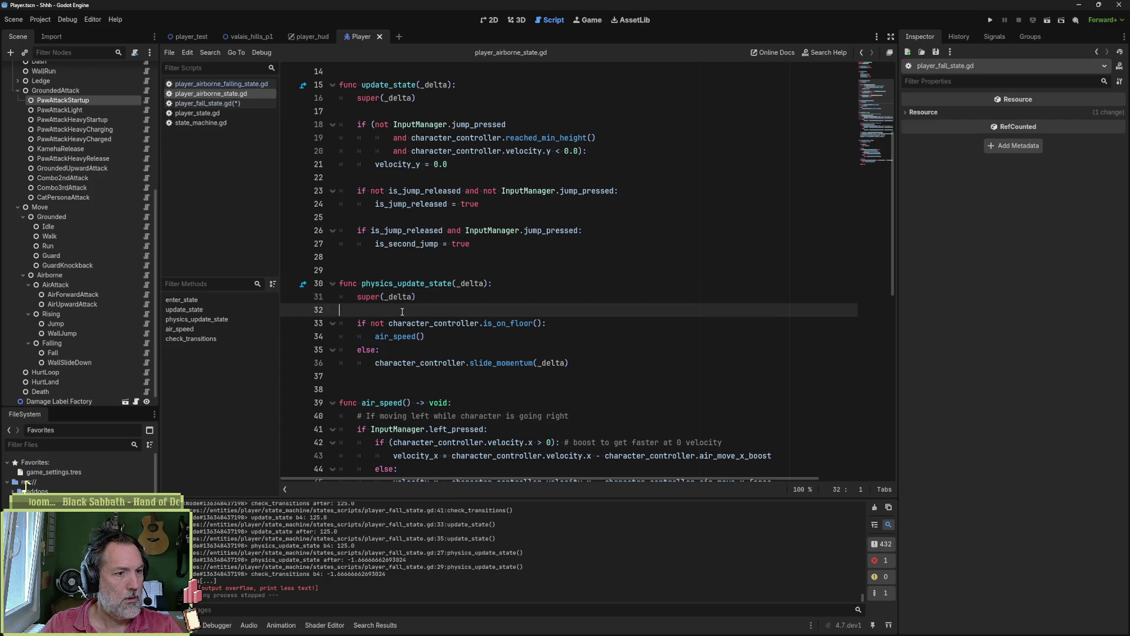
key("ctrl+v")
left_click(429, 335)
key("ctrl+shift+k")
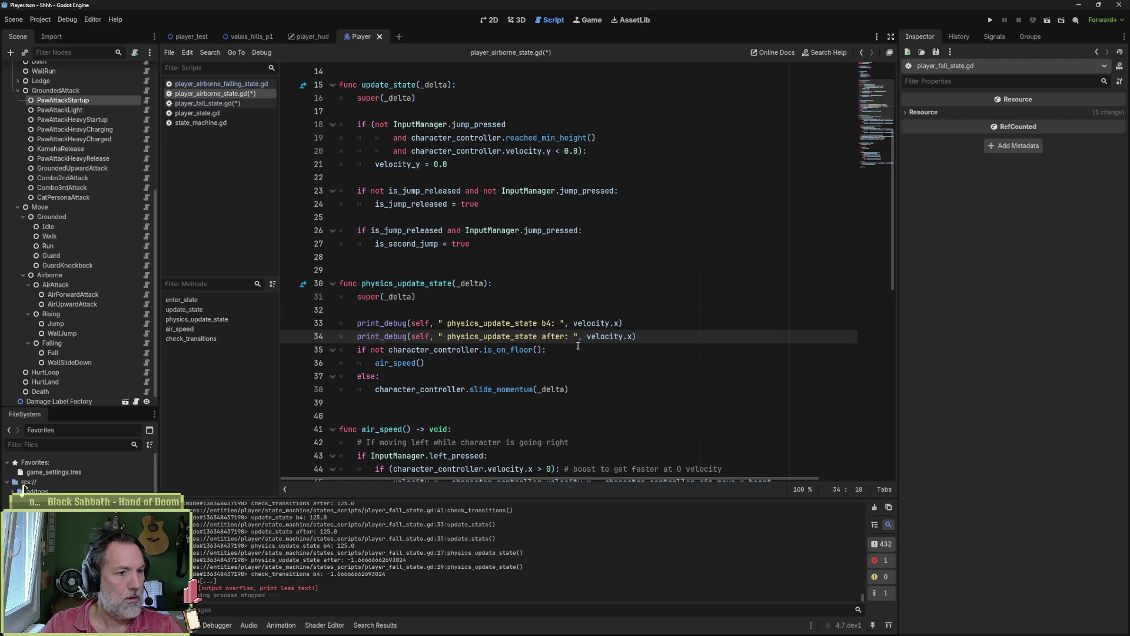
key("alt+Down")
key("alt+Down")
key("alt+Down")
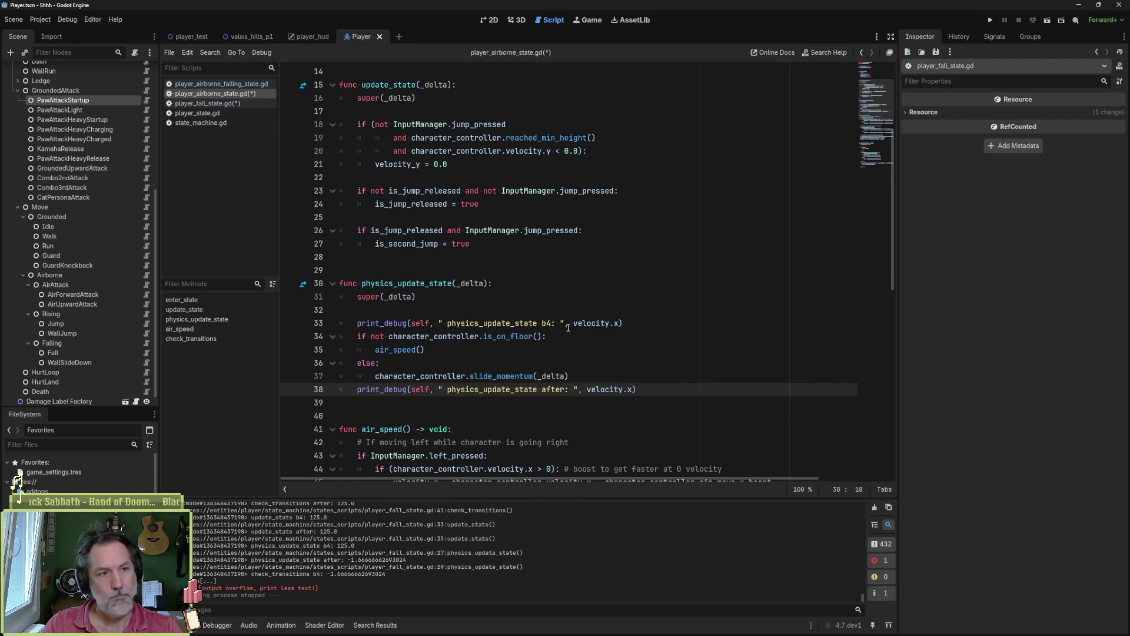
key("F6")
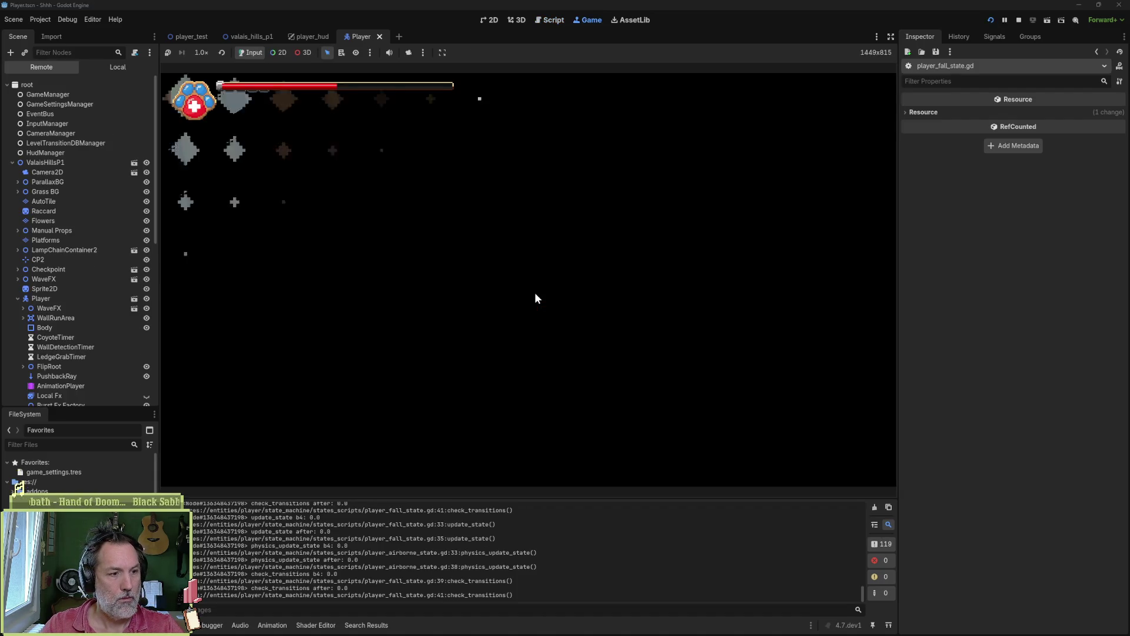
left_click(875, 507)
- Move the cat right and jump in the running game until the fall-state breakpoint hits
left_click(692, 414)
key("Right")
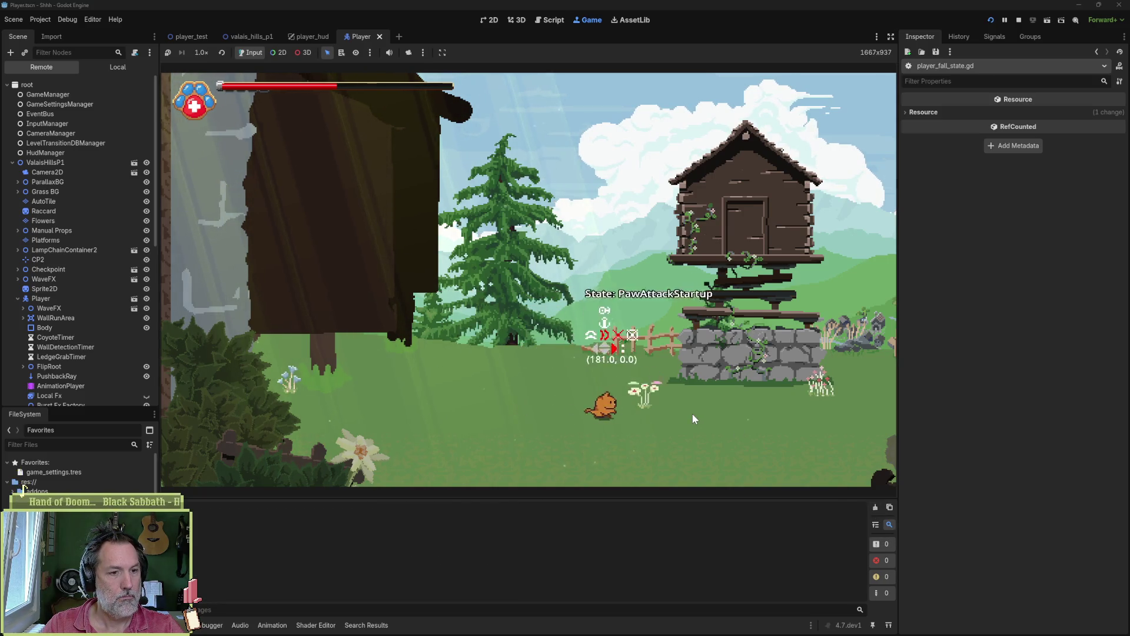
key("space")
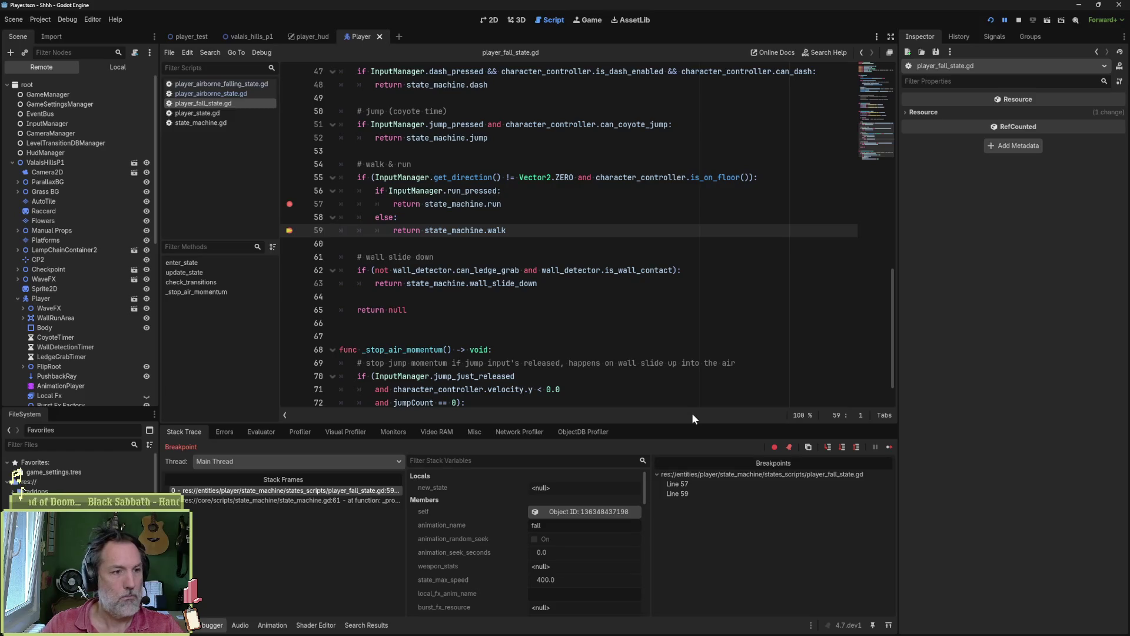
- Check the velocity.x prints in Output, then select lines 34–37 of player_airborne_state.gd
left_click(175, 625)
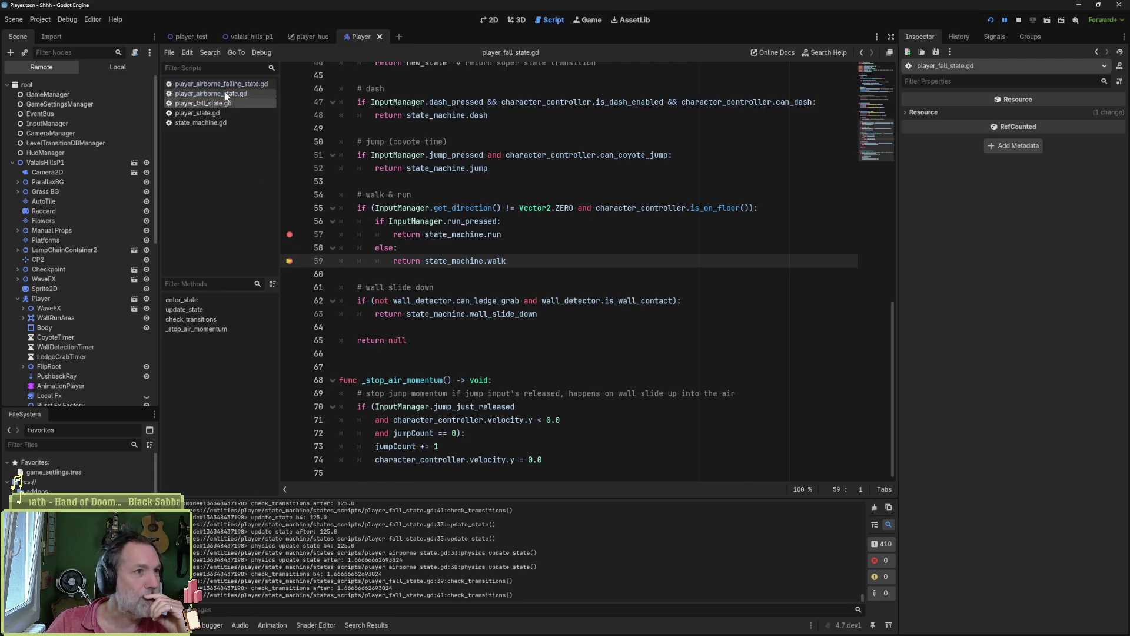
left_click(200, 94)
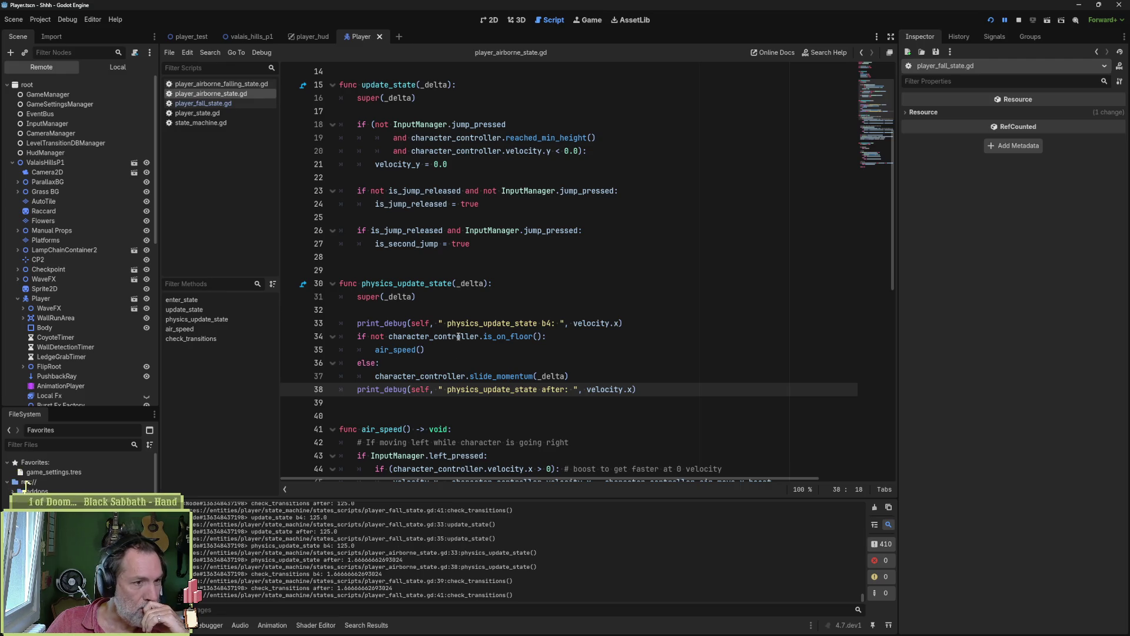
left_click_drag(406, 337, 416, 376)
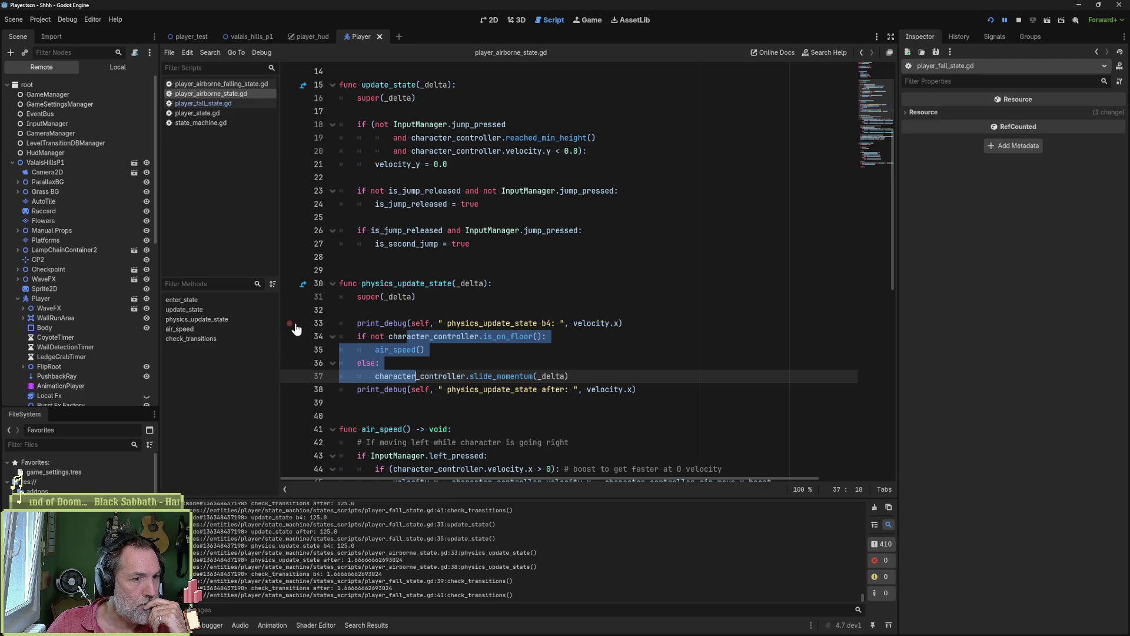
- Add an indented 'slide b4' velocity print_debug line above the slide_momentum call
left_click(291, 349)
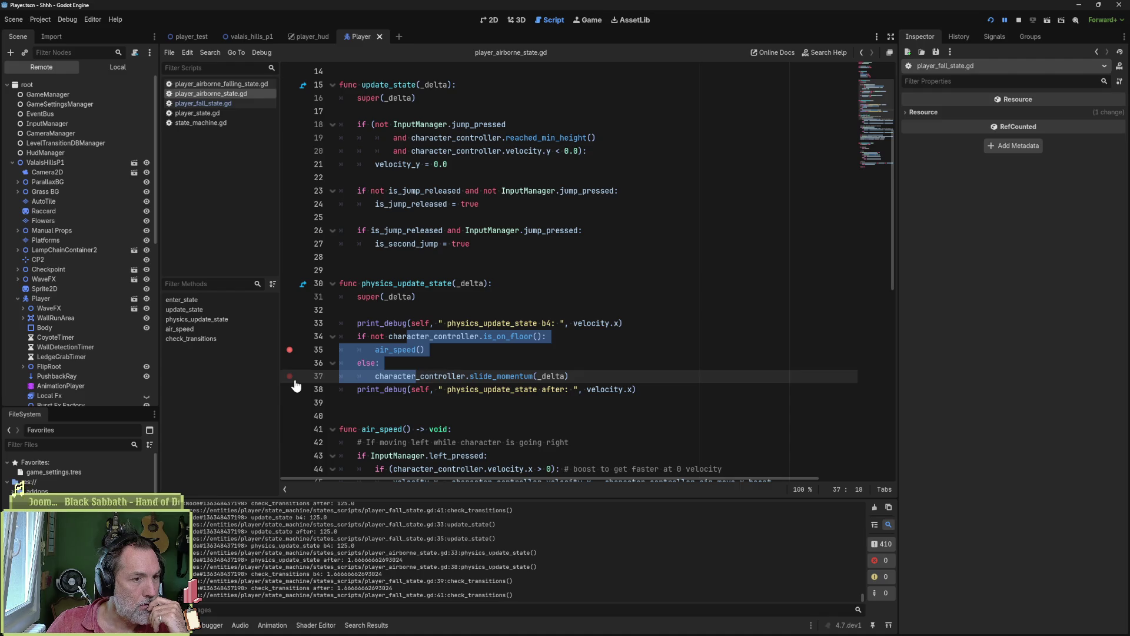
left_click(291, 350)
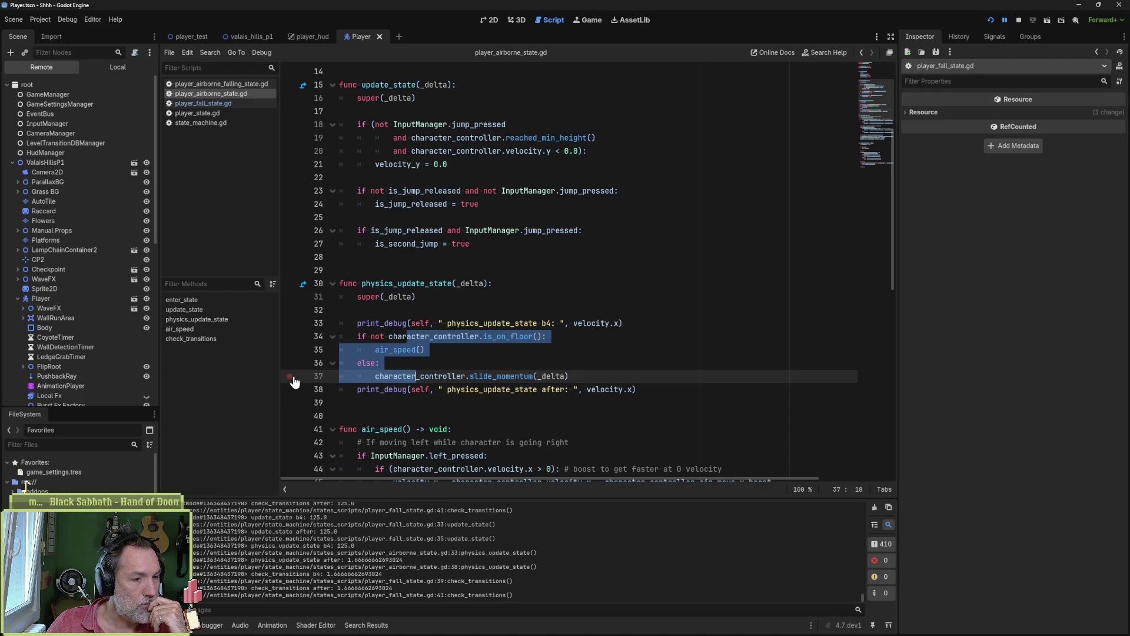
left_click(580, 377)
key("ctrl+shift+Return")
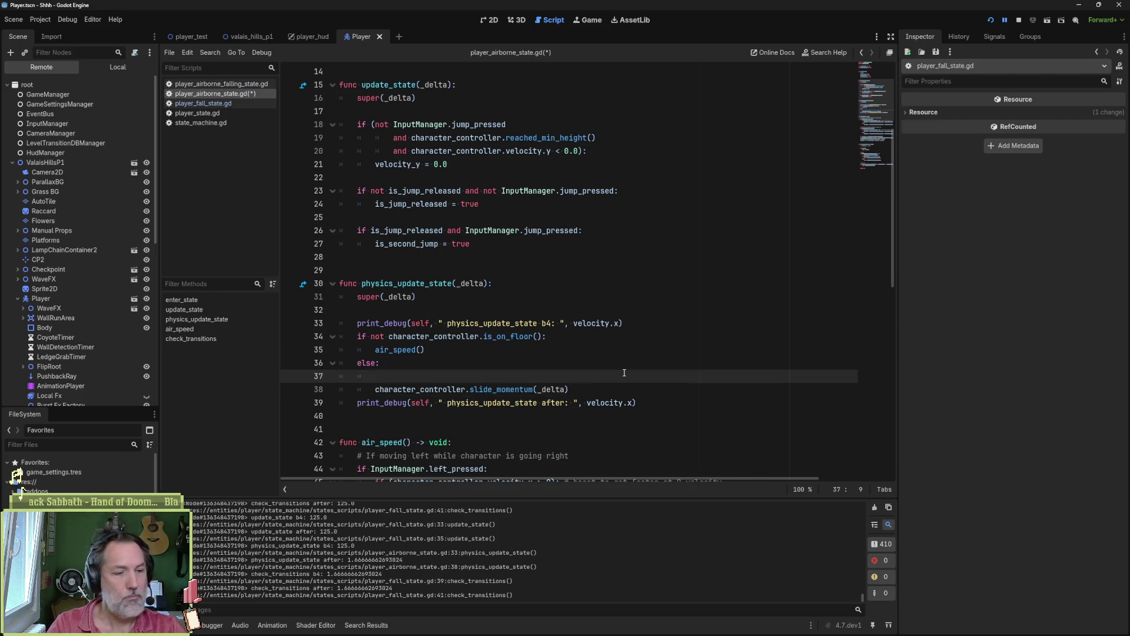
triple_click(649, 403)
key("ctrl+alt+Down")
key("alt+Up")
key("alt+Up")
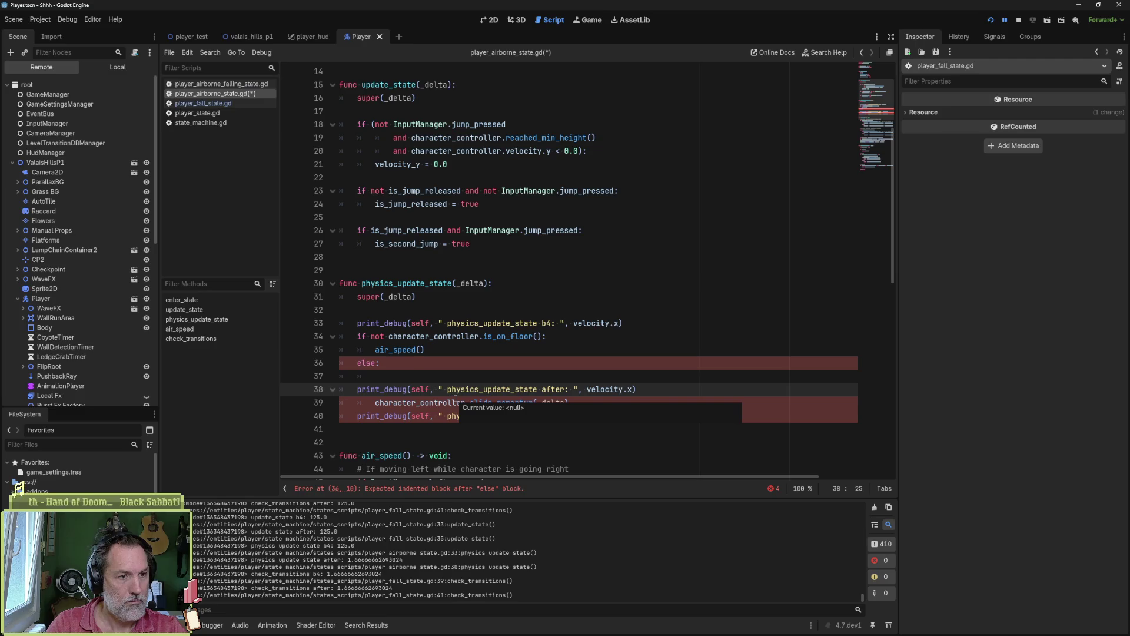
type("a/t")
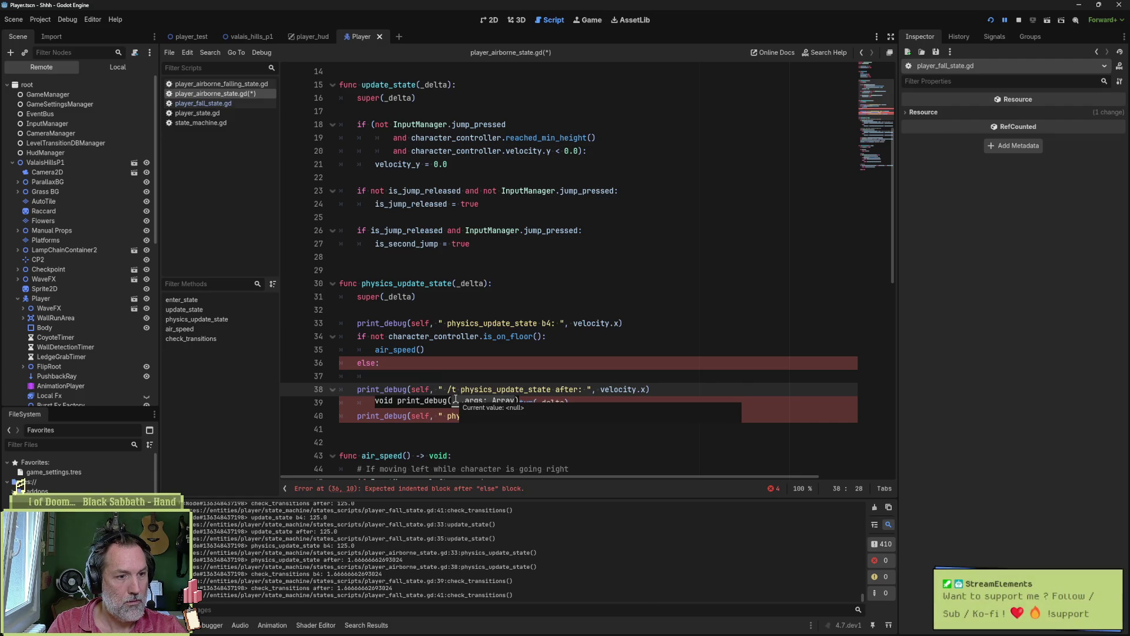
key("BackSpace")
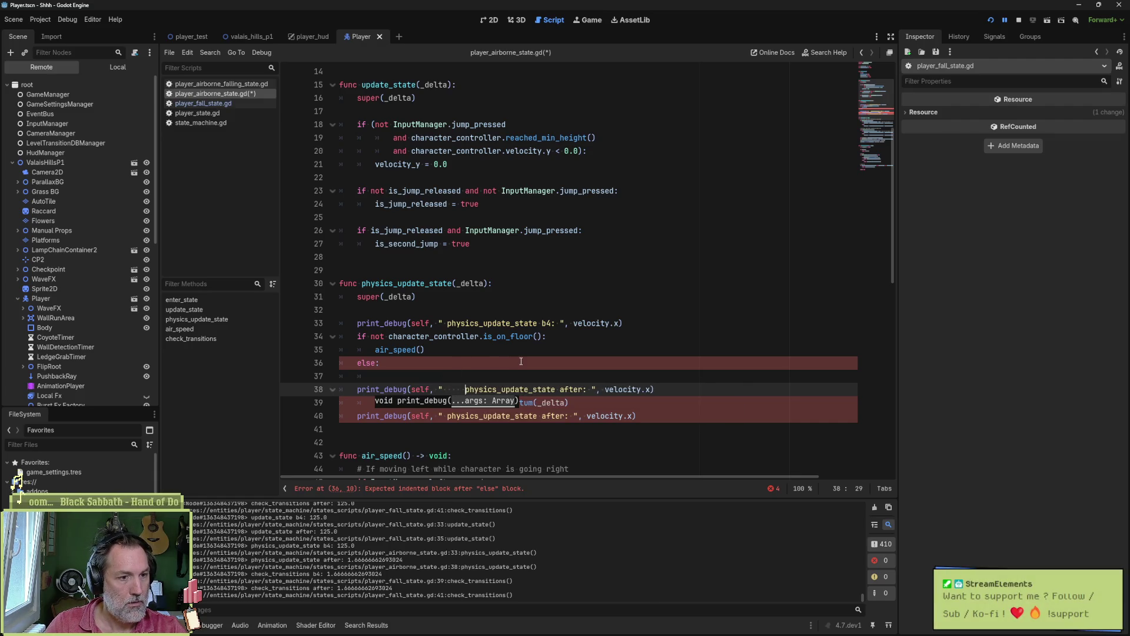
left_click(520, 386)
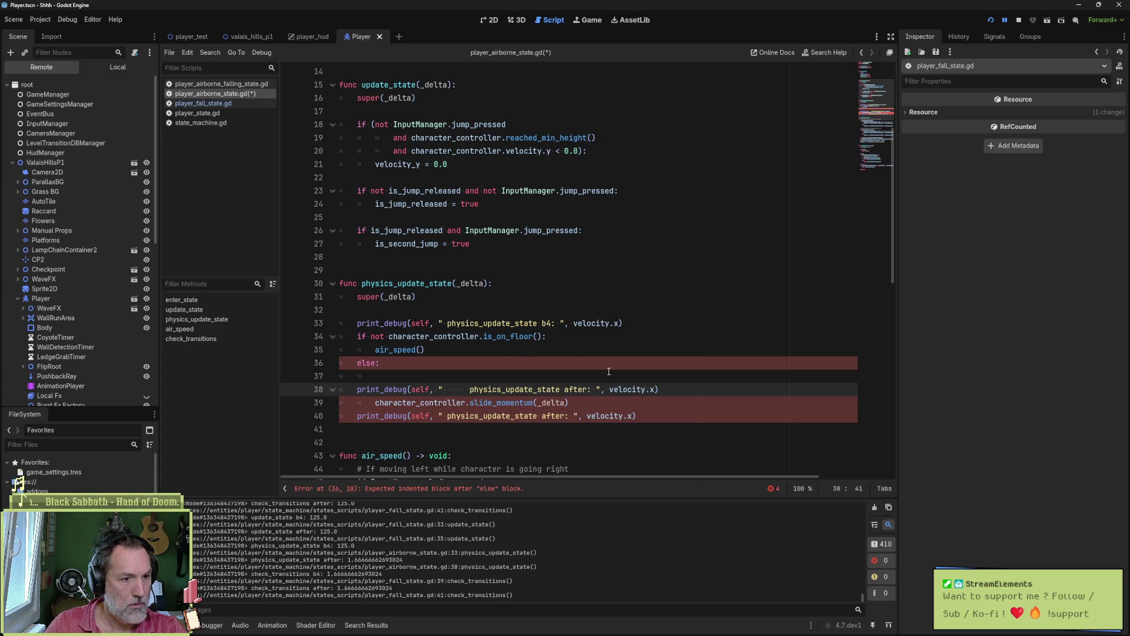
key("Tab")
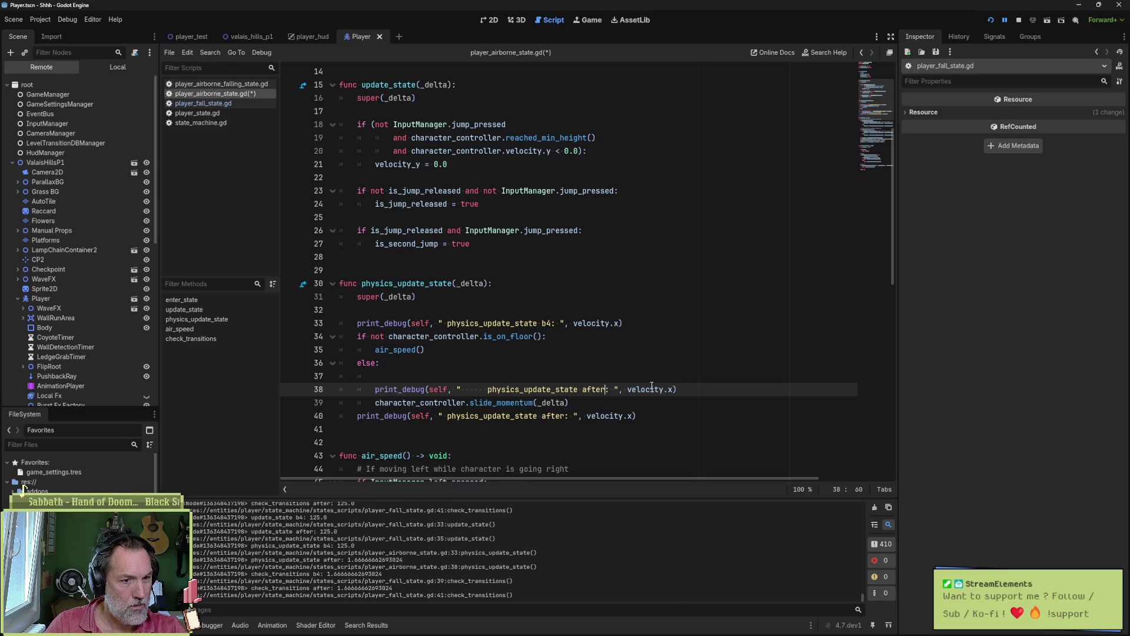
left_click_drag(582, 391, 605, 392)
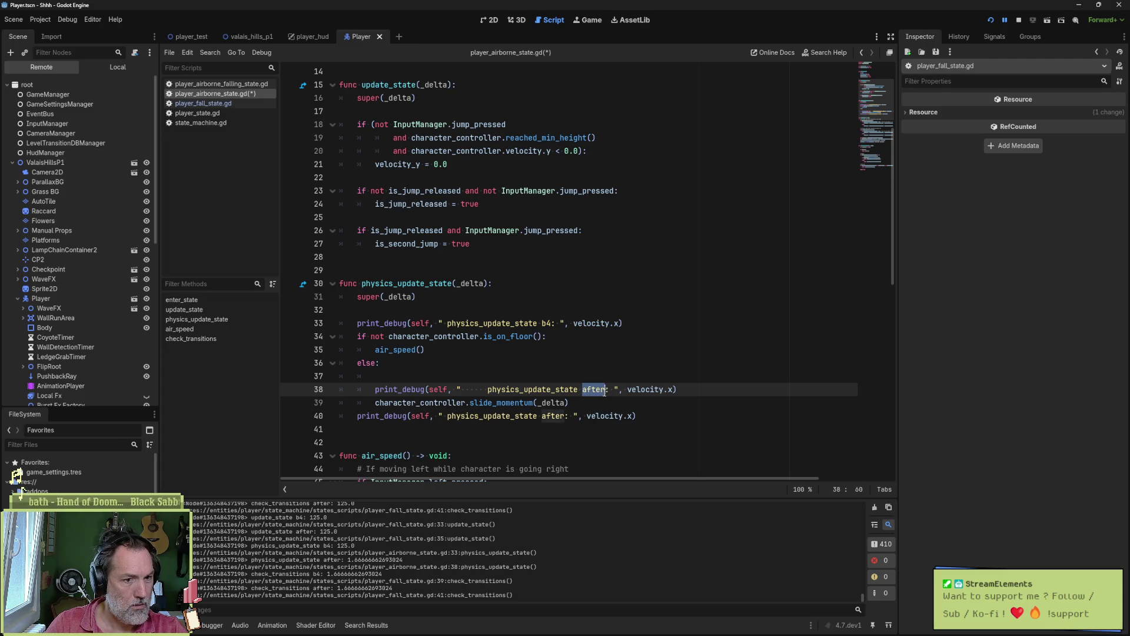
type("sl")
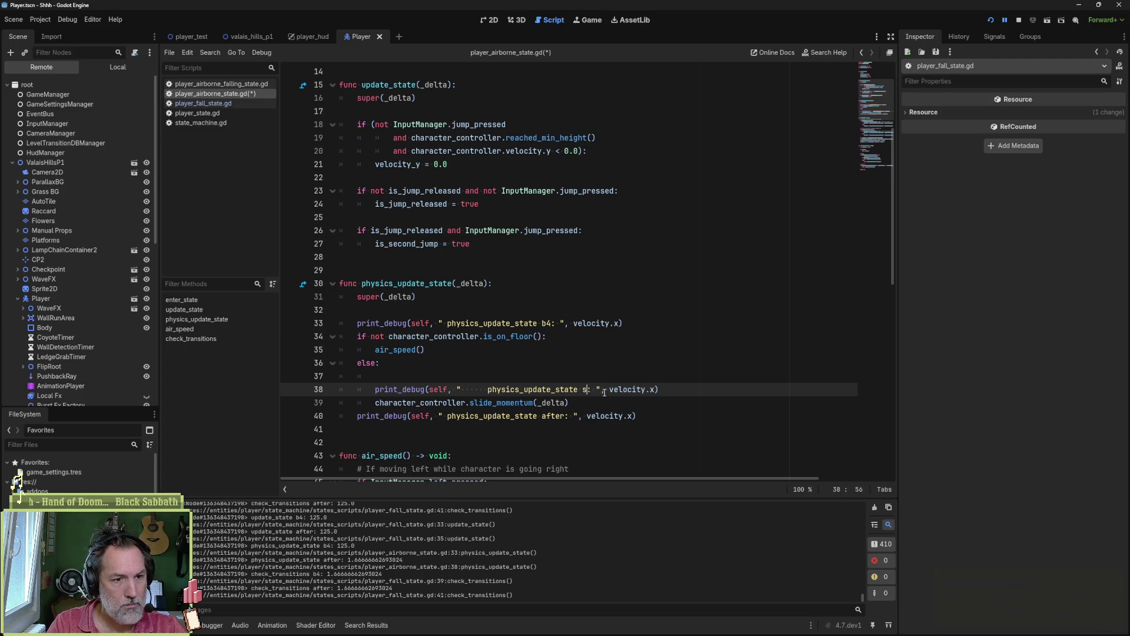
type("ide b4")
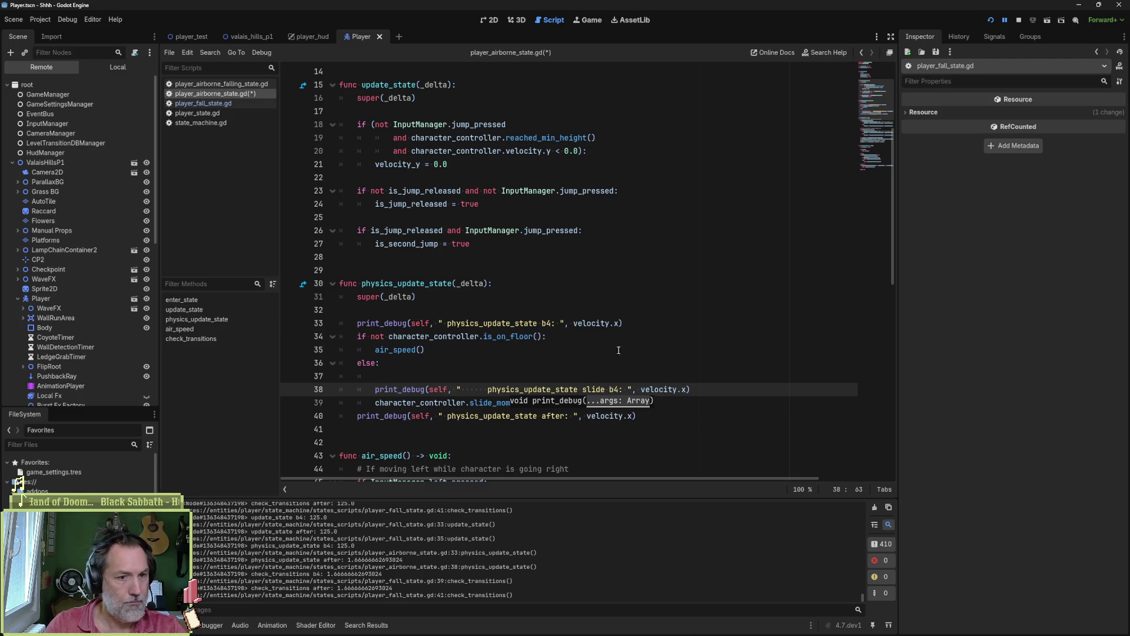
- Duplicate the print below slide_momentum, relabelled 'slide after'
triple_click(711, 390)
key("ctrl+c")
left_click(607, 403)
key("Return")
key("ctrl+v")
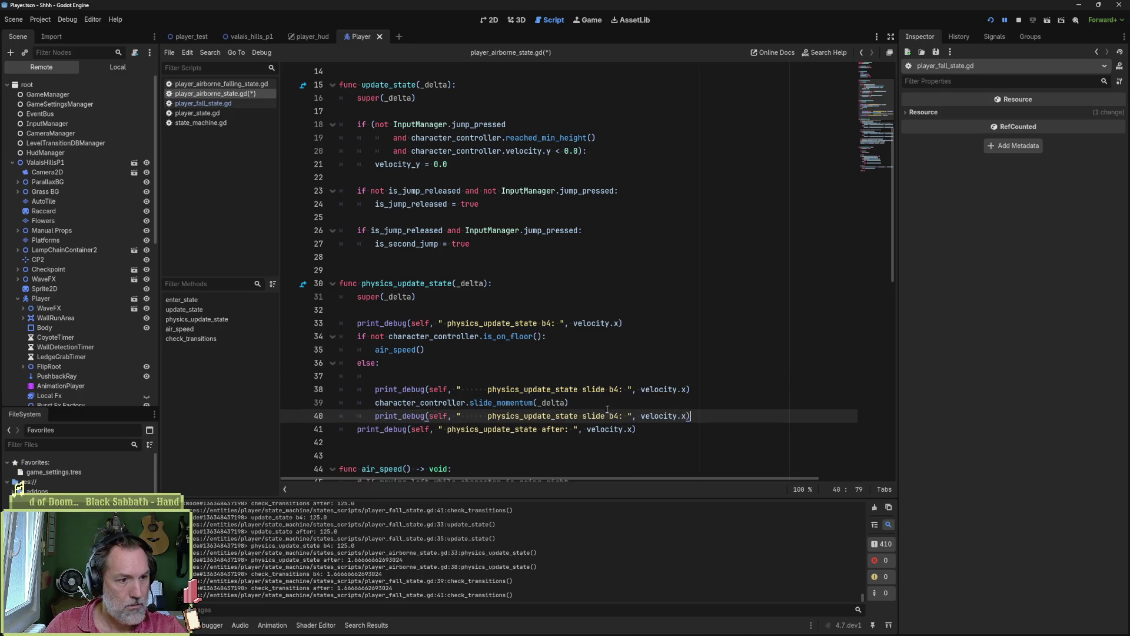
double_click(611, 416)
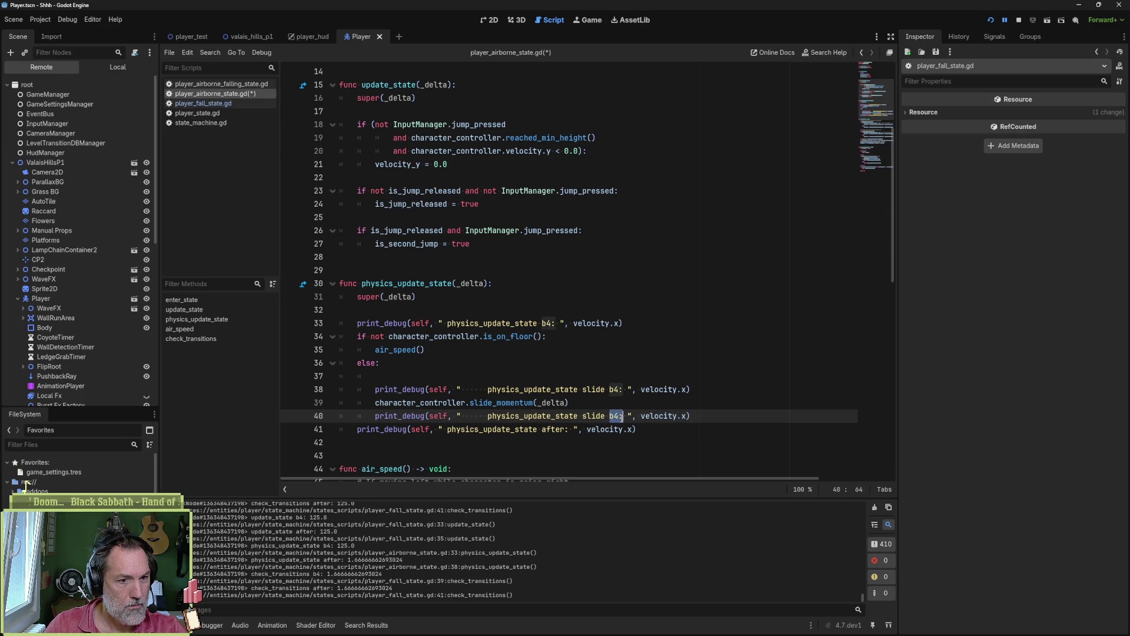
type("after")
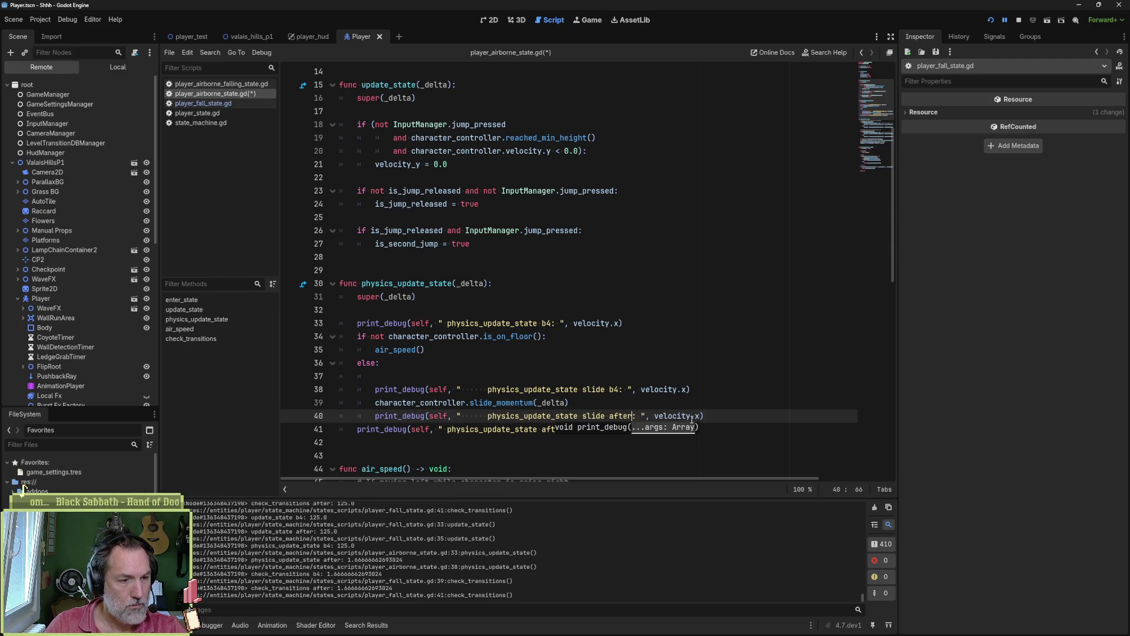
- Save player_airborne_state.gd, stop the running game and relaunch the project
key("ctrl+s")
key("F8")
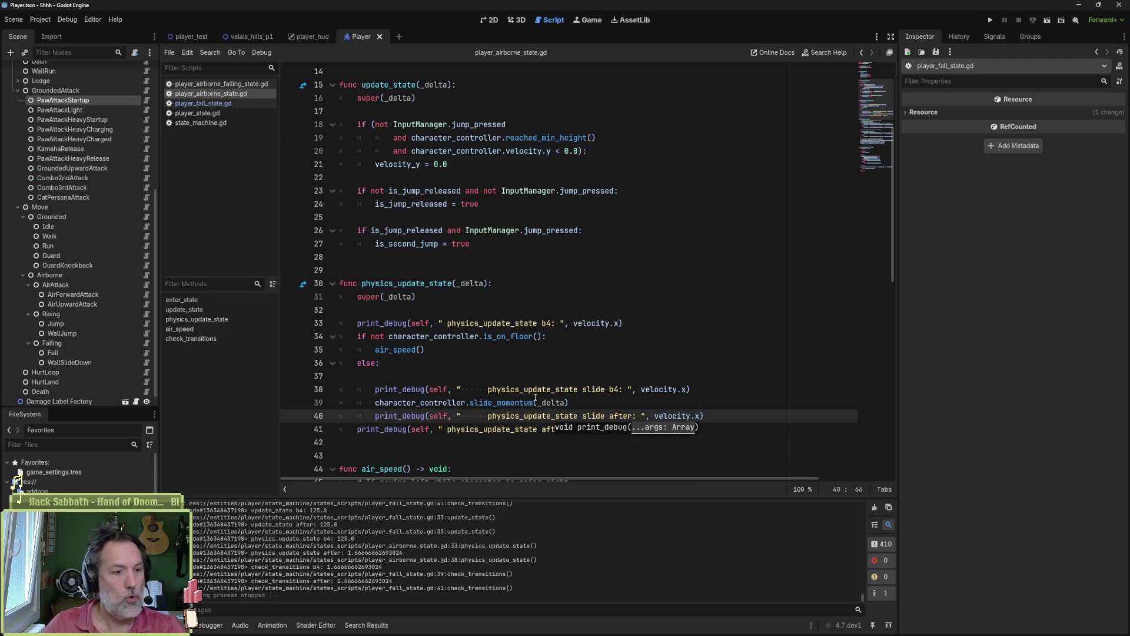
key("F5")
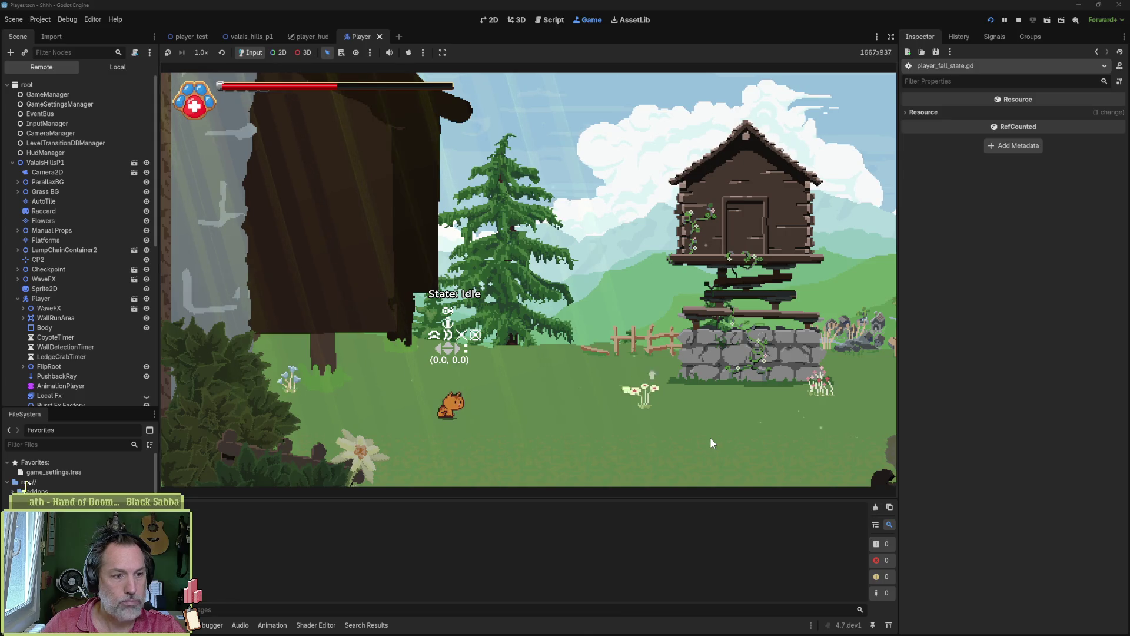
- Play the cat right until the player_fall_state line 57 breakpoint hits, then view the output log
left_click(710, 437)
key("d")
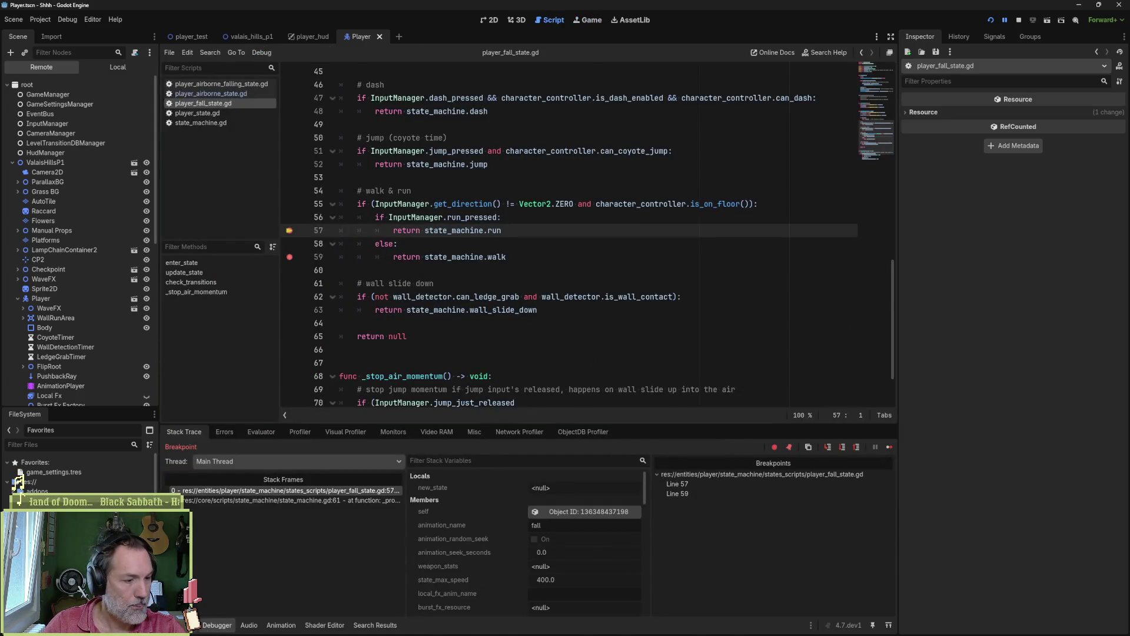
left_click(176, 625)
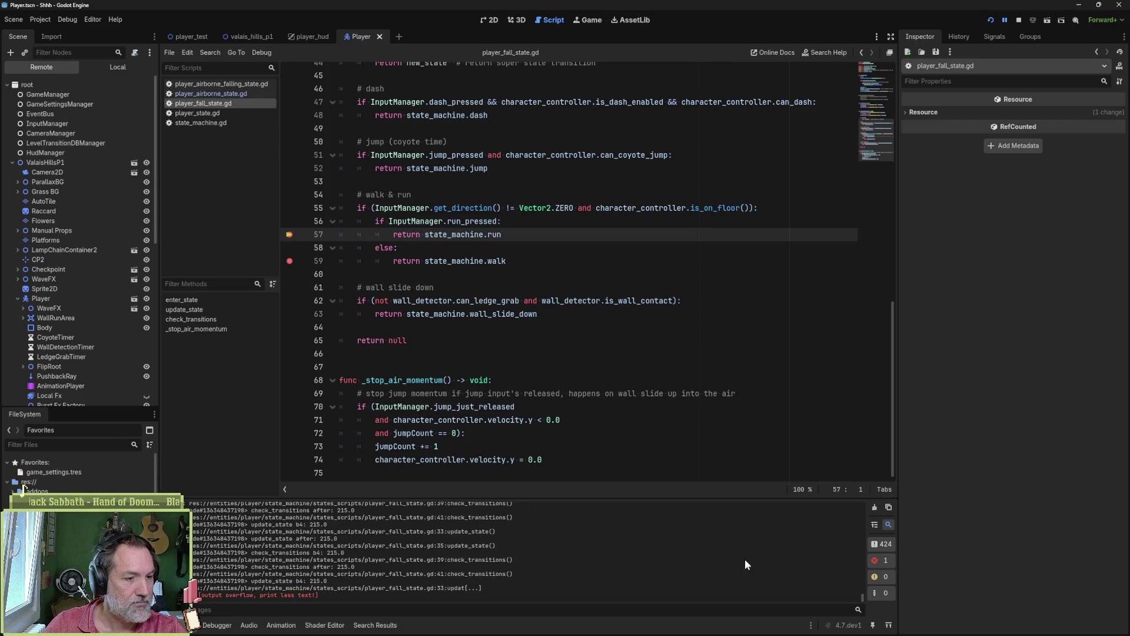
- Stop the game and close the player_hud scene
left_click(1019, 21)
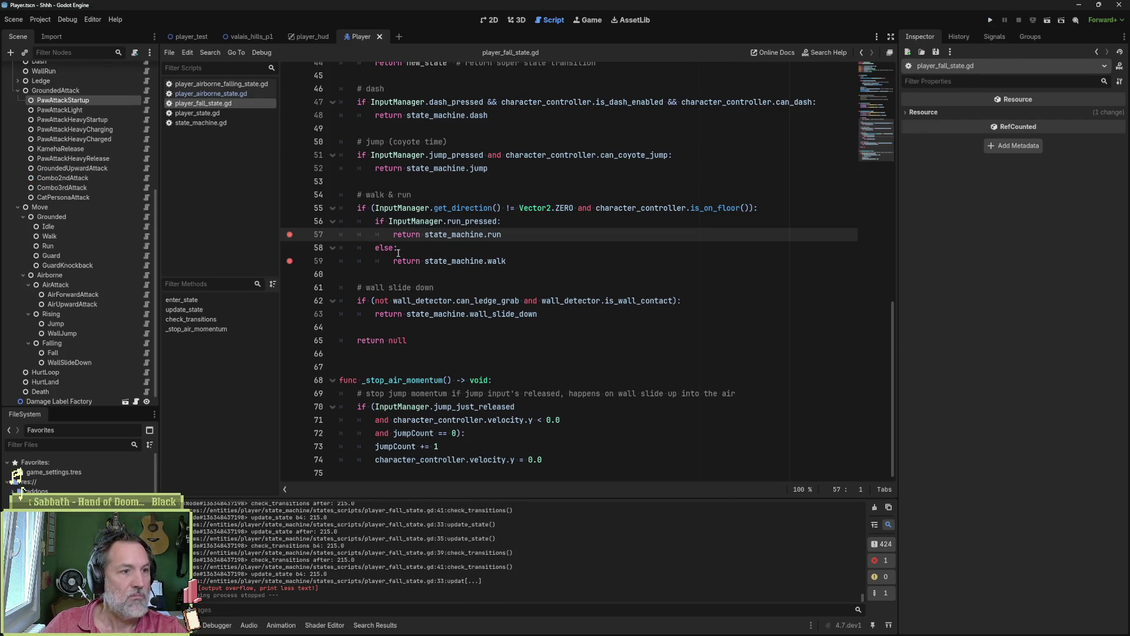
left_click(311, 38)
middle_click(293, 37)
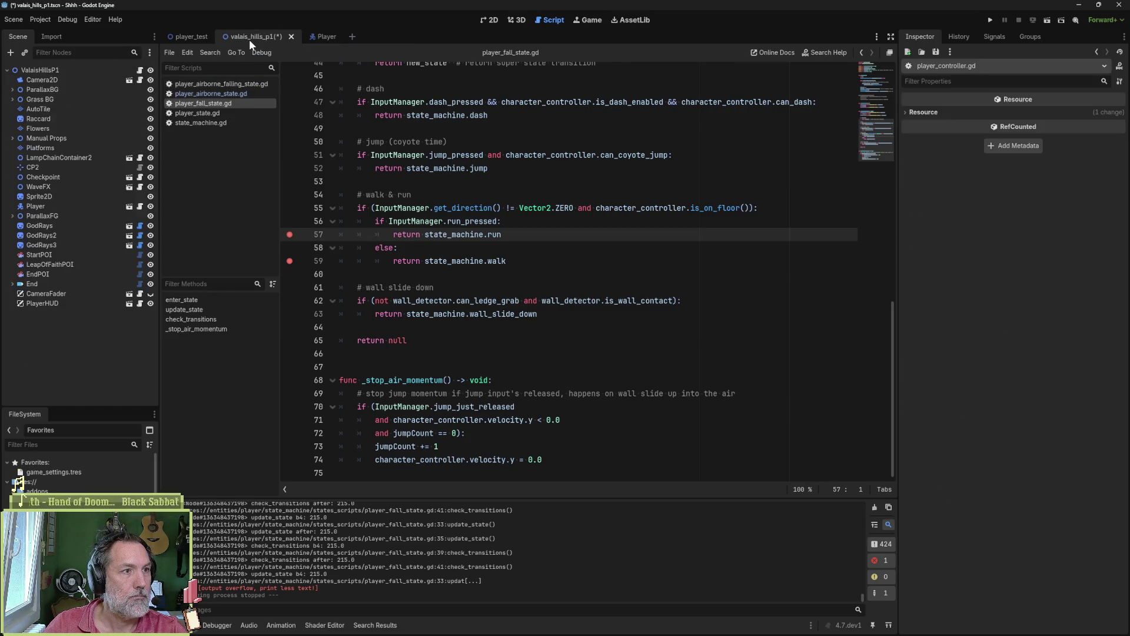
- Switch to player_airborne_state.gd, close player_airborne_falling_state.gd, and delete blank line 37
left_click(213, 94)
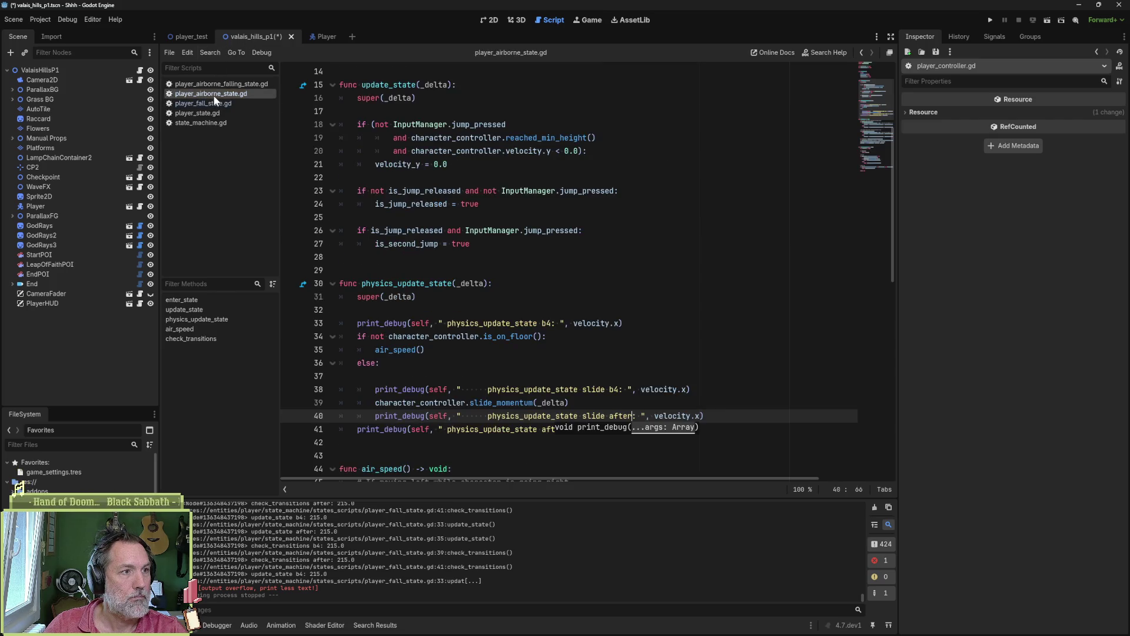
middle_click(224, 86)
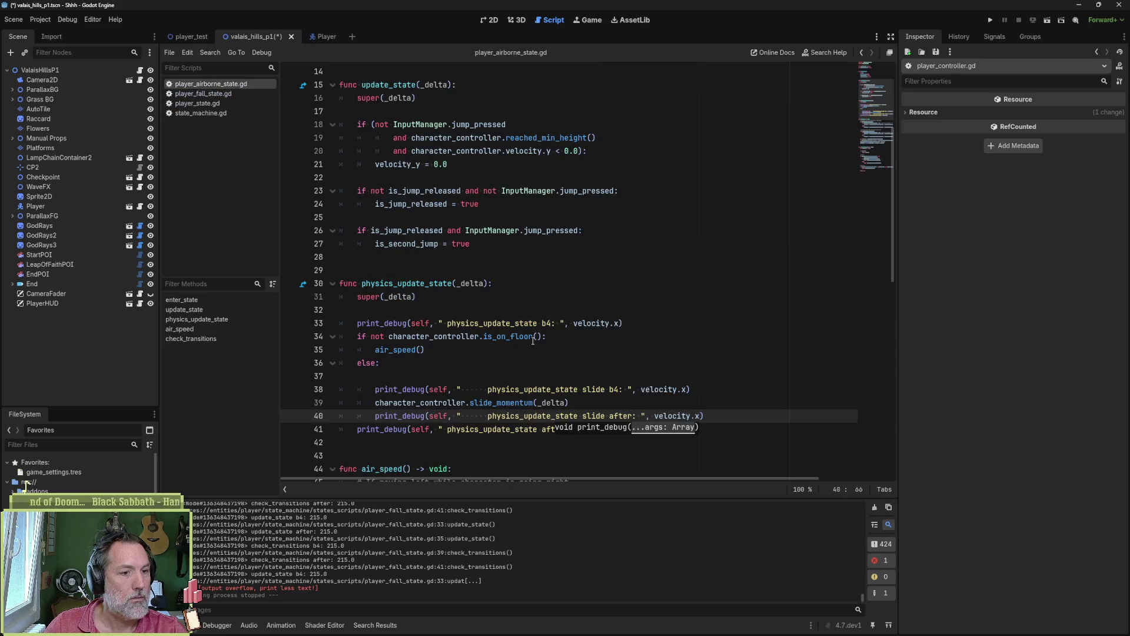
left_click(488, 382)
key("Delete")
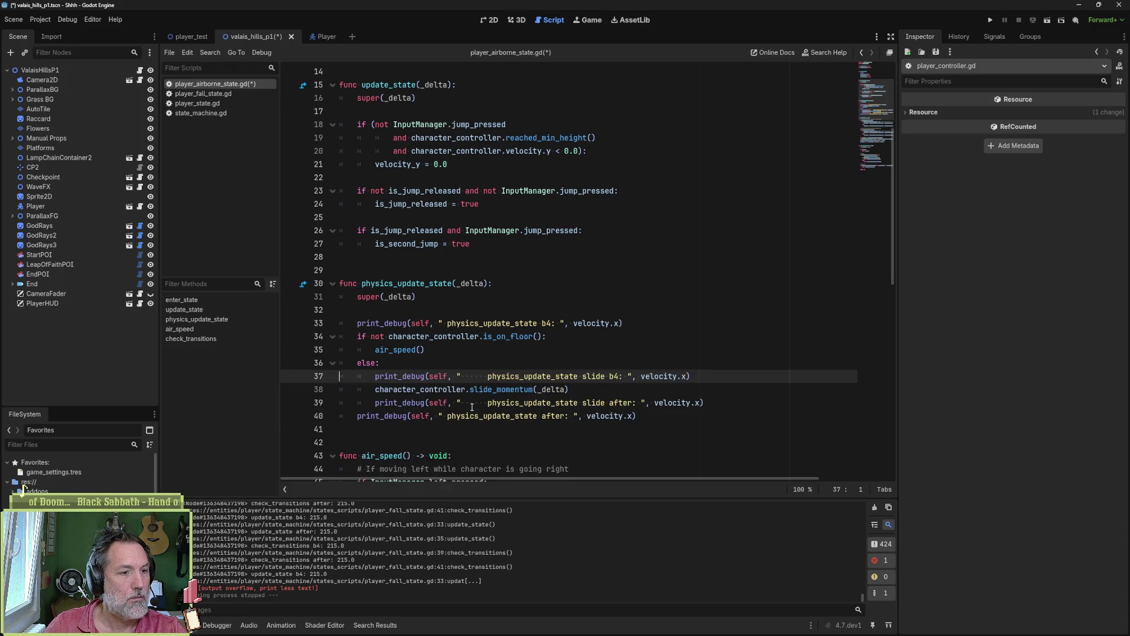
- Comment out the after print on line 40 and the b4 print on line 33, then rerun
left_click(359, 417)
type("#")
left_click(358, 323)
type("#")
key("F5")
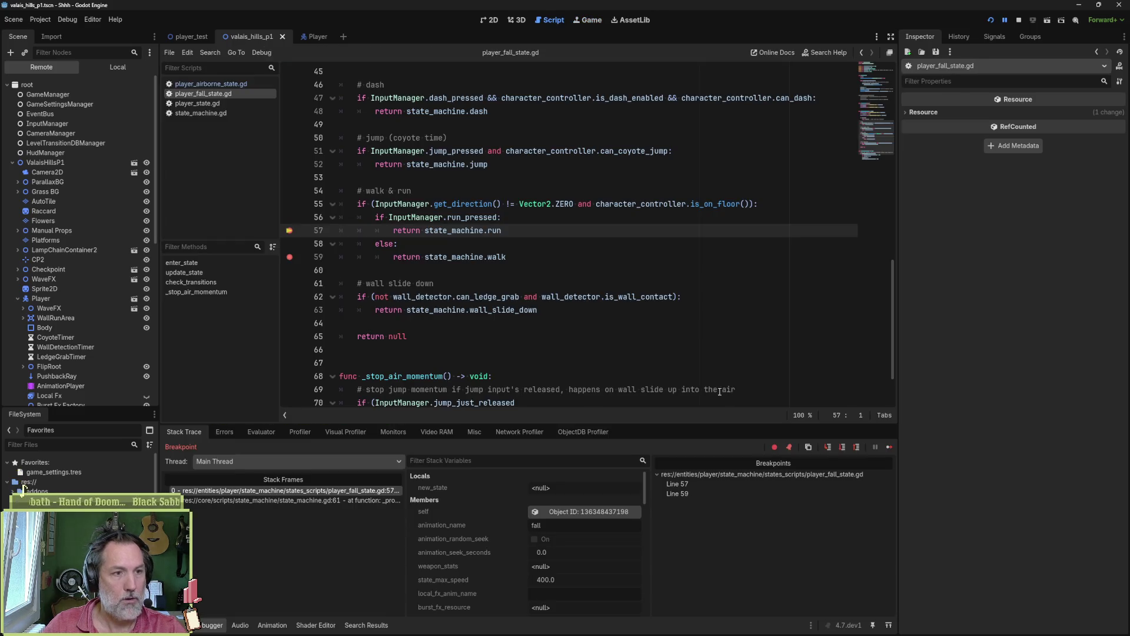
- Restart the debug session, jump the cat into its Fall state, and show the velocity prints in Output
key("F8")
key("F5")
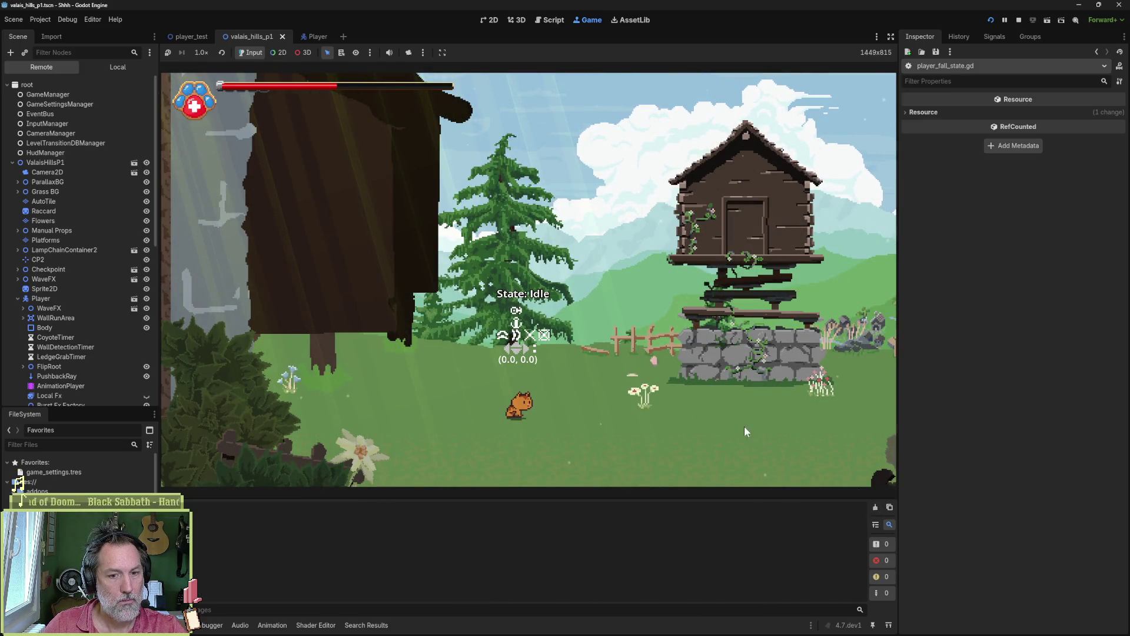
key("Right")
key("space")
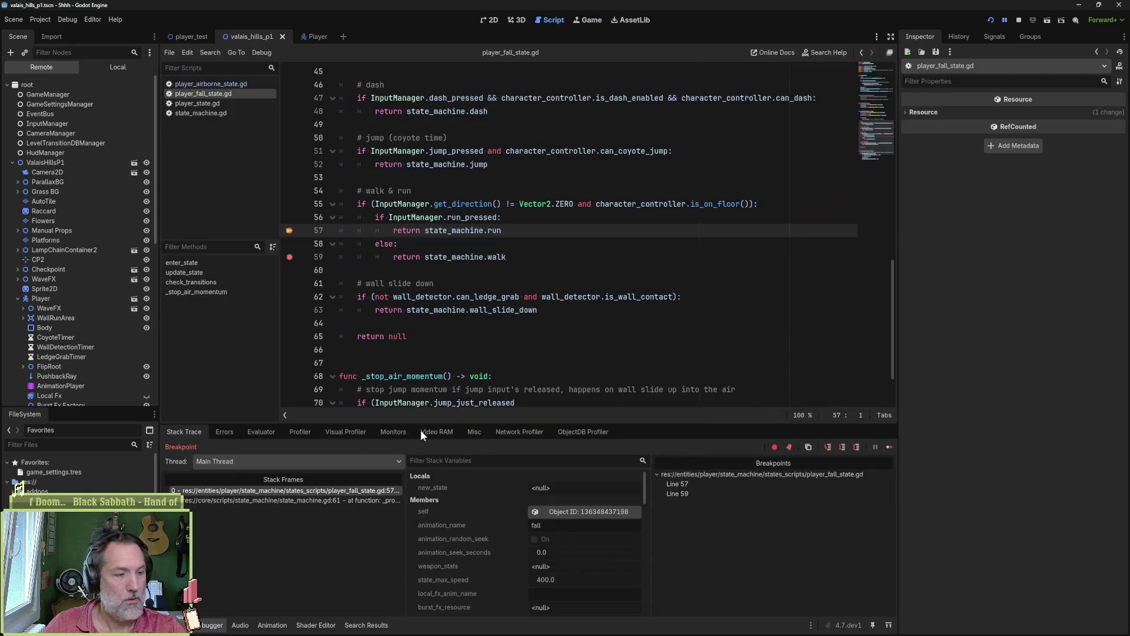
key("alt+o")
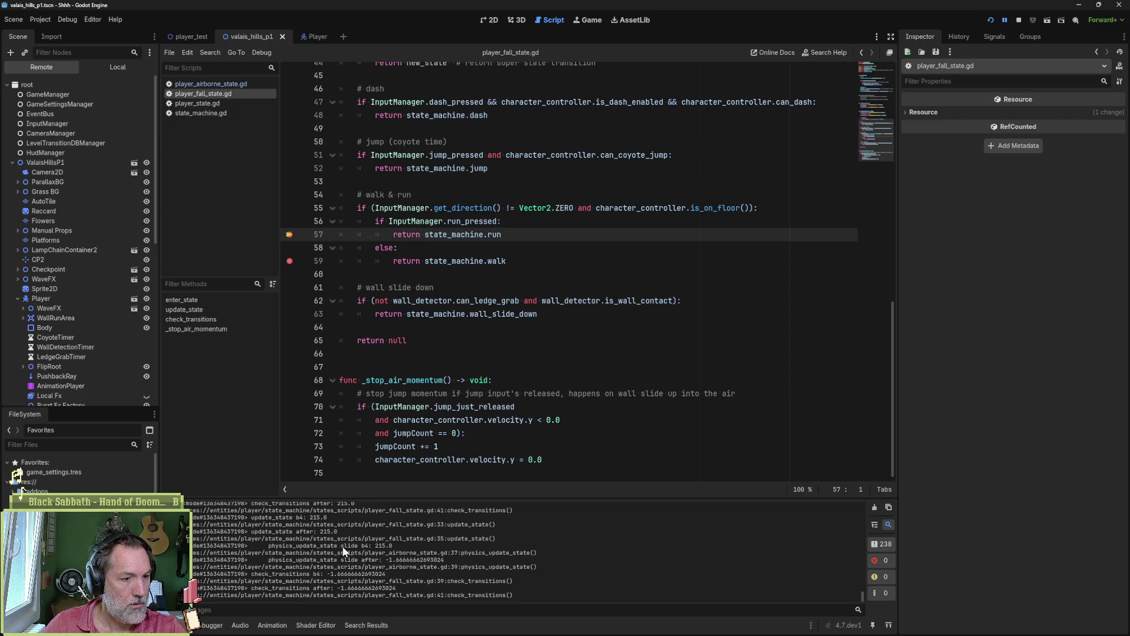
- Stop the game, remove the slide b4 and after print_debug lines in player_airborne_state.gd, and save
left_click(1019, 21)
left_click(210, 84)
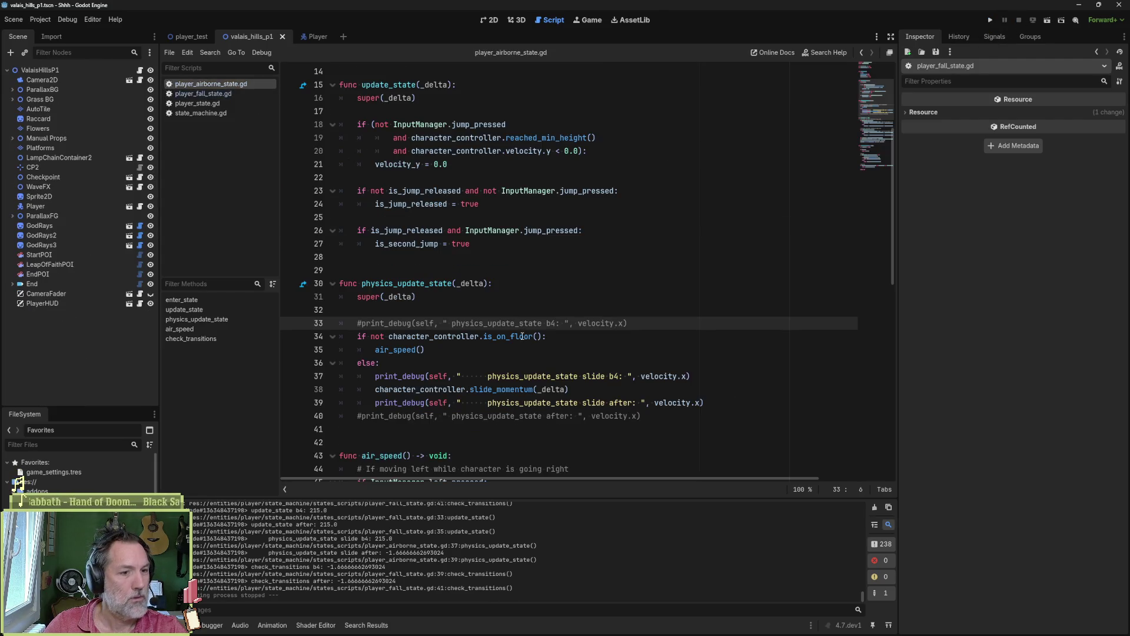
left_click(502, 376)
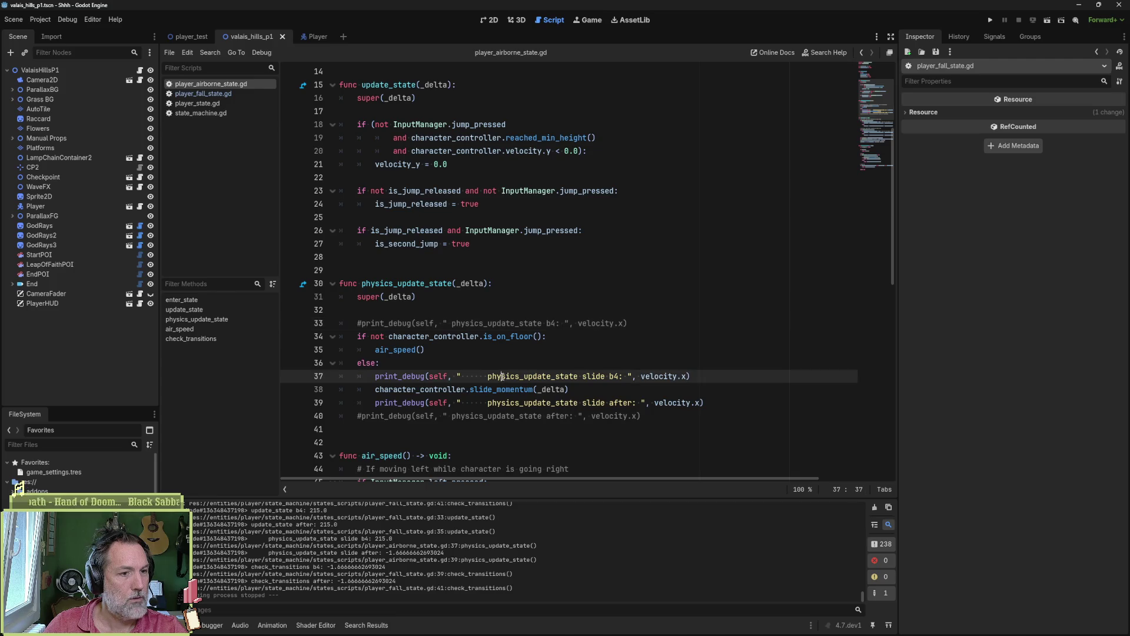
key("ctrl+shift+k")
left_click(508, 391)
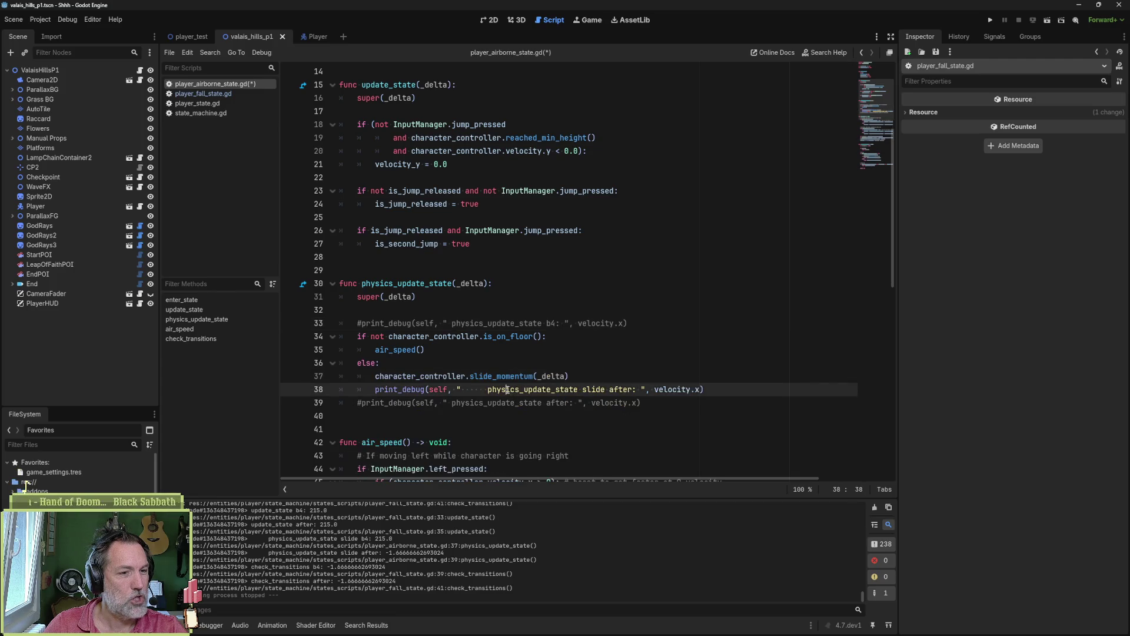
key("ctrl+shift+k")
key("ctrl+shift+k")
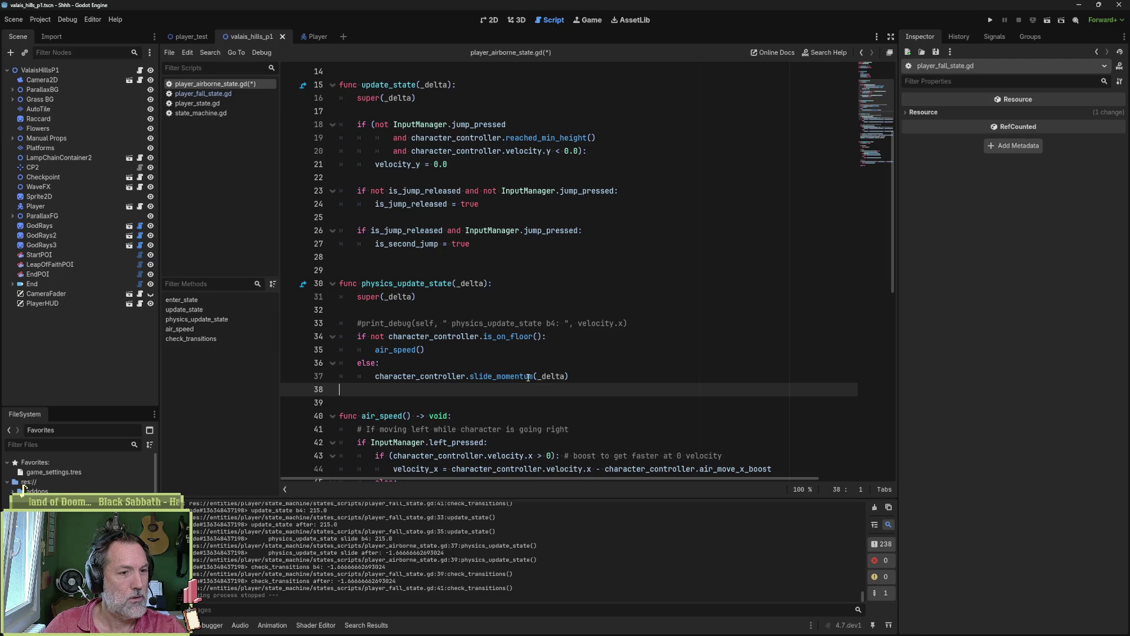
key("Up")
key("ctrl+s")
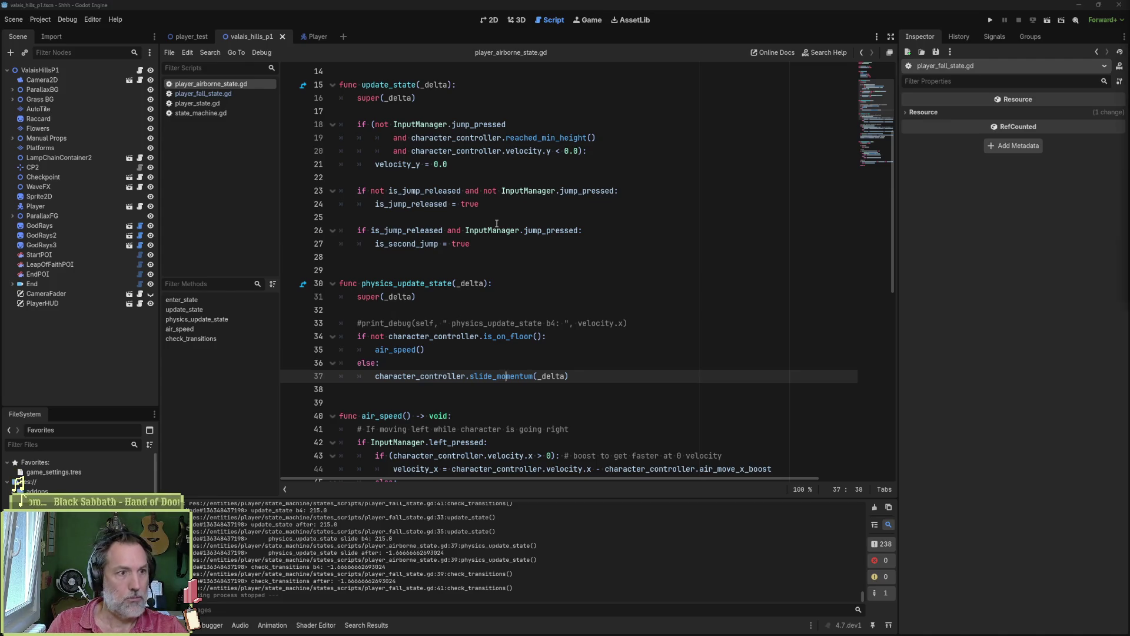
key("shift+alt+o")
- Quick-open player_controller.gd and inspect slide_momentum and its slide_momentum_initial_velocity uses
type("player_con")
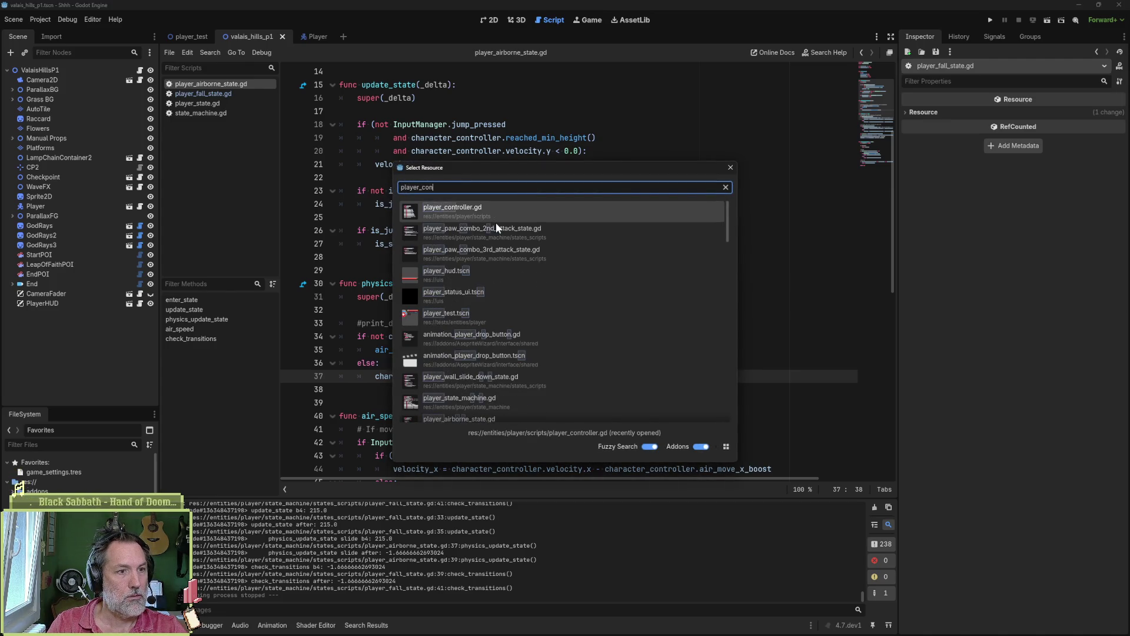
key("Return")
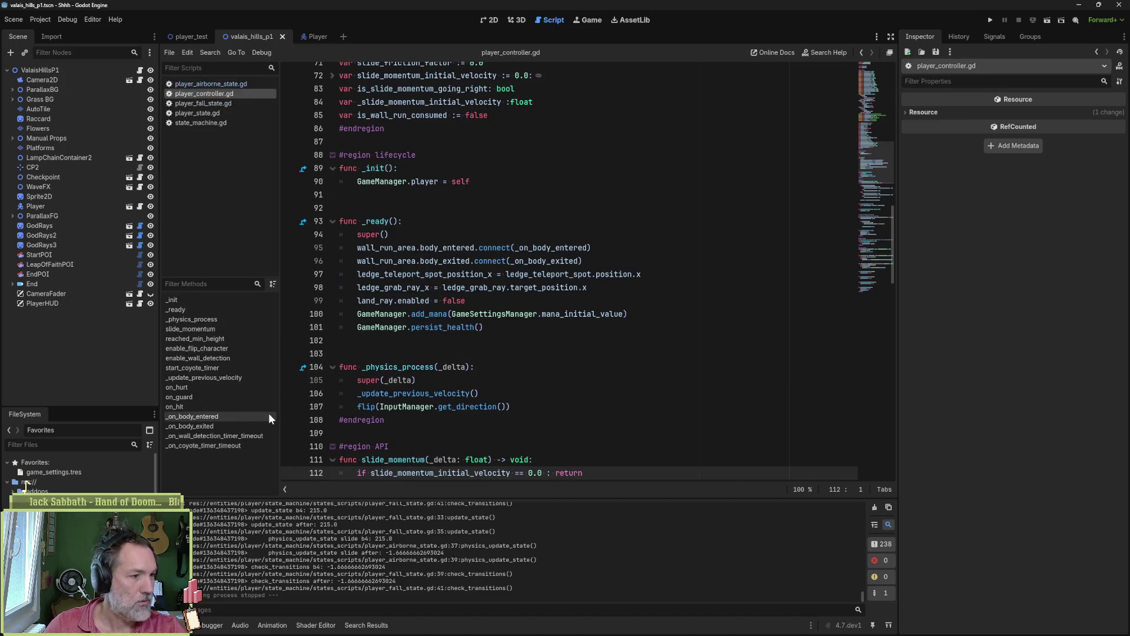
left_click(263, 330)
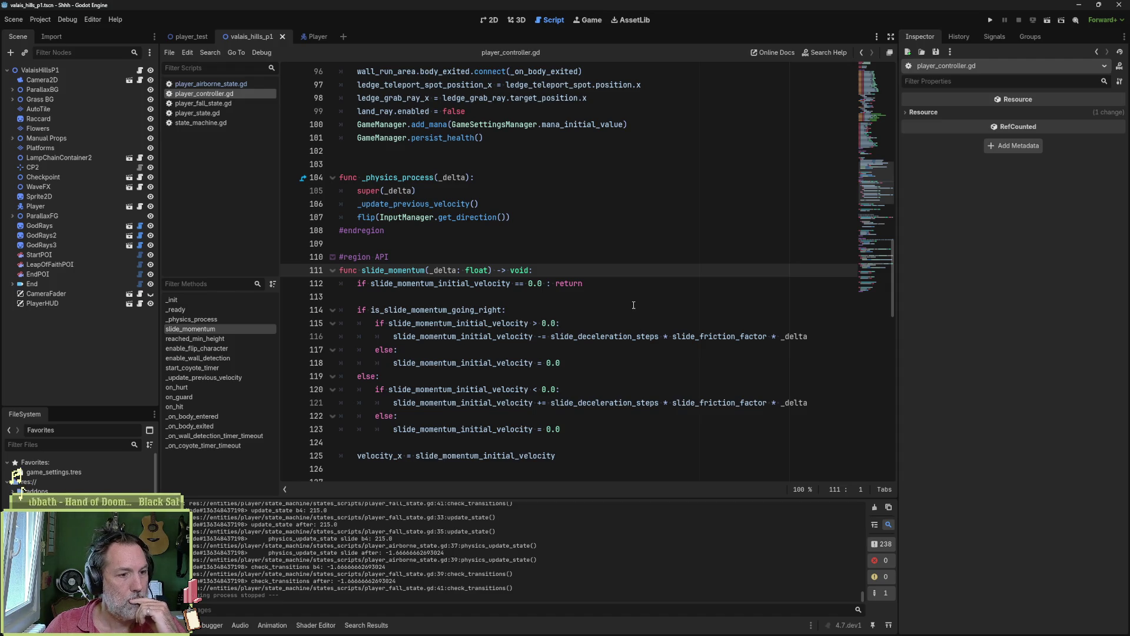
double_click(545, 455)
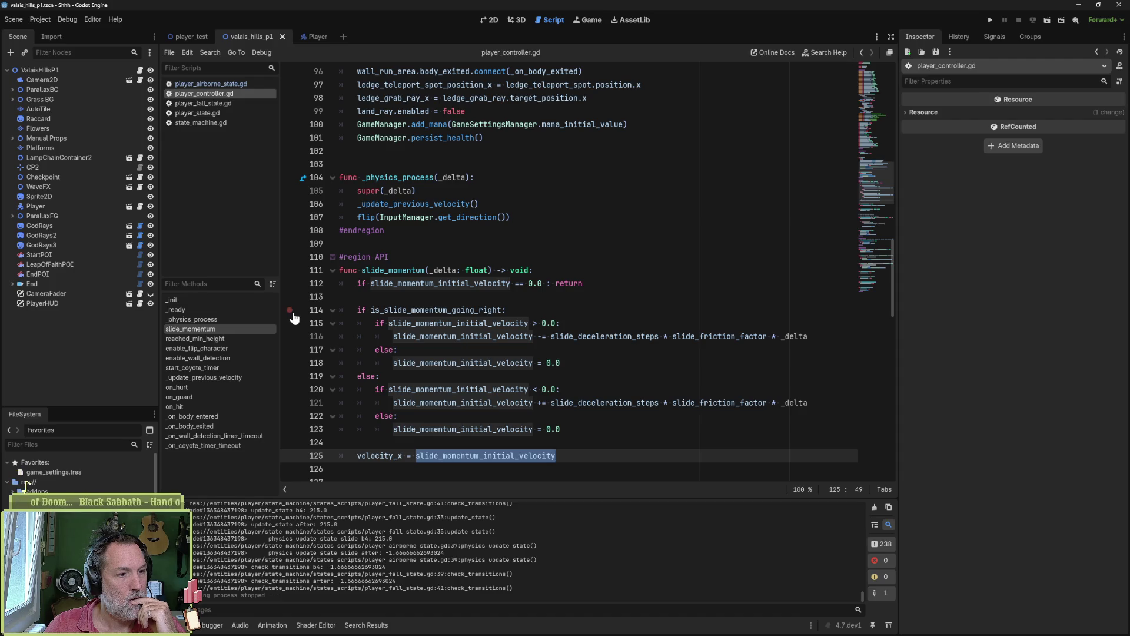
- Set a breakpoint on the slide_momentum call at line 37 of player_airborne_state.gd and launch the game
left_click(235, 85)
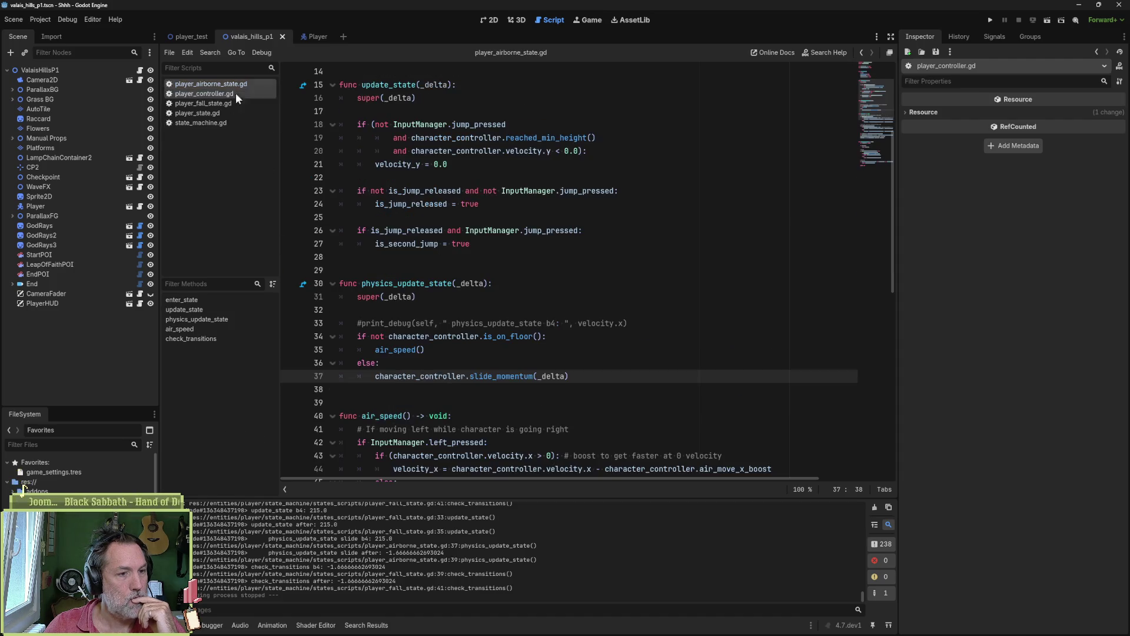
left_click(290, 376)
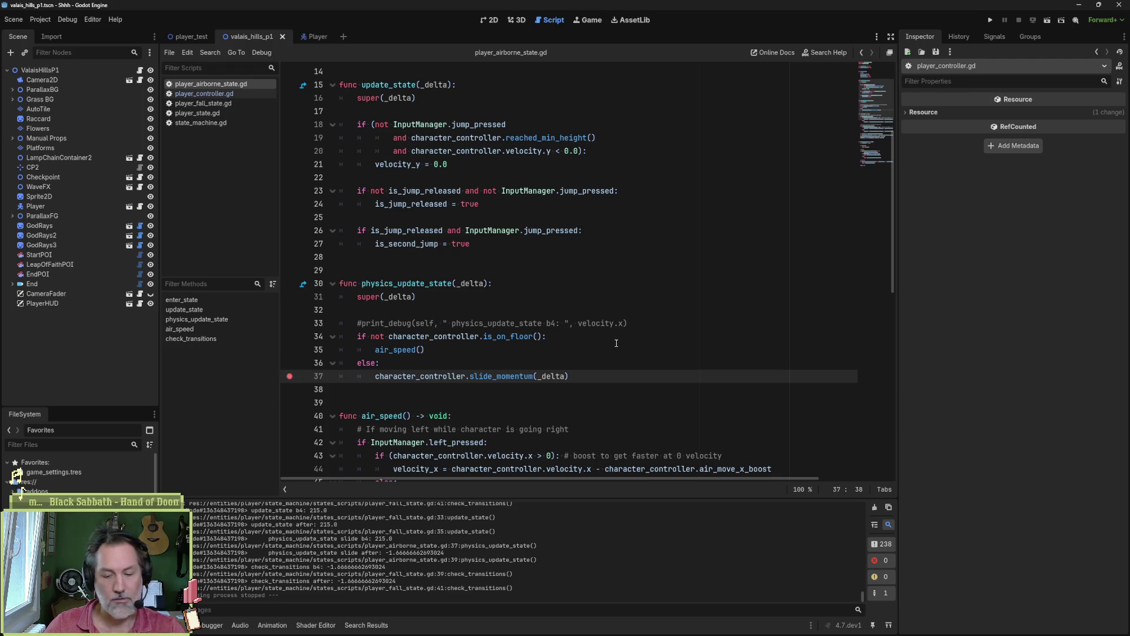
key("F6")
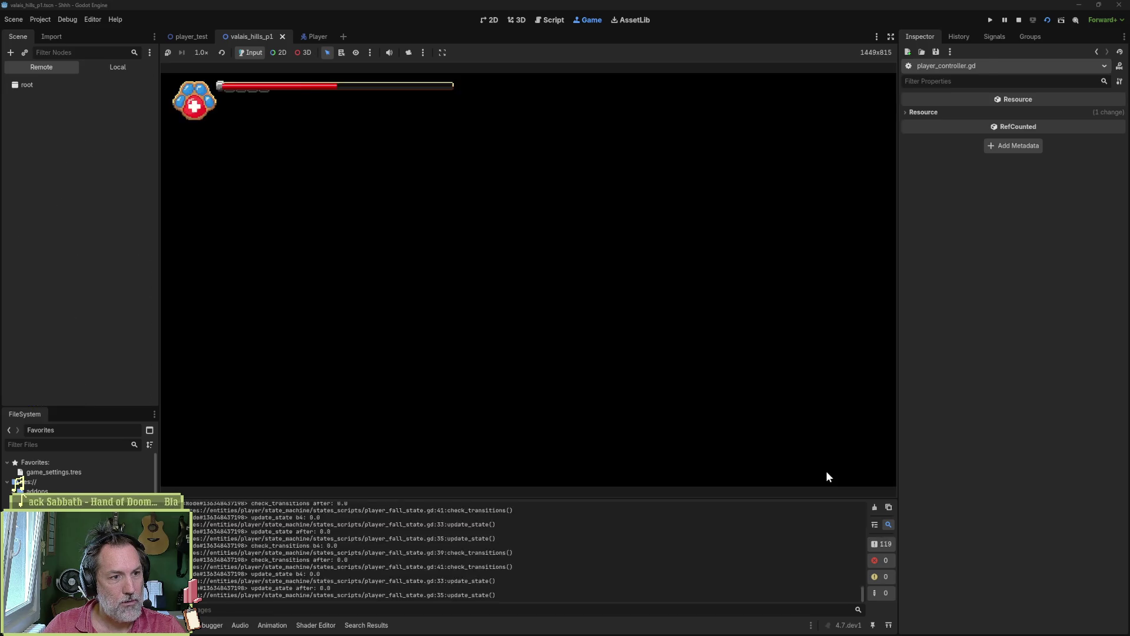
- Resume the game and run and jump the cat until the breakpoint hits, then continue
left_click(889, 447)
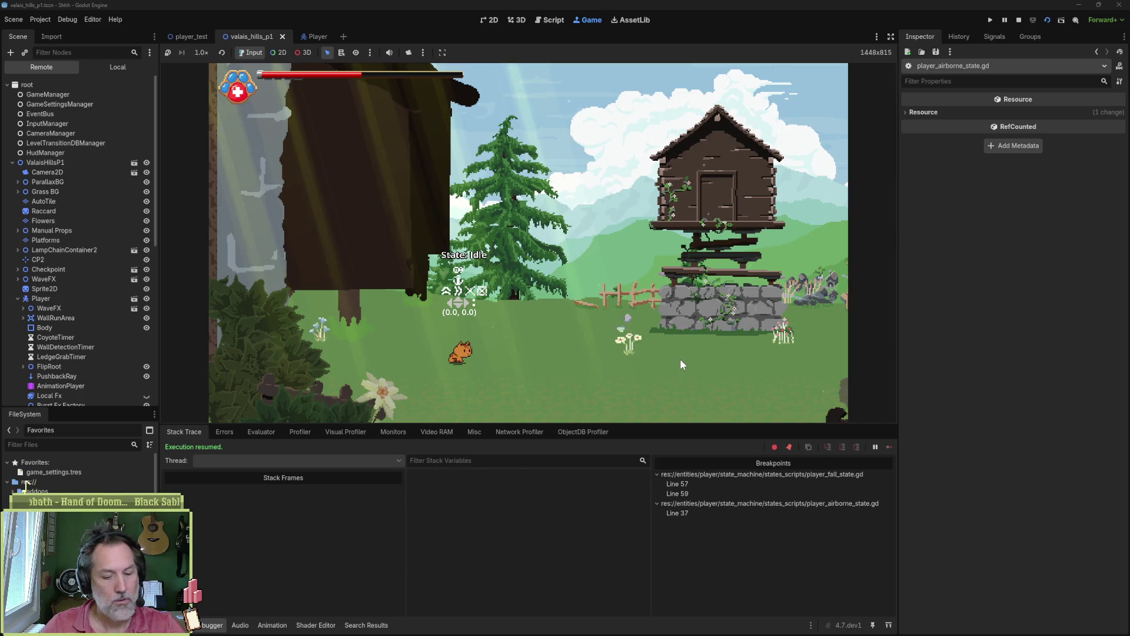
key("Right")
key("space")
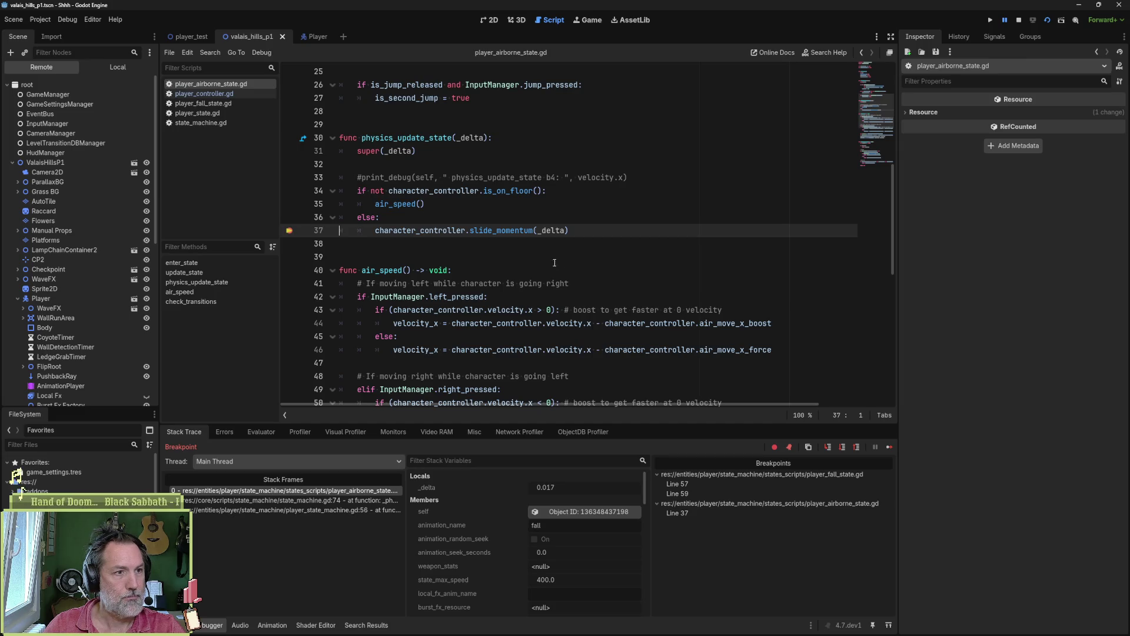
left_click(889, 448)
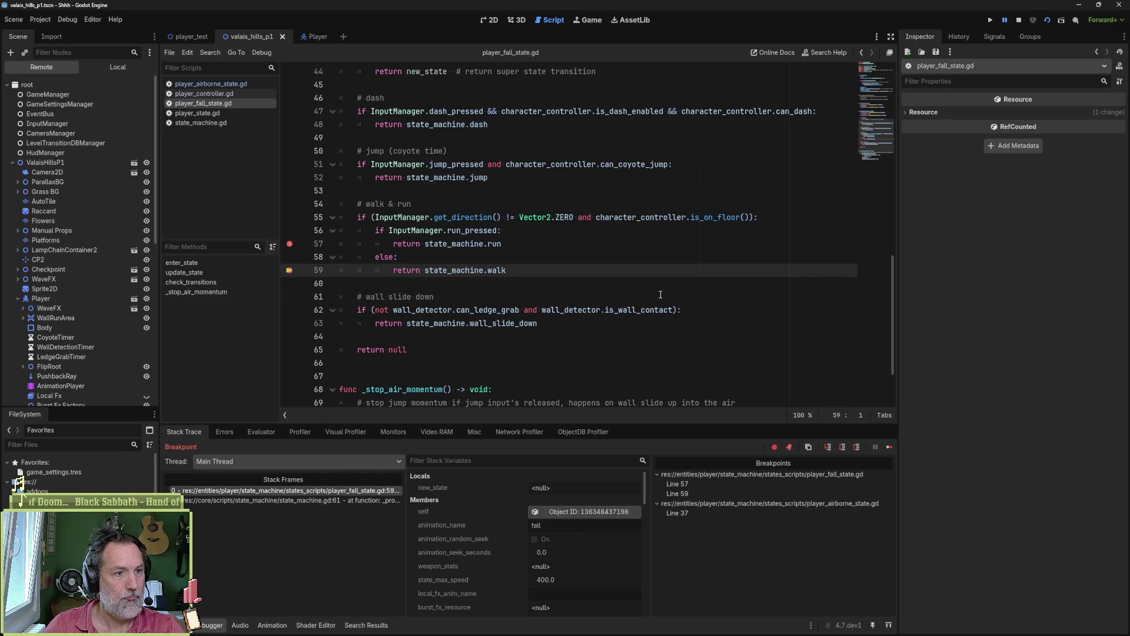
- Remove the line 57 and 59 breakpoints in player_fall_state.gd, then resume and stop debugging
left_click(289, 243)
left_click(289, 270)
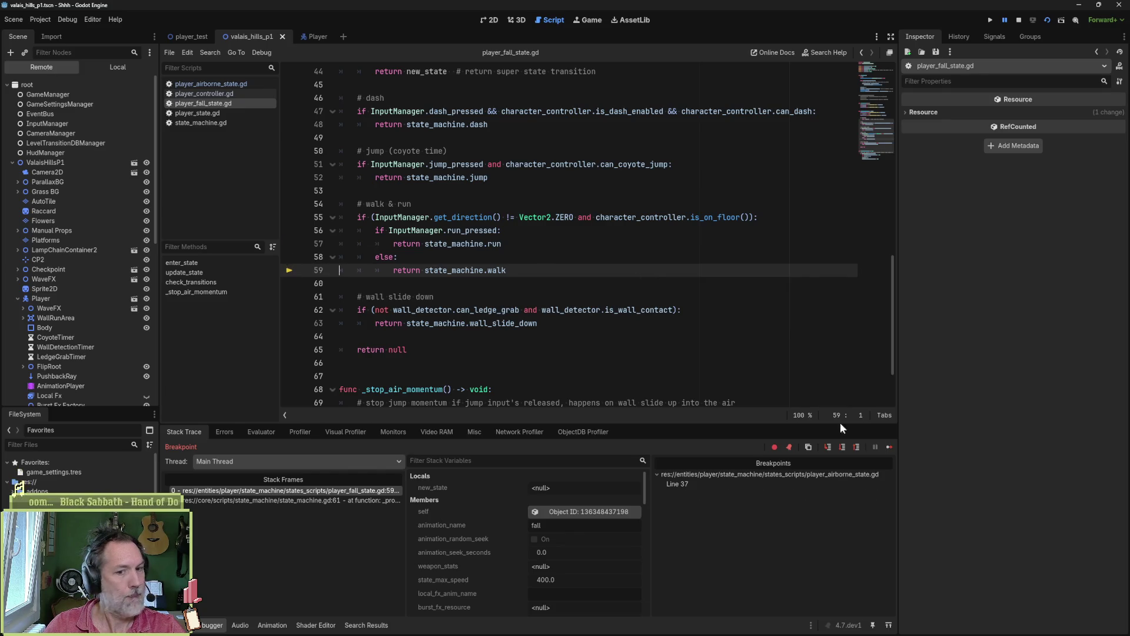
left_click(889, 448)
key("F8")
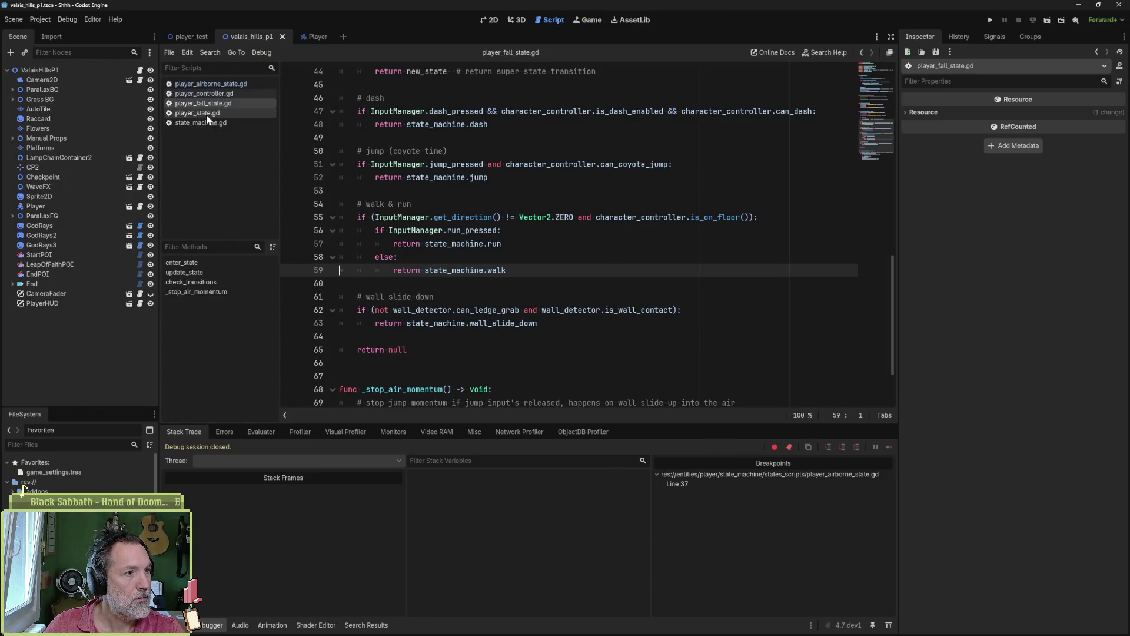
- Run from player_airborne_state.gd to the line-37 breakpoint, then go to slide_momentum in player_controller.gd
left_click(210, 95)
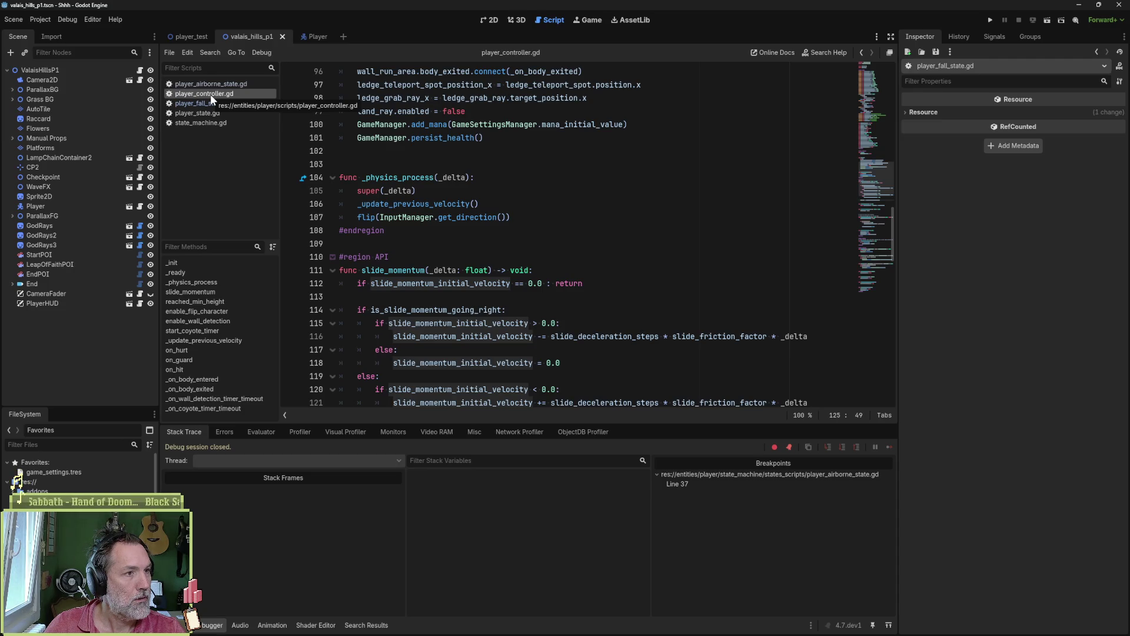
left_click(217, 86)
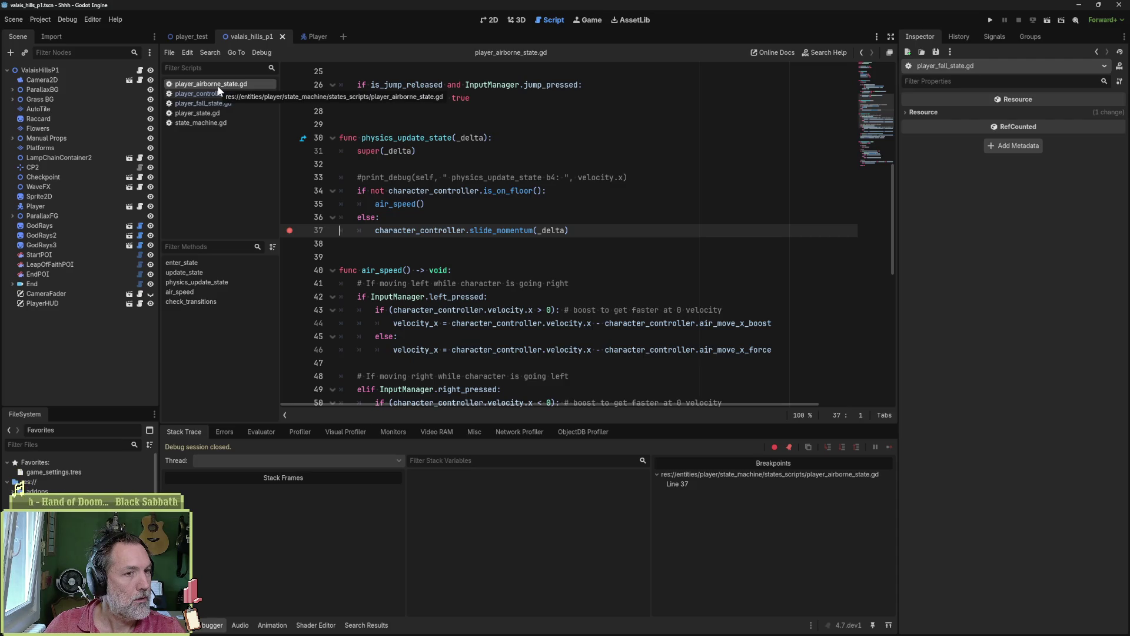
key("F5")
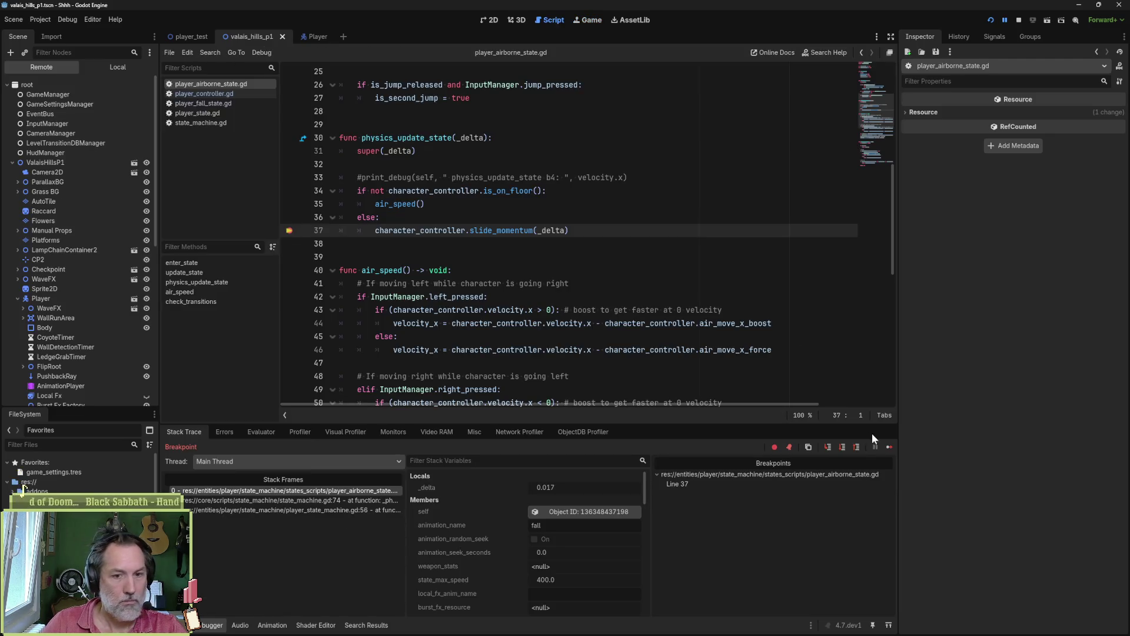
left_click(875, 447)
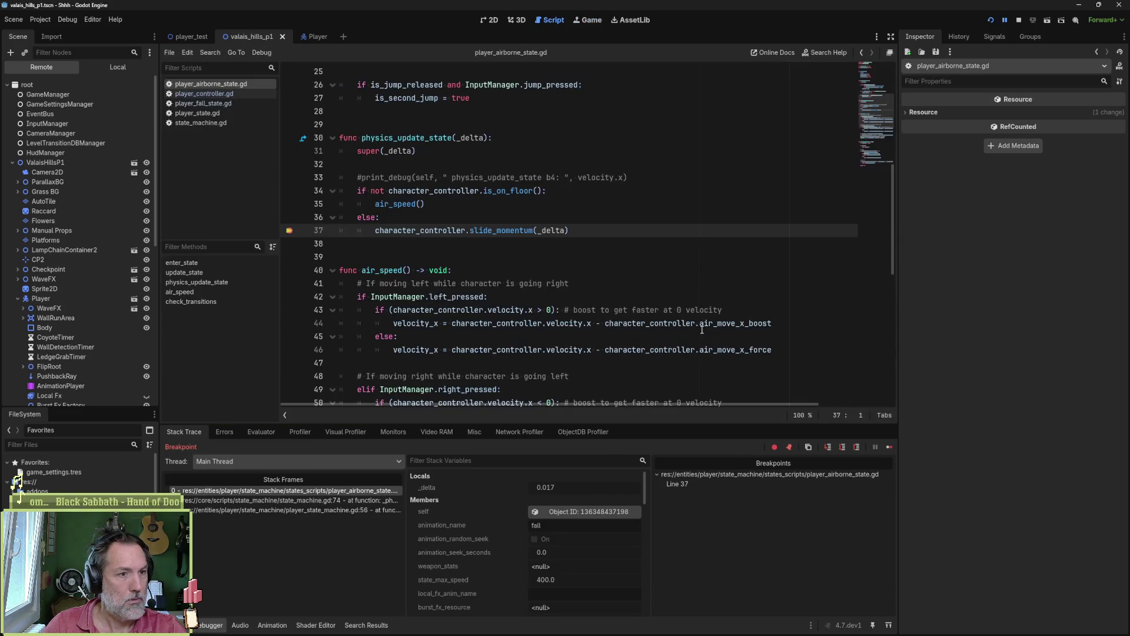
left_click(228, 92)
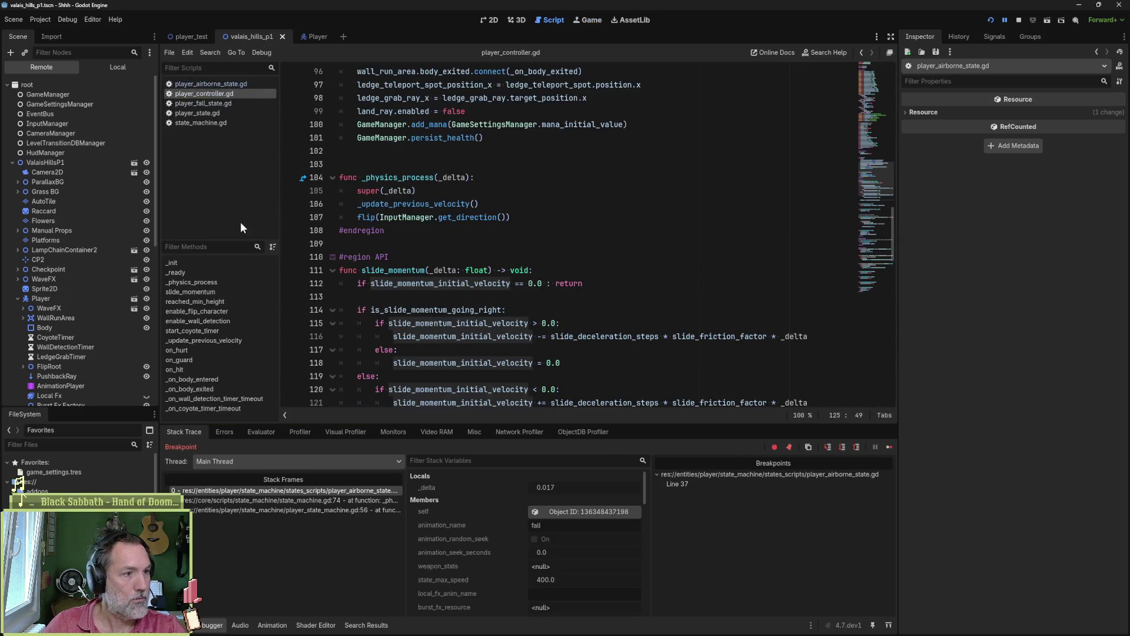
left_click(229, 290)
- Break at line 112 of slide_momentum, continue until execution stops there, and open the Evaluator
left_click(290, 243)
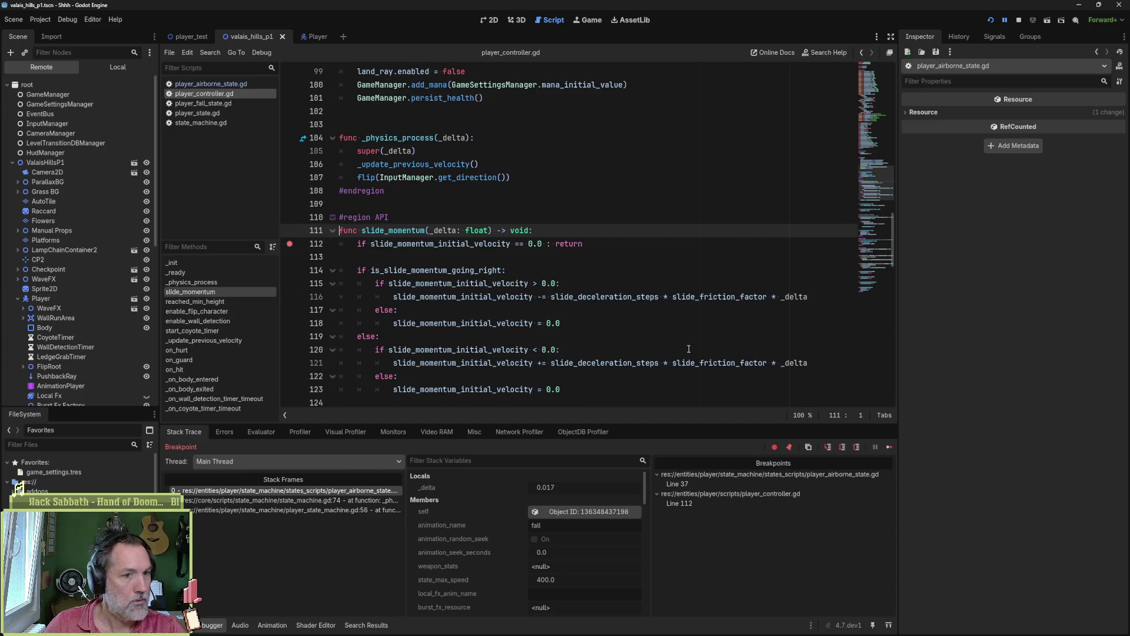
left_click(893, 450)
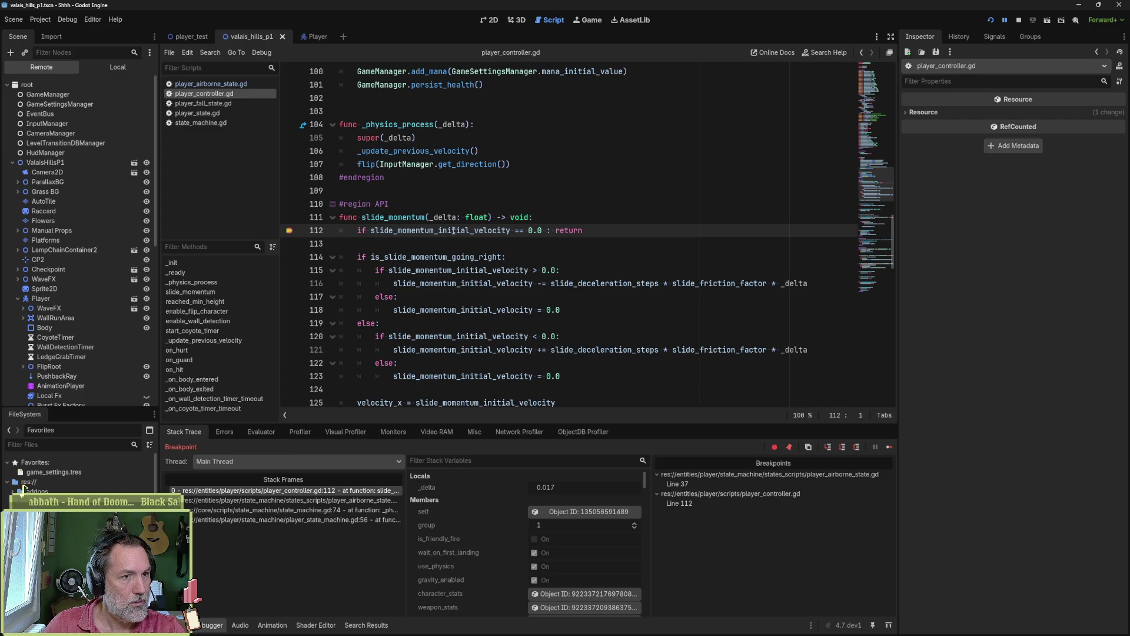
mouse_move(371, 231)
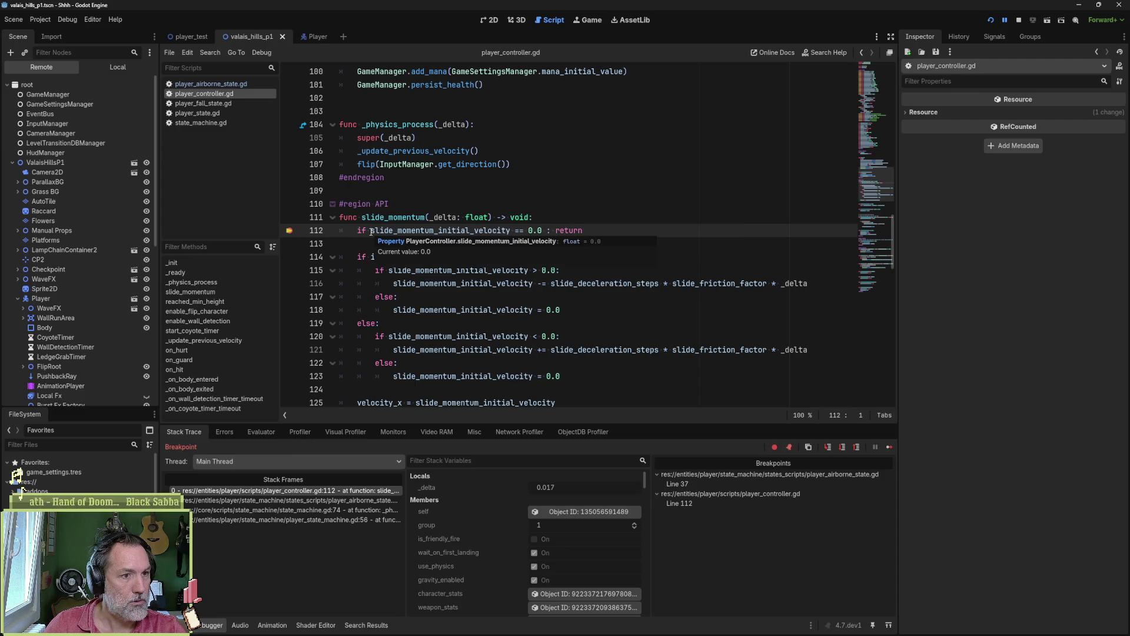
left_click(261, 432)
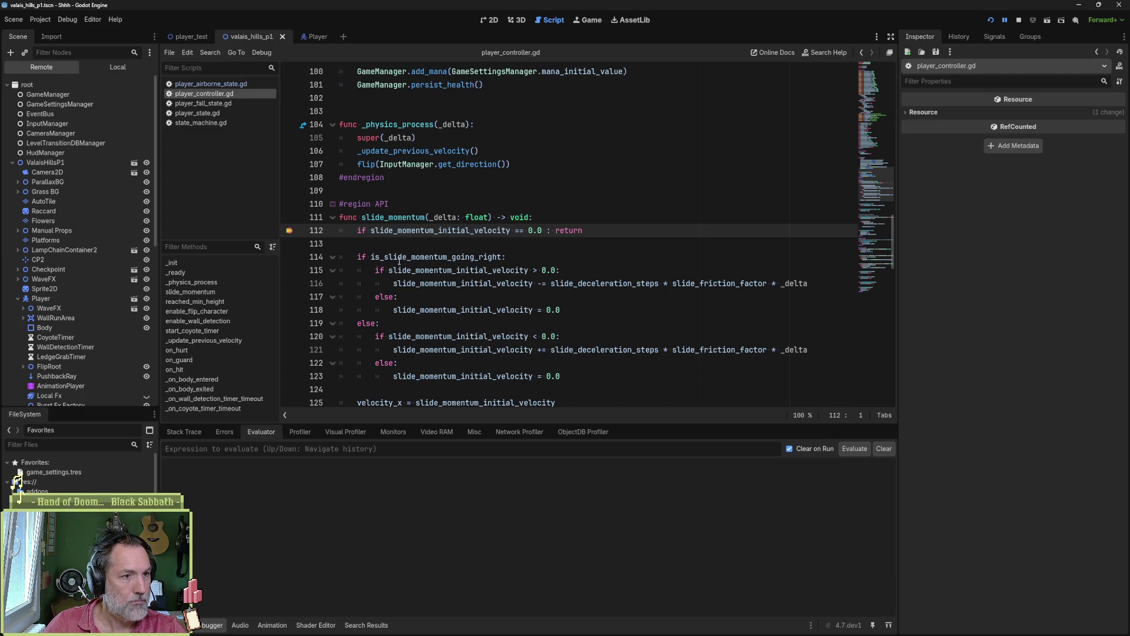
mouse_move(510, 286)
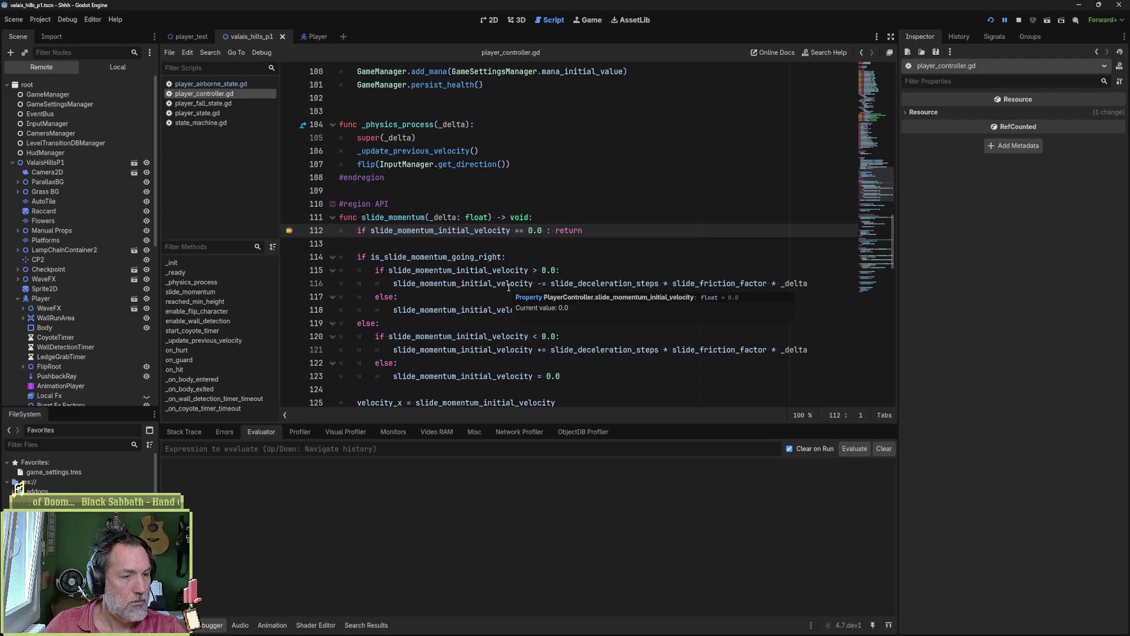
- Evaluate velocity.x (125.0), then step over three times to line 116
type("velocity.x")
key("Return")
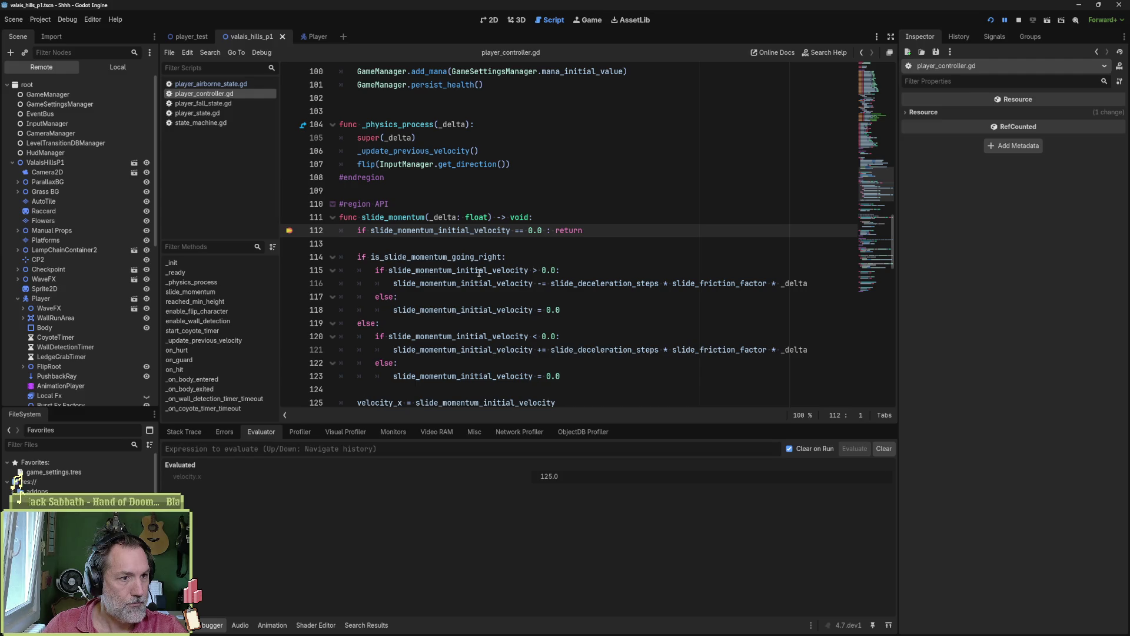
key("F10")
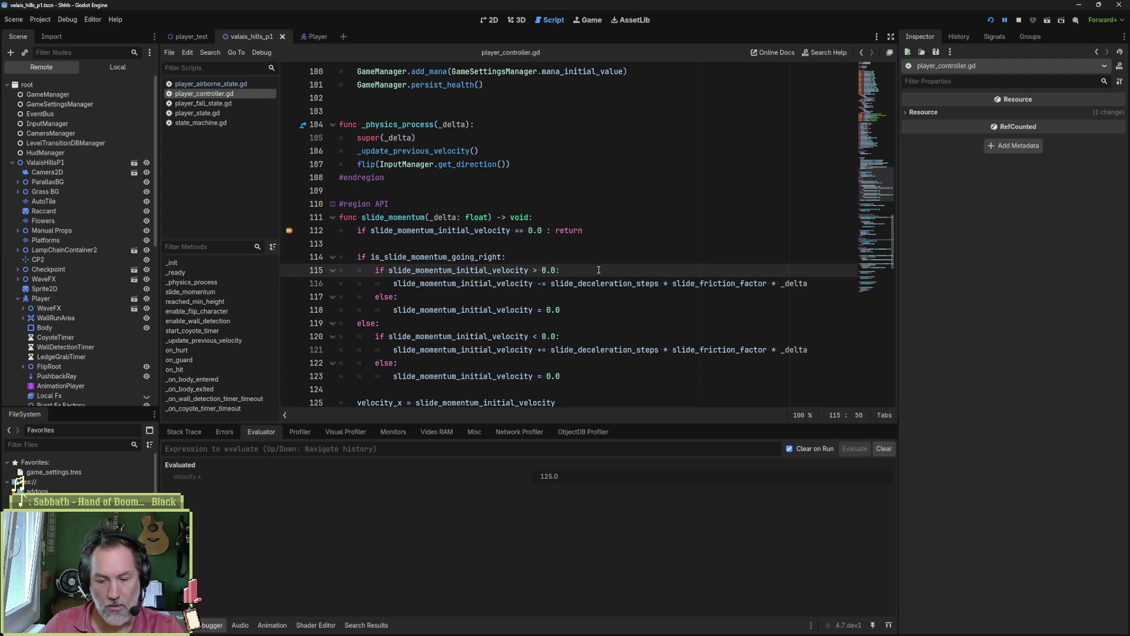
key("F10")
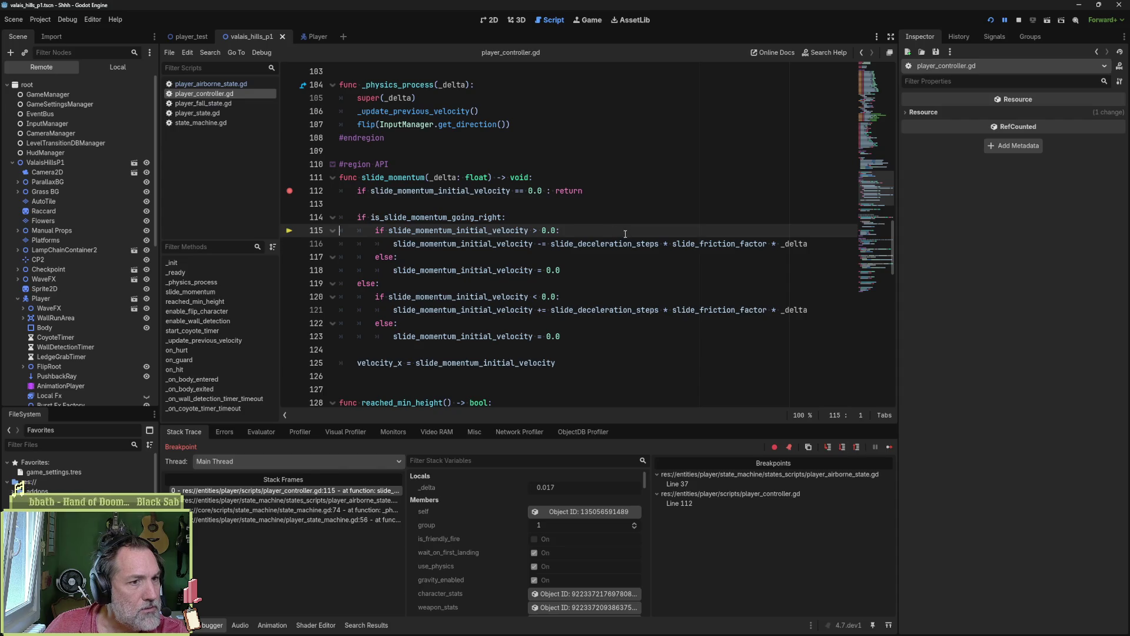
key("F10")
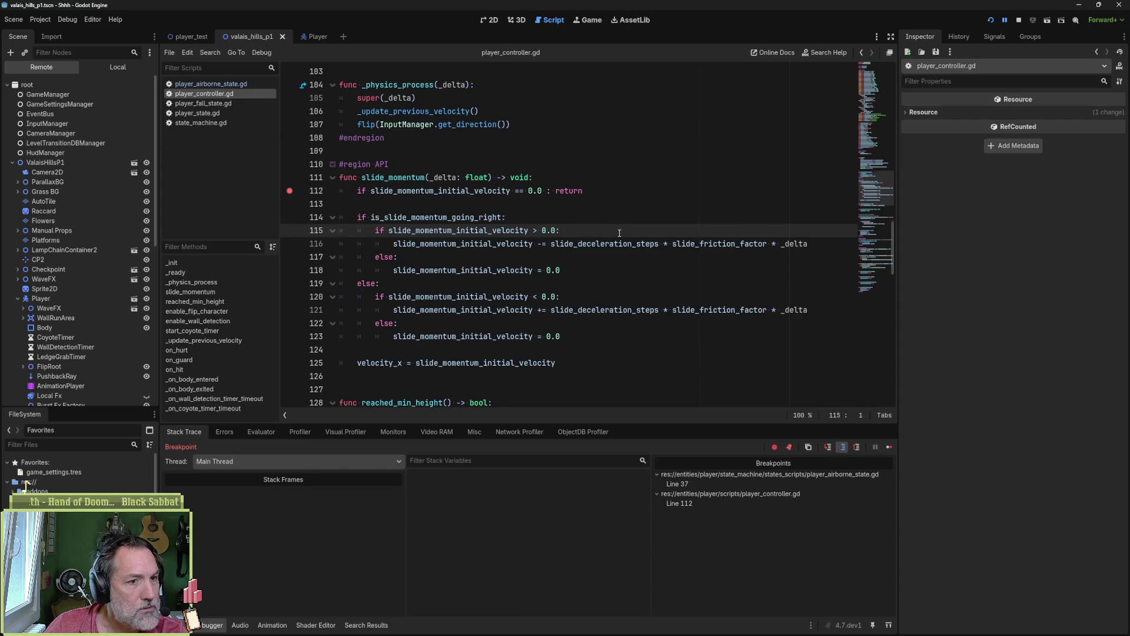
- Re-evaluate velocity.x in the Evaluator, confirming it is still 125.0
mouse_move(613, 237)
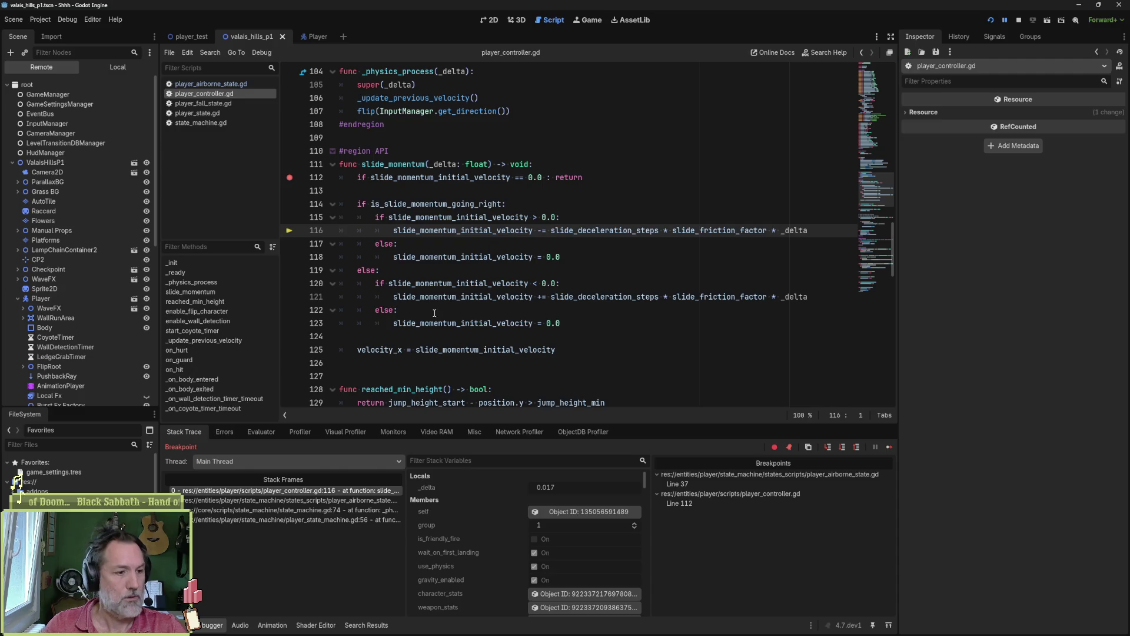
left_click(259, 432)
type("velocity.x")
key("Return")
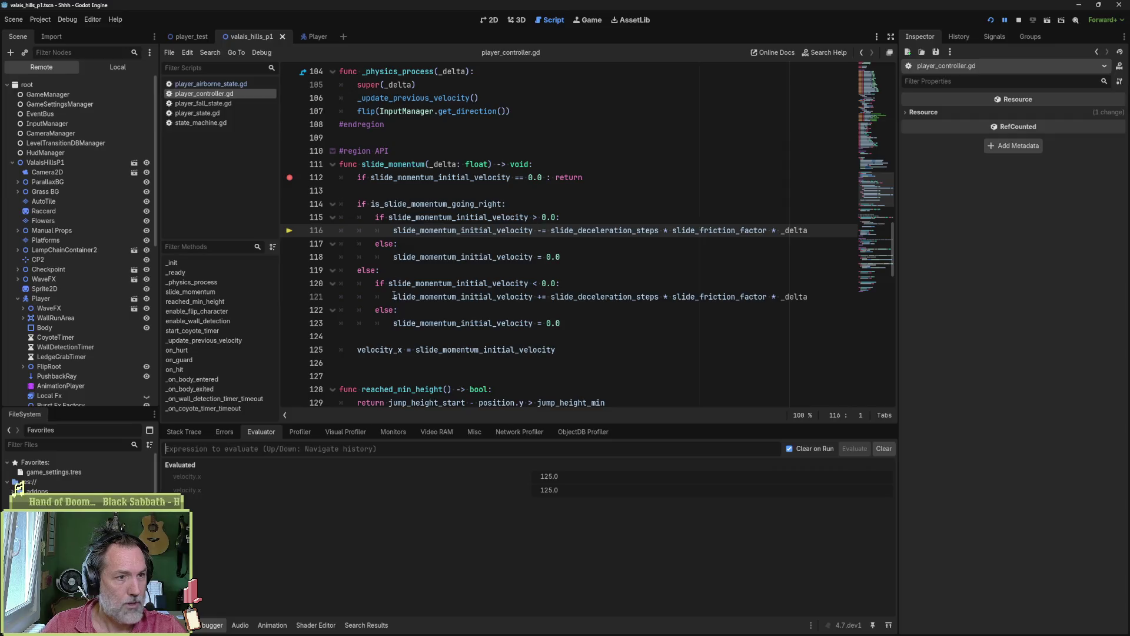
- Evaluate the deceleration expression from line 116 in the Evaluator, giving 6.667
left_click(553, 231)
left_click_drag(557, 231, 808, 231)
key("ctrl+c")
left_click(451, 449)
key("ctrl+v")
key("Return")
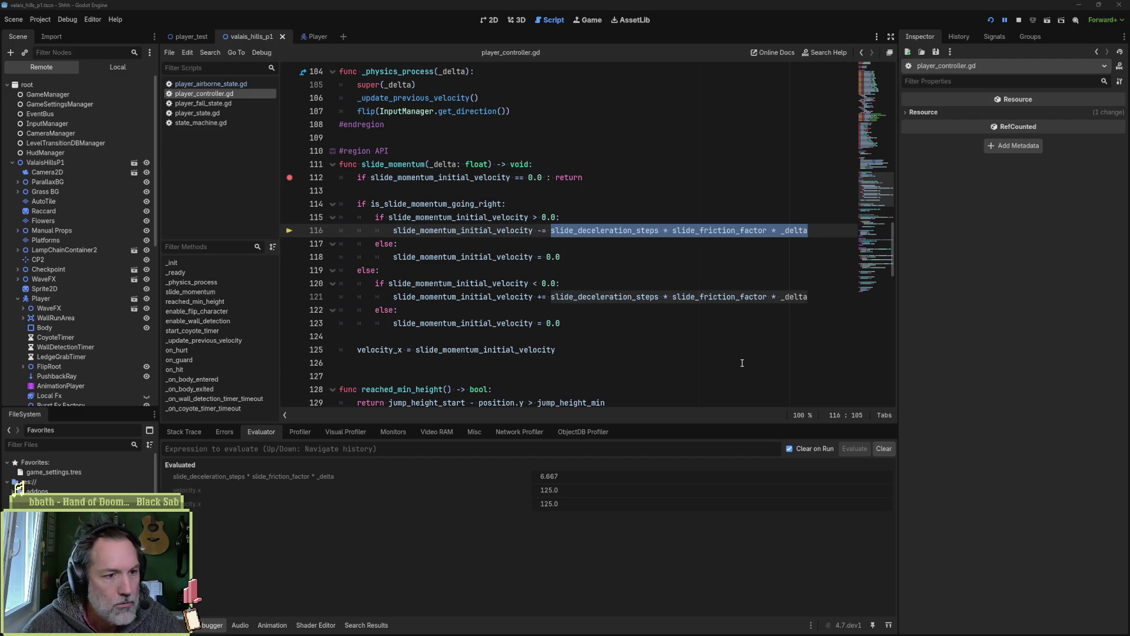
- End the paused game after comparing the 6.667 deceleration term with velocity 125.0
mouse_move(525, 629)
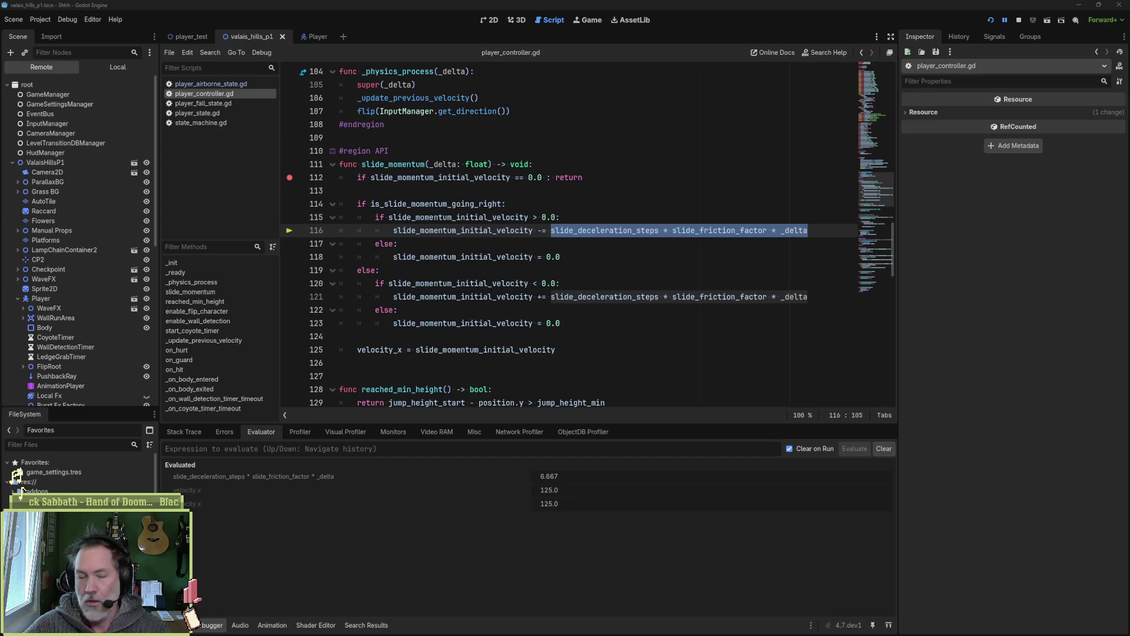
left_click(1019, 23)
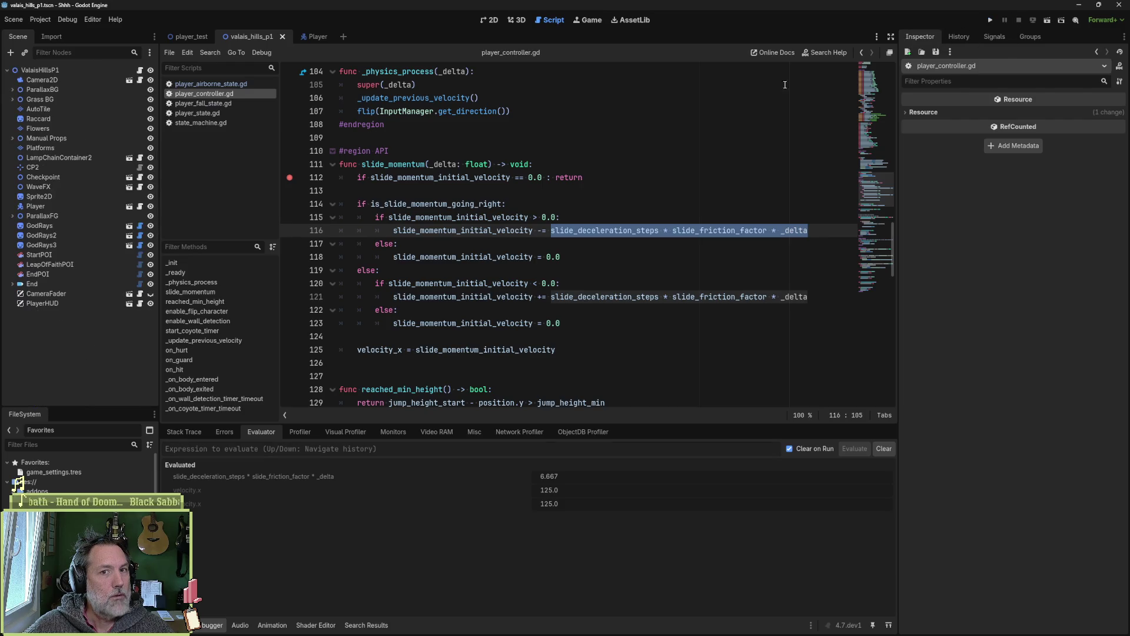
- Search the project for slide_momentum (found in 3 files), then run the valais_hills_p1 scene
double_click(392, 169)
key("ctrl+shift+f")
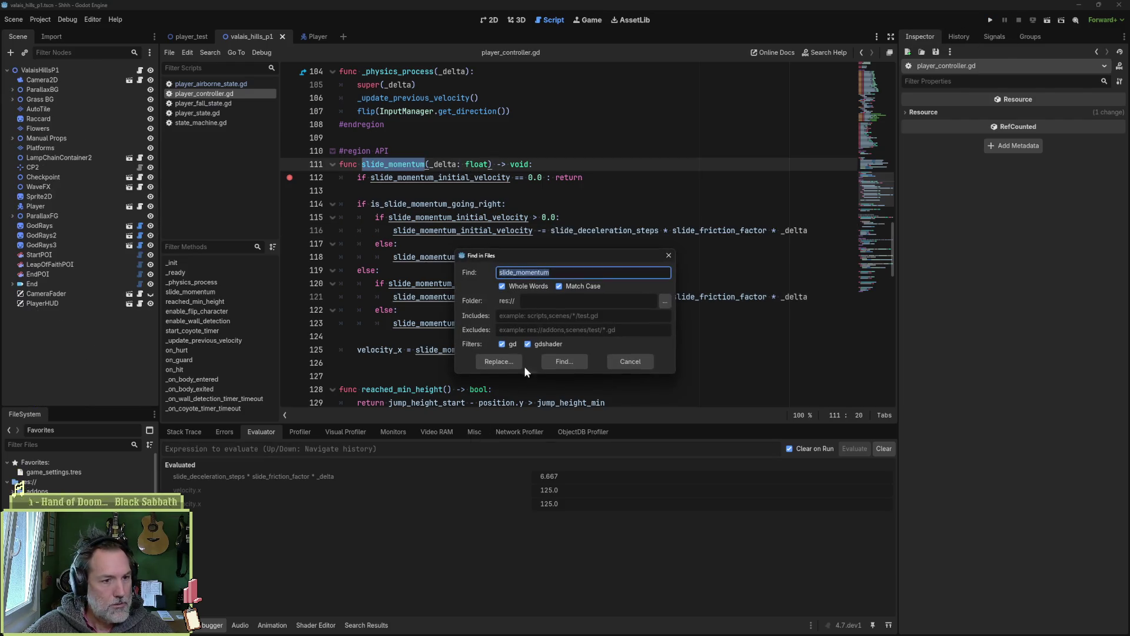
left_click(567, 365)
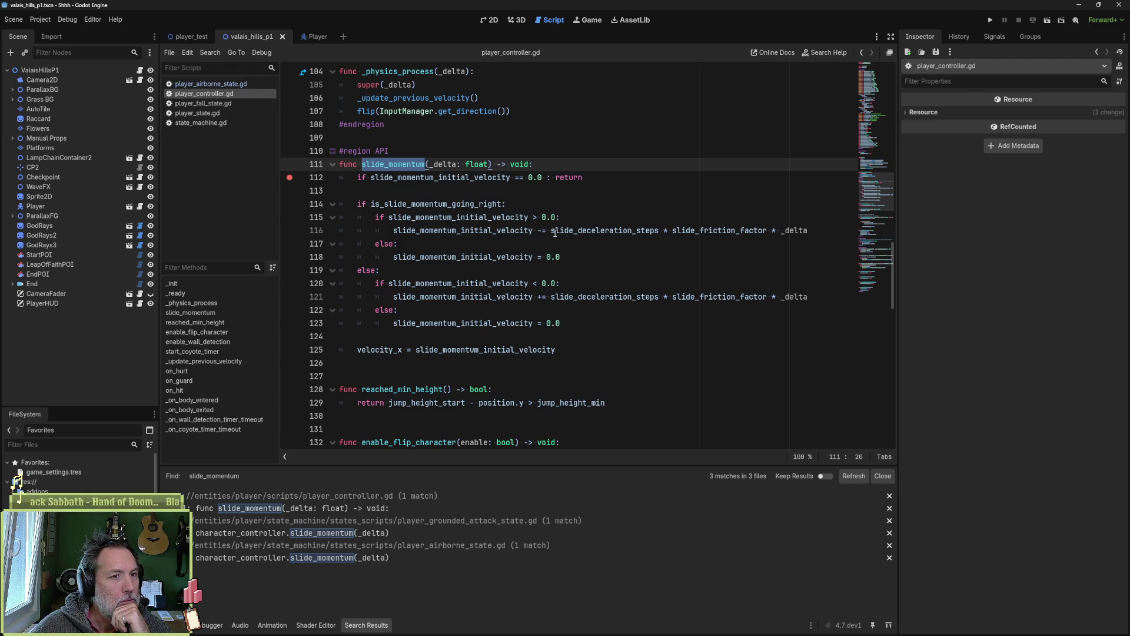
left_click_drag(551, 231, 839, 230)
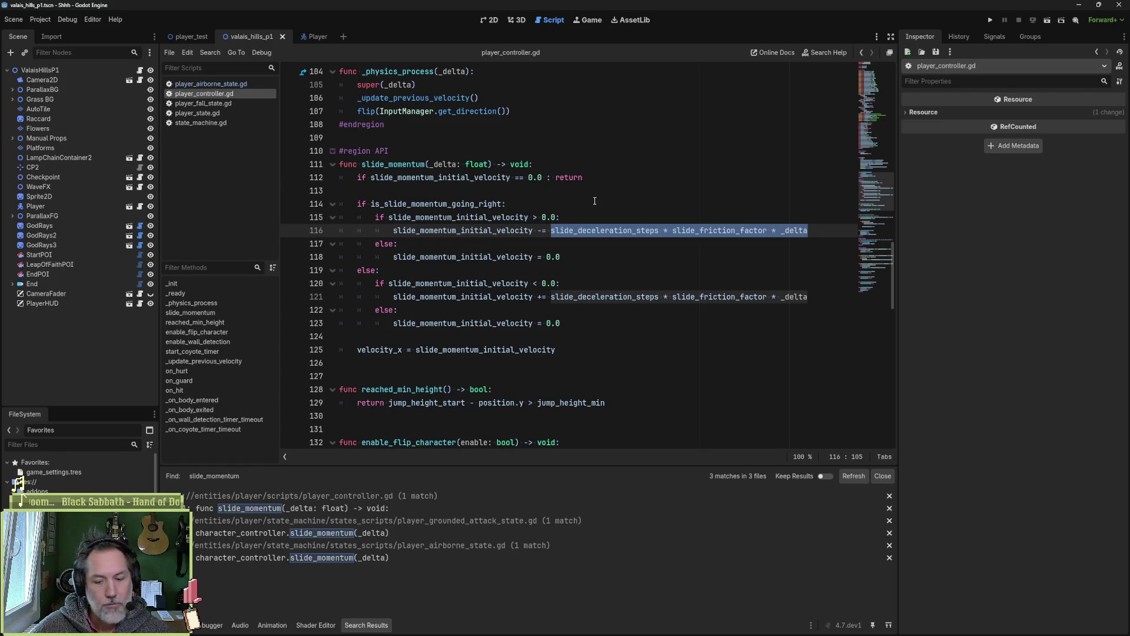
key("F6")
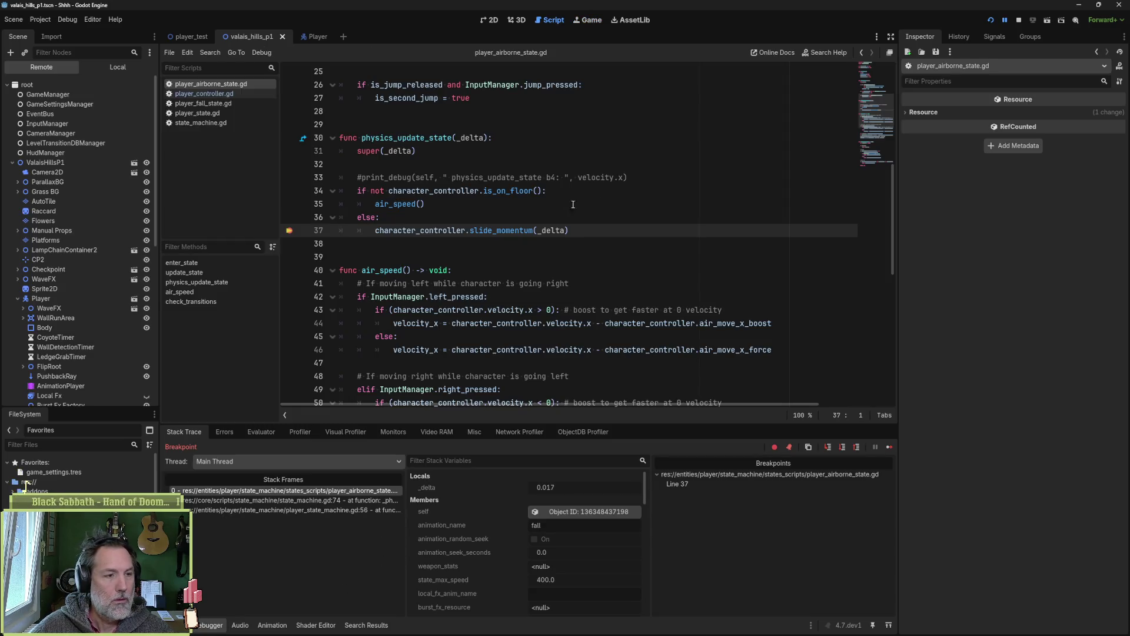
- Add a breakpoint at line 115 of player_controller.gd, continue to it, and step to line 116
left_click(890, 448)
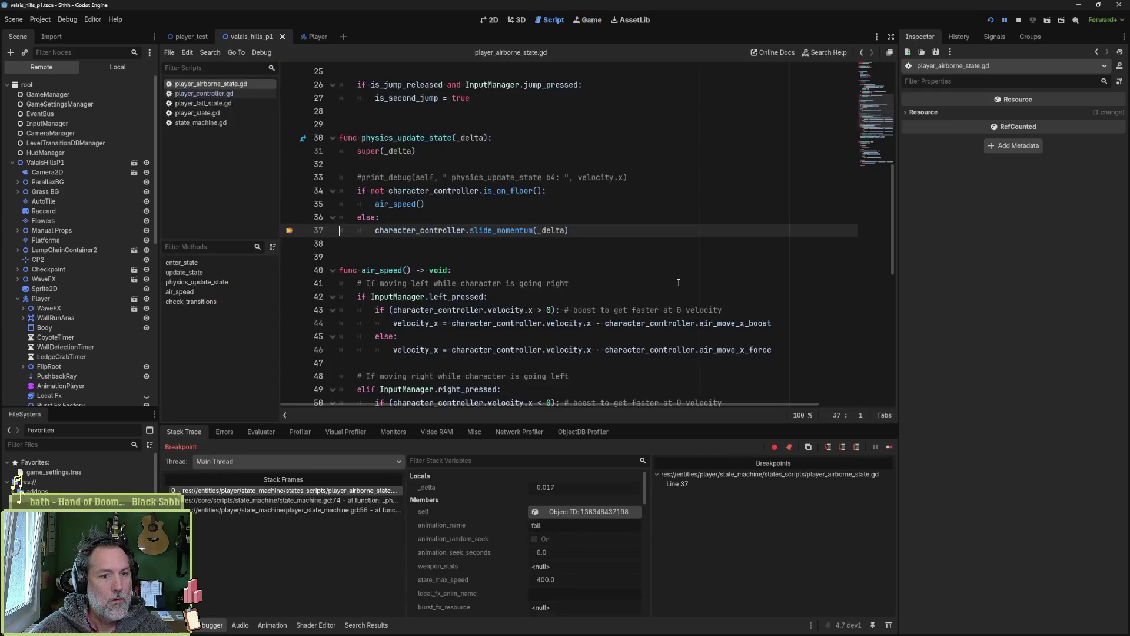
left_click(228, 95)
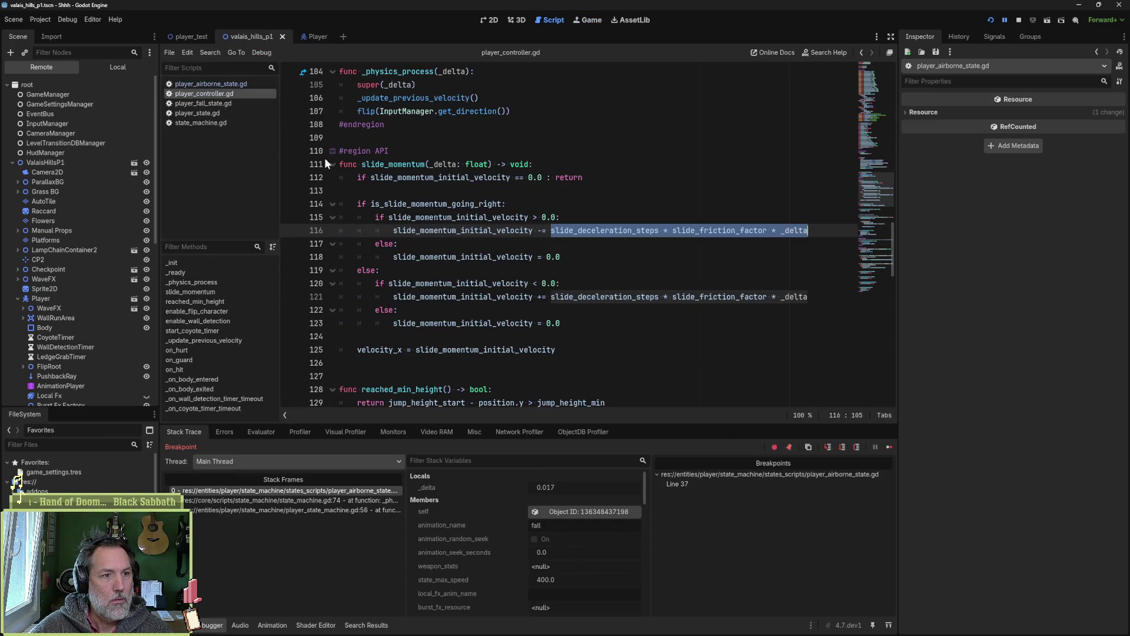
left_click(292, 218)
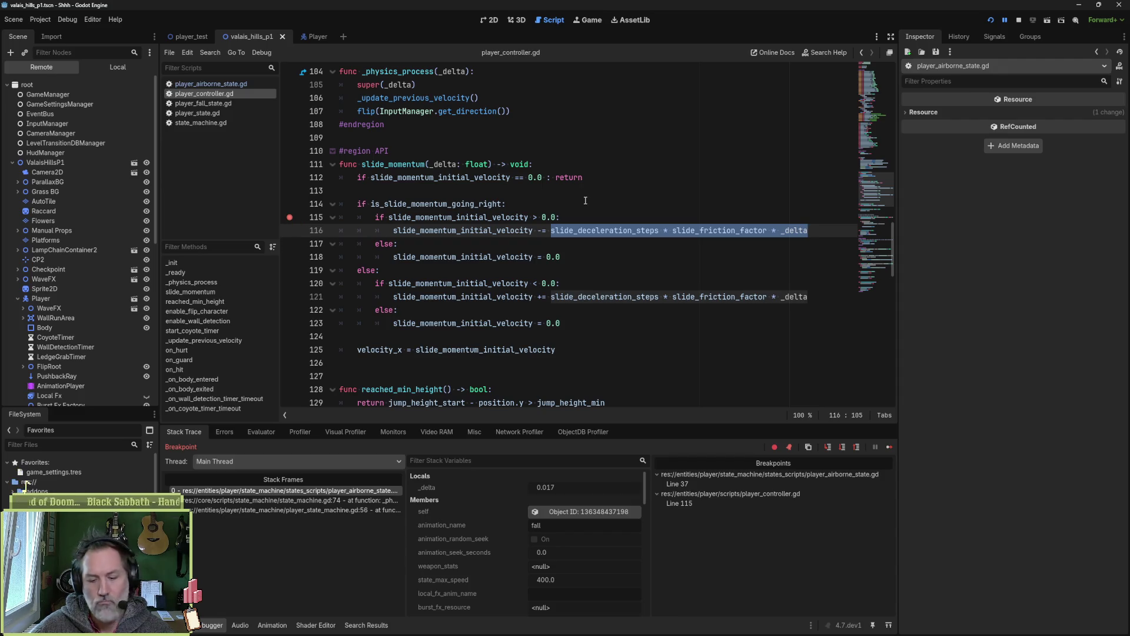
left_click(889, 447)
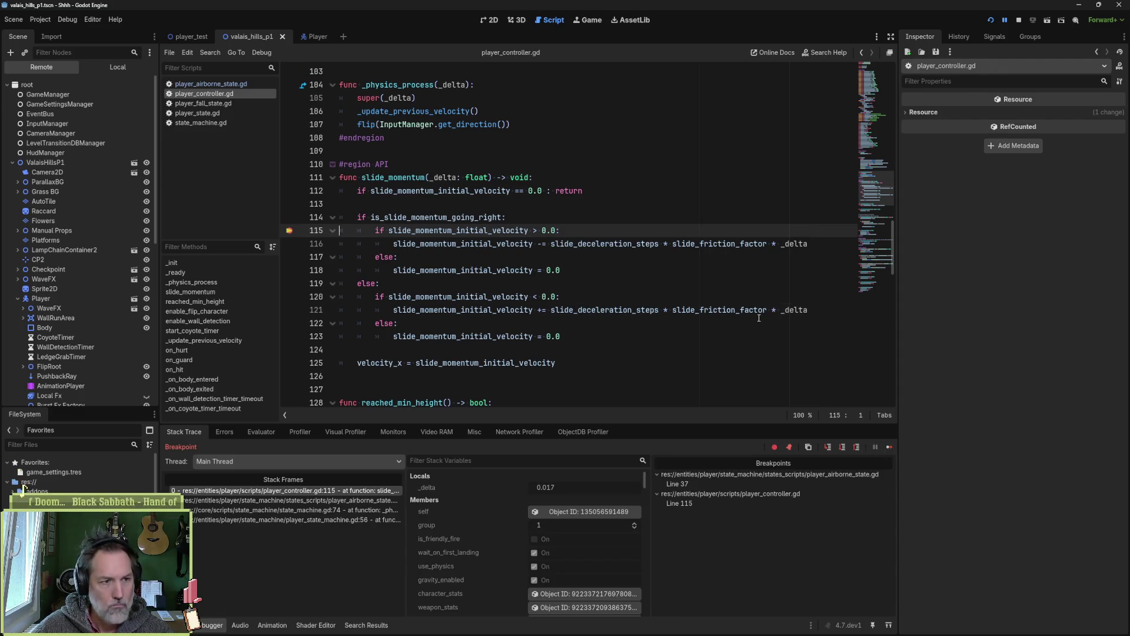
key("F10")
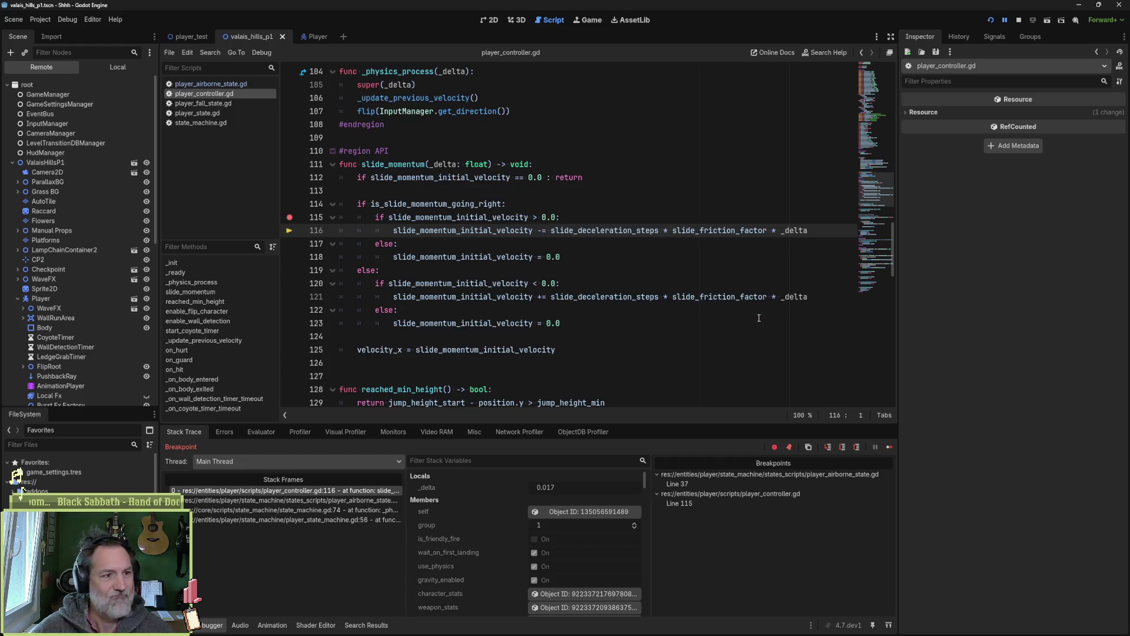
- Enter slide_deceleration_steps from line 116 as the Evaluator expression
double_click(607, 231)
key("ctrl+c")
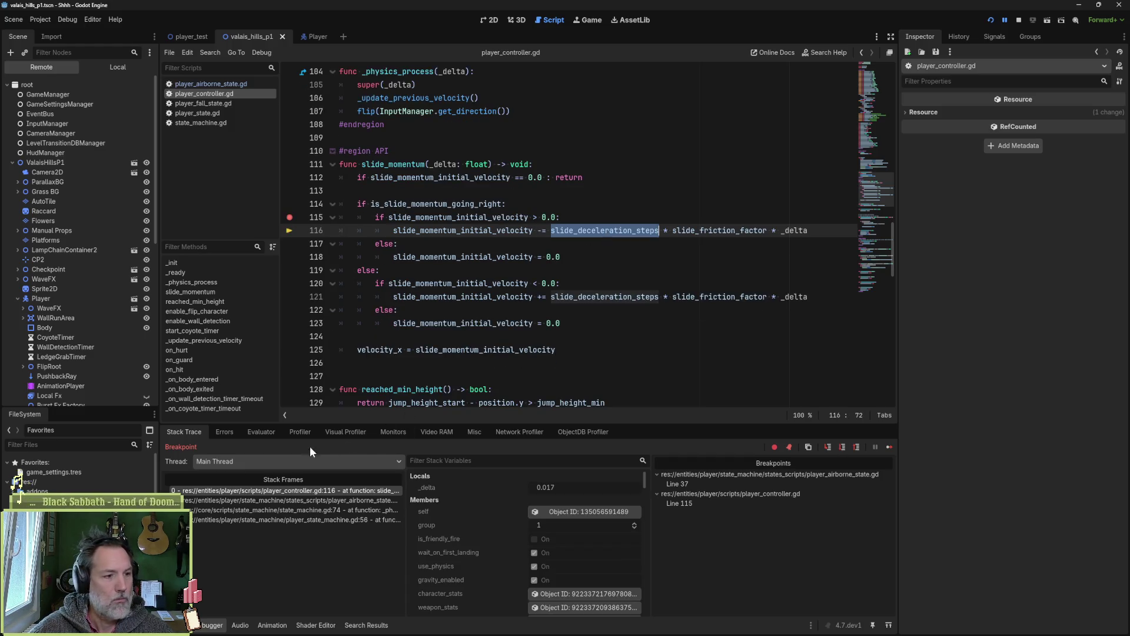
left_click(261, 432)
left_click(271, 449)
key("ctrl+v")
- Evaluate slide_deceleration_steps (100.0) and slide_friction_factor (4.0)
key("Return")
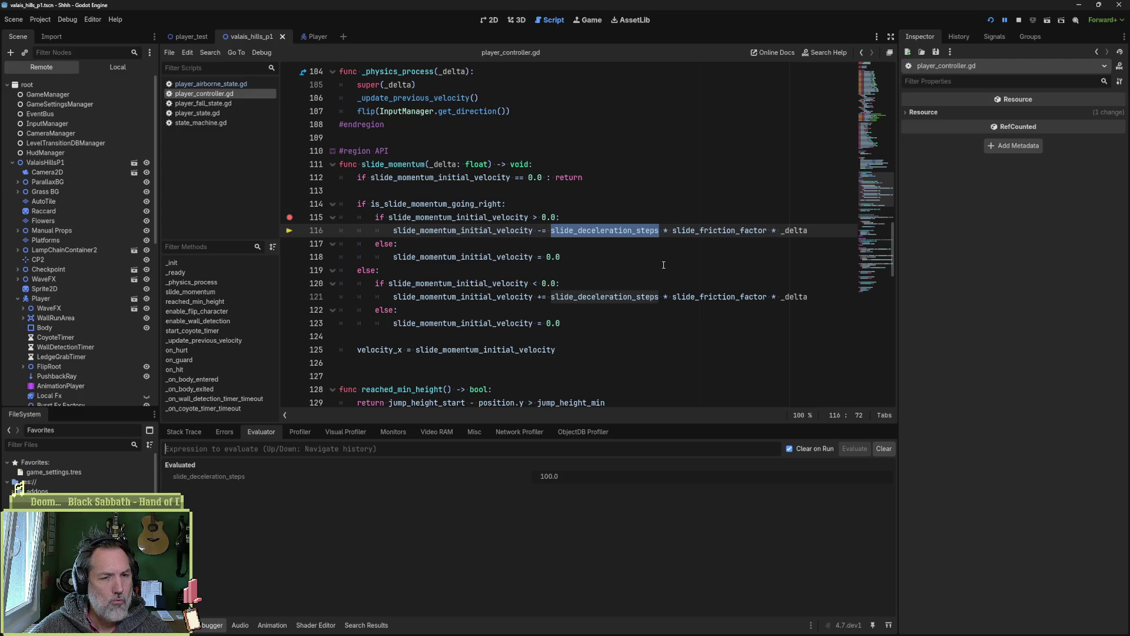
double_click(748, 231)
key("ctrl+c")
left_click(452, 451)
key("ctrl+v")
key("Return")
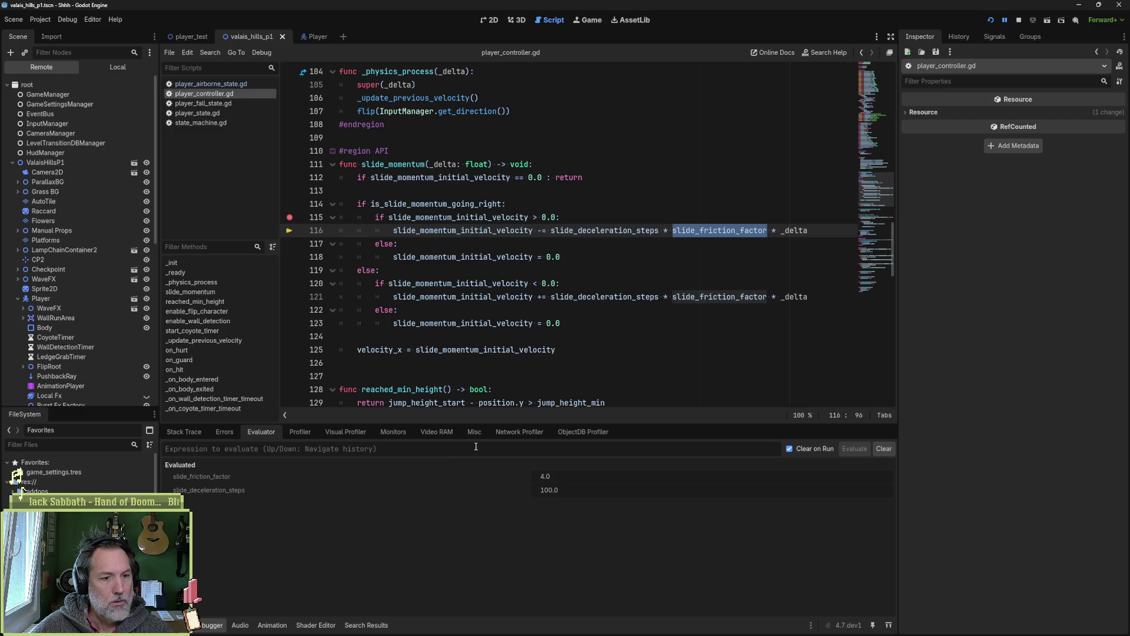
- Evaluate _delta from line 116, giving 0.017
double_click(794, 230)
key("ctrl+c")
left_click(532, 448)
key("ctrl+v")
key("Return")
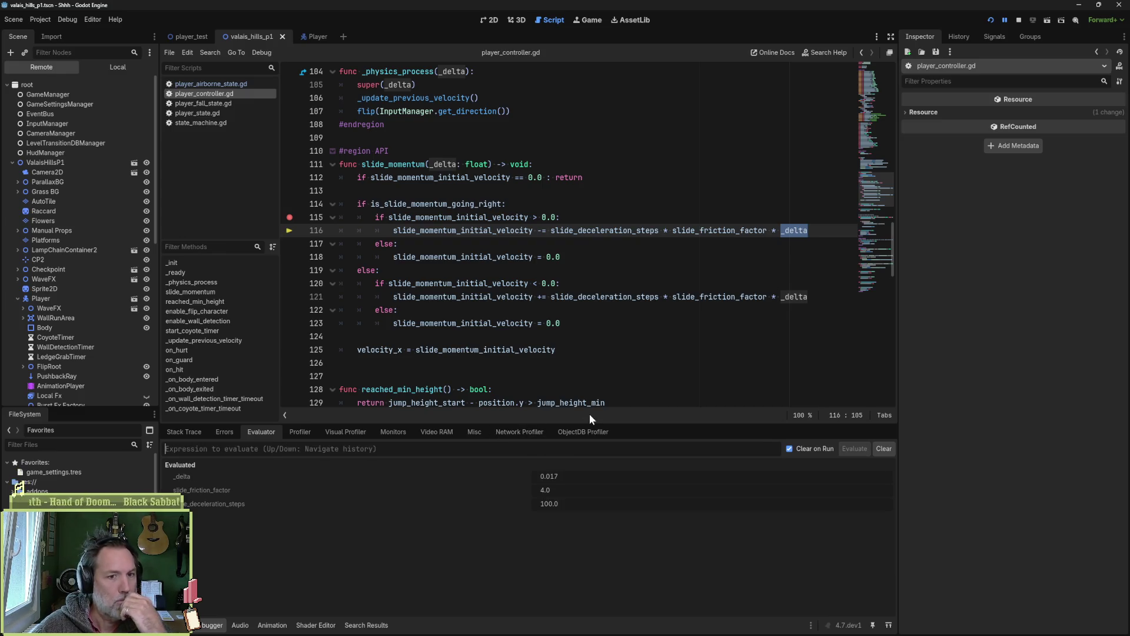
- Evaluate the full deceleration product on line 116, giving 6.667
mouse_move(586, 296)
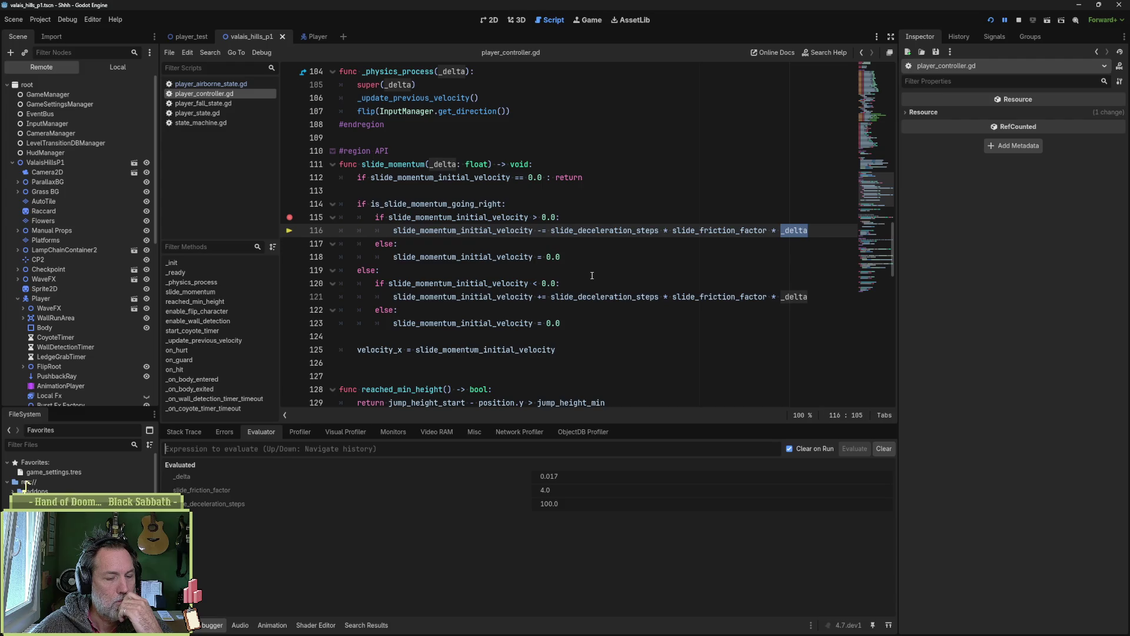
left_click_drag(552, 231, 808, 232)
key("ctrl+c")
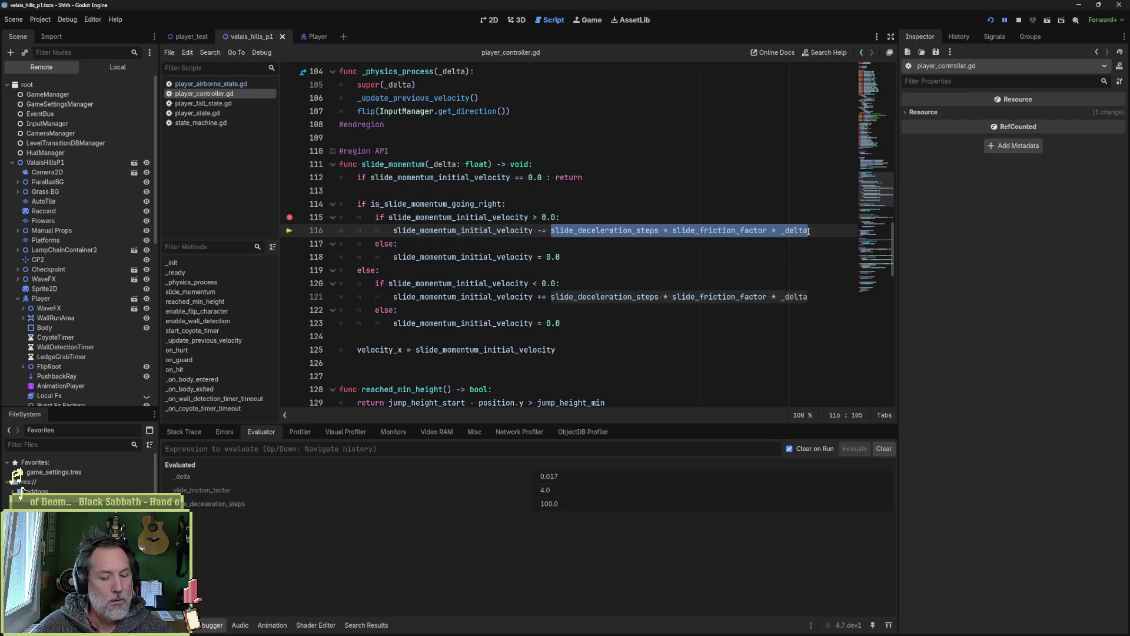
left_click(523, 453)
key("ctrl+v")
key("Return")
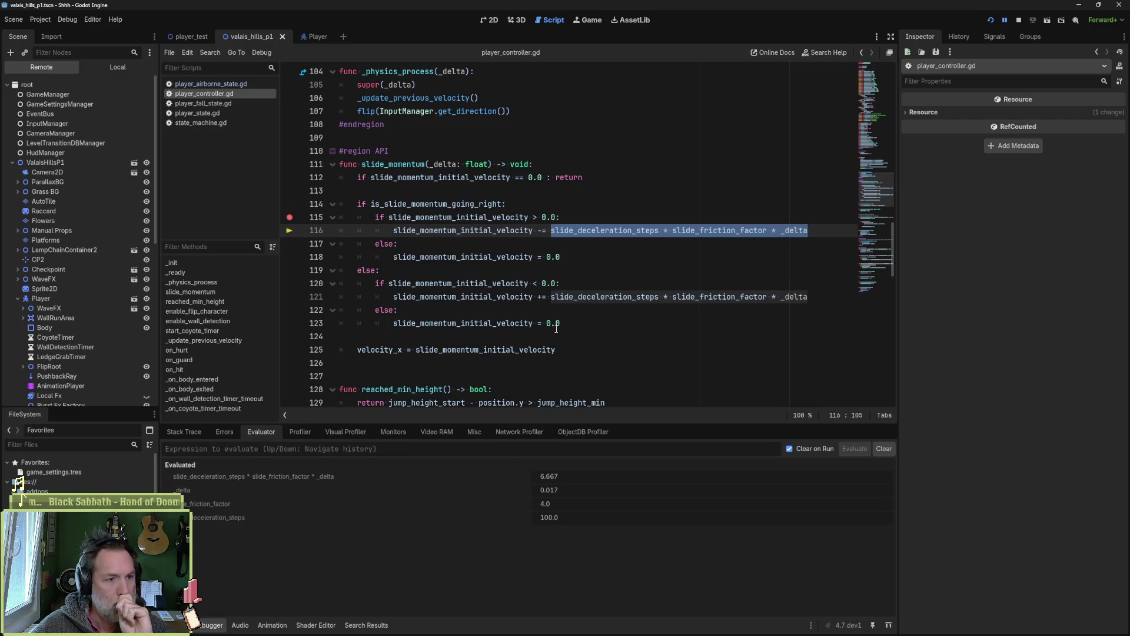
- Evaluate slide_momentum_initial_velocity, giving 5.0
mouse_move(495, 232)
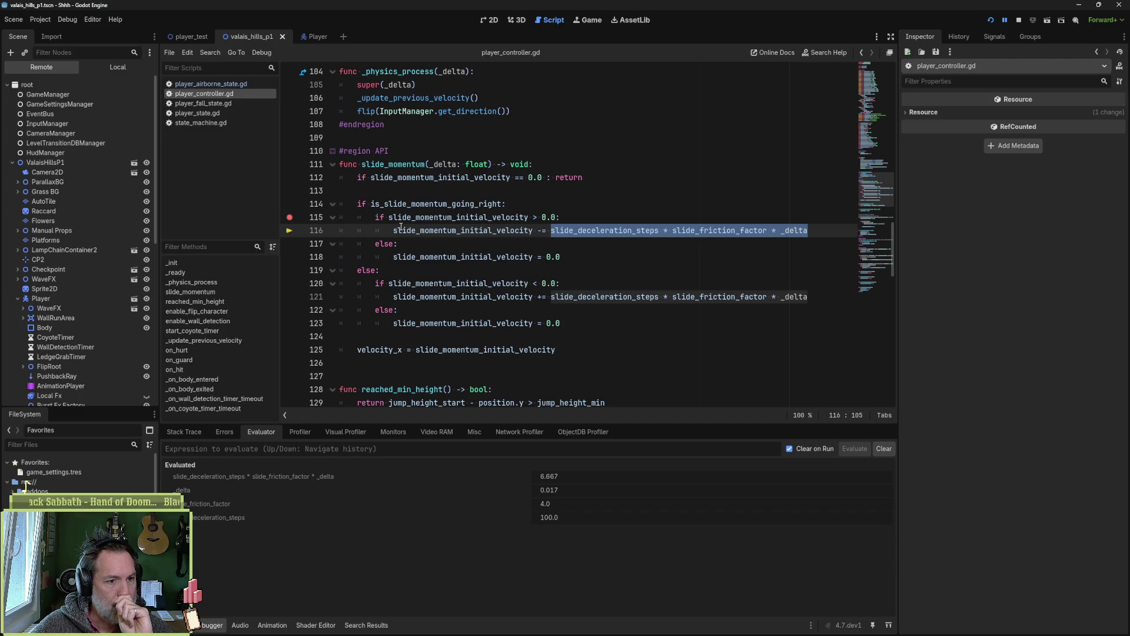
left_click_drag(391, 230, 533, 230)
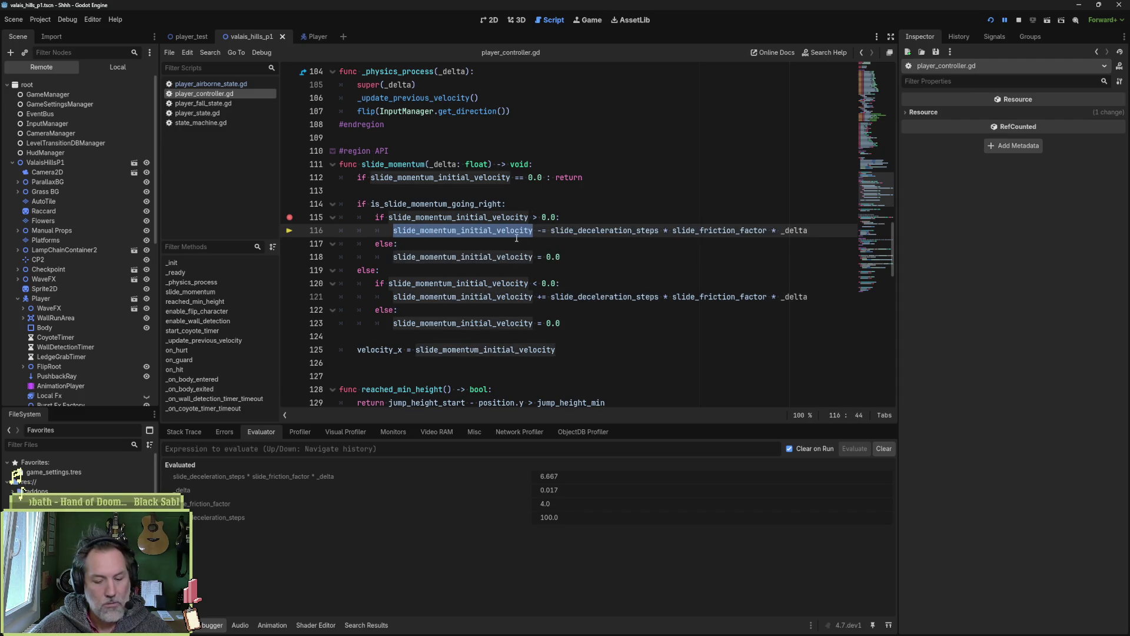
left_click(332, 452)
key("ctrl+v")
key("Return")
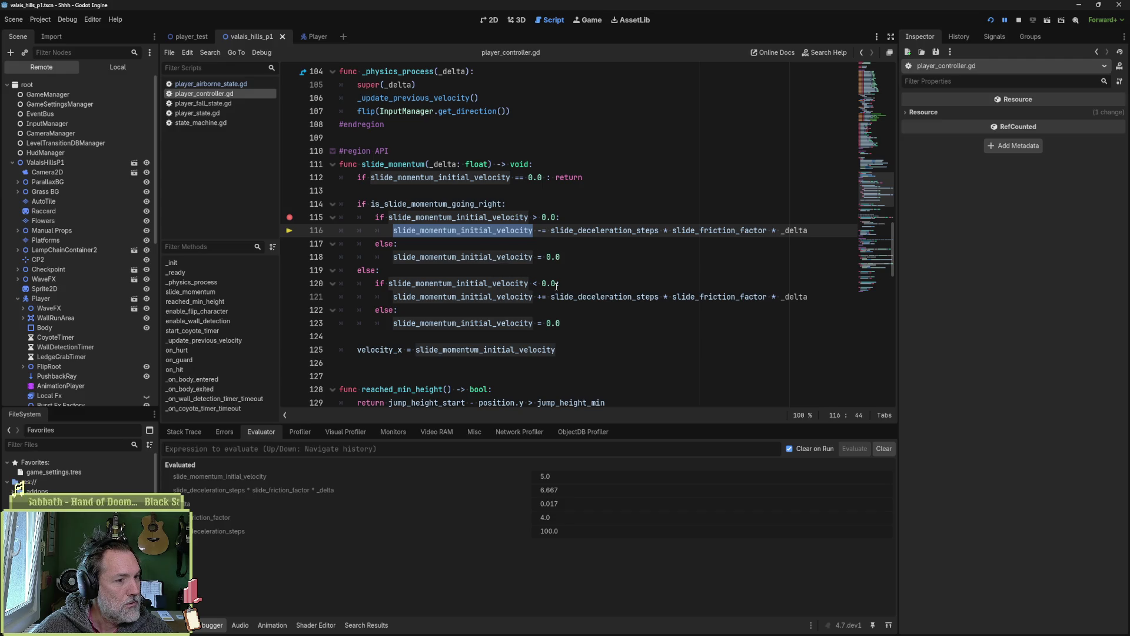
- Inspect the player_airborne_state.gd caller at line 37, then return to slide_momentum's line 116 frame
left_click(199, 431)
left_click(215, 501)
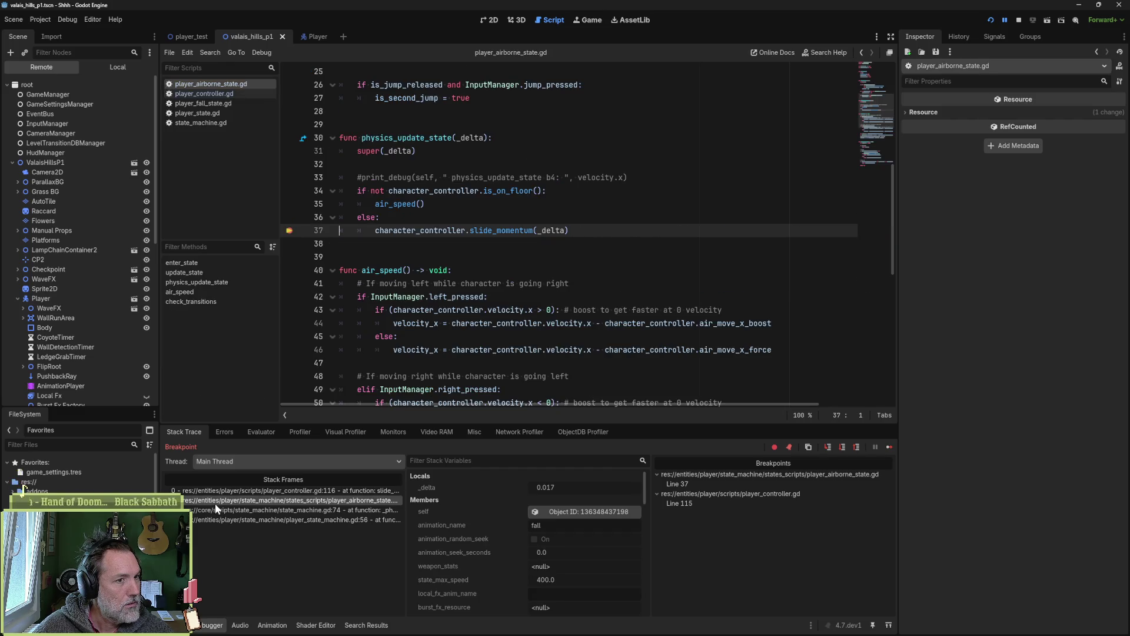
mouse_move(397, 227)
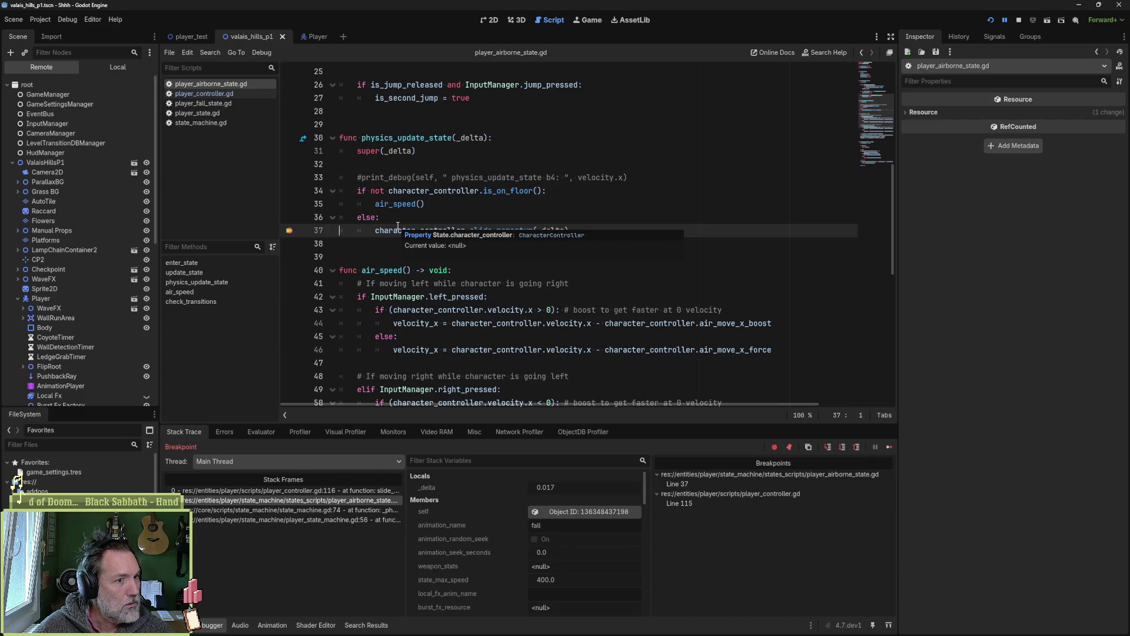
left_click(294, 491)
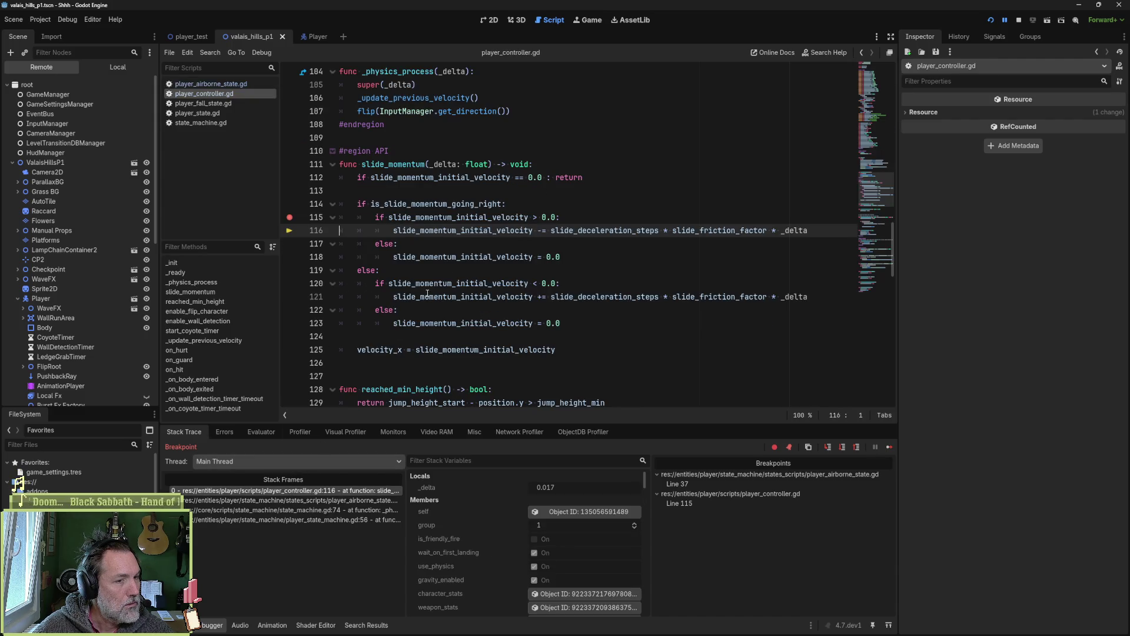
double_click(469, 230)
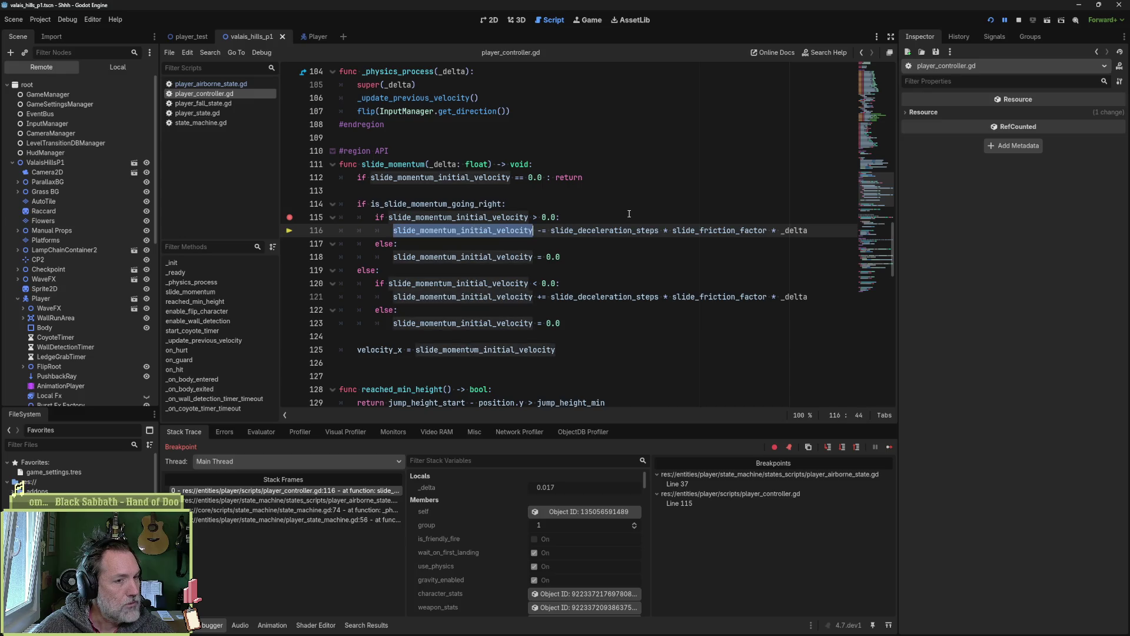